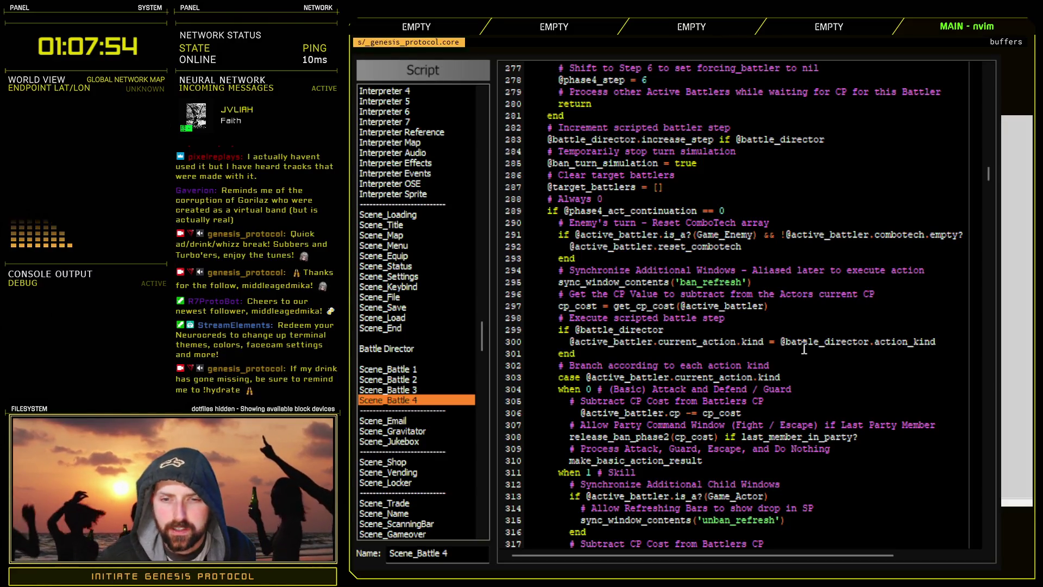
In Battle Director, add an action_kind method that just returns, below initialize
click(407, 351)
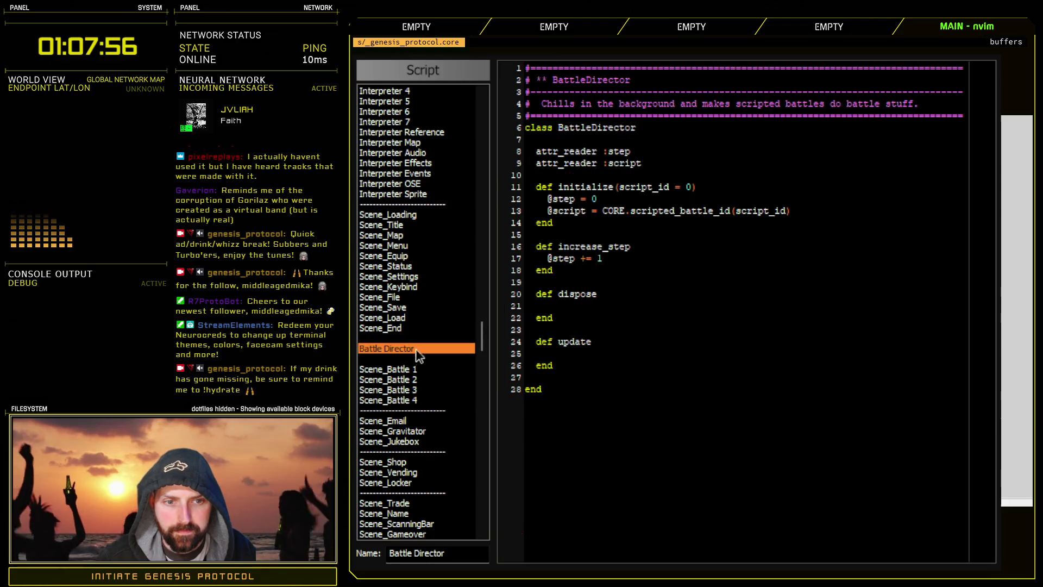
click(565, 221)
key(Return)
key(Return)
text(def action_kind)
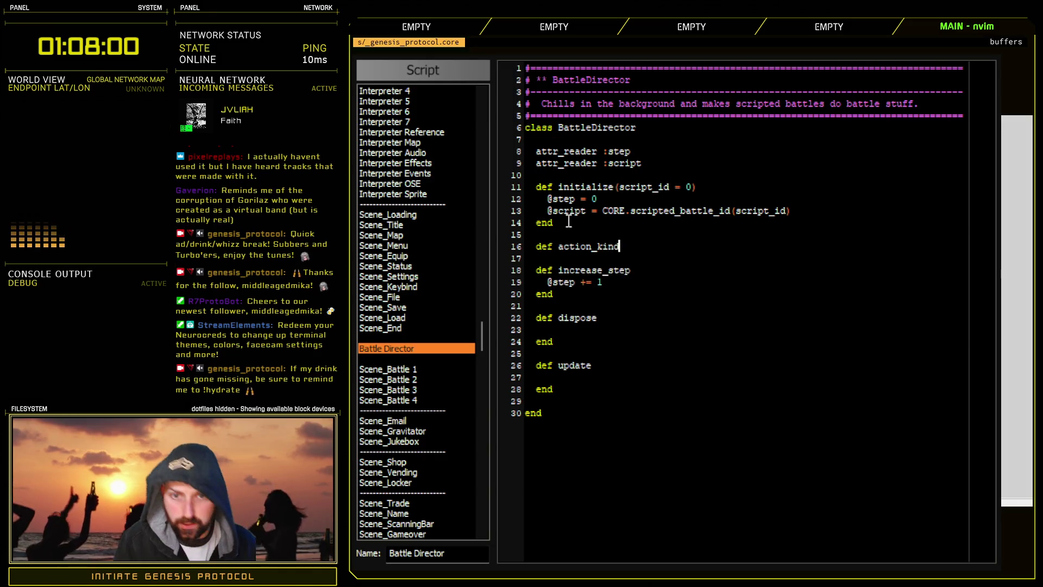
key(Return)
text(return)
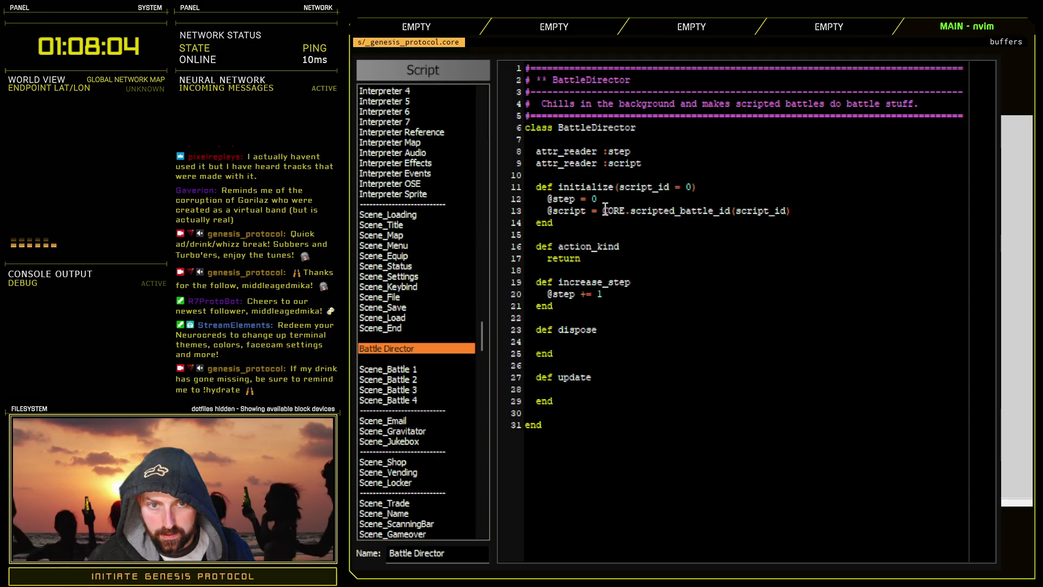
drag(602, 211, 803, 209)
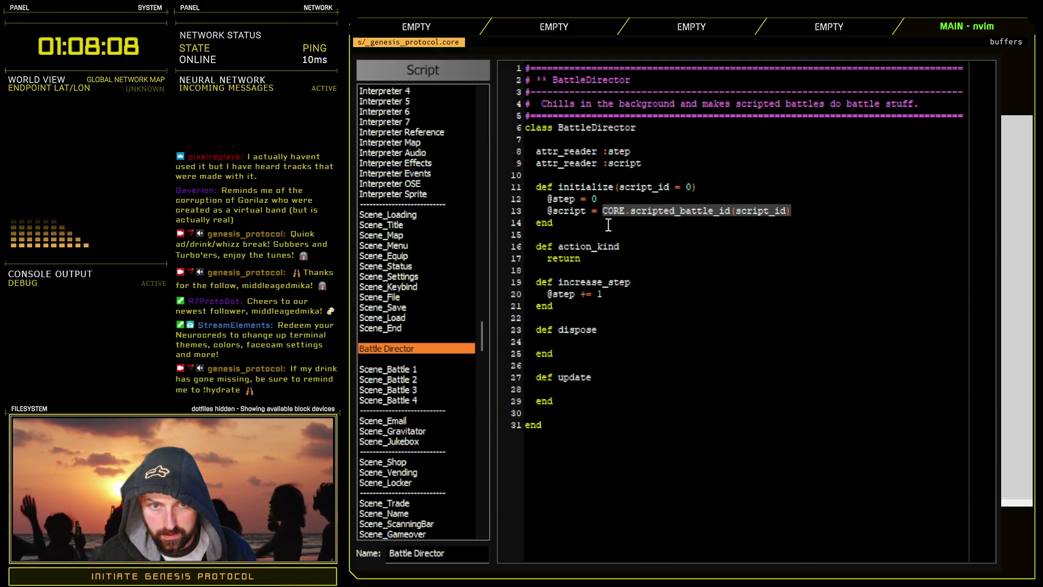
drag(587, 211, 556, 215)
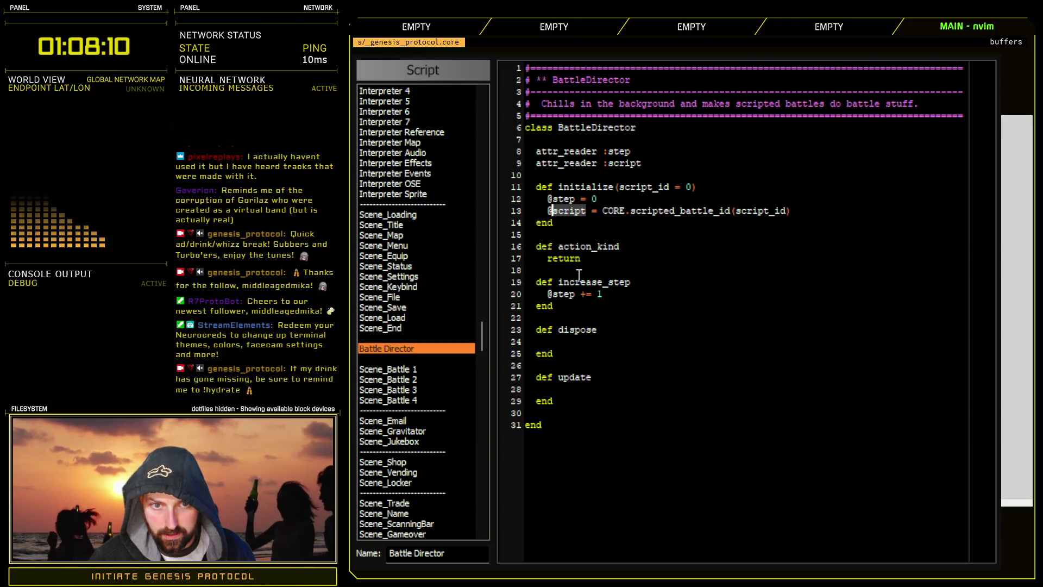
click(587, 215)
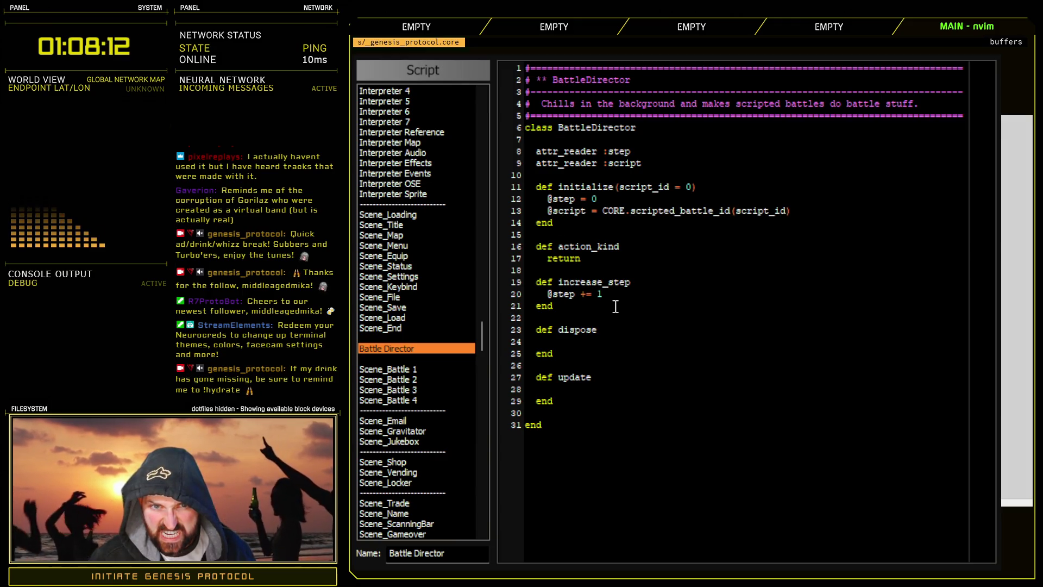
text(_id)
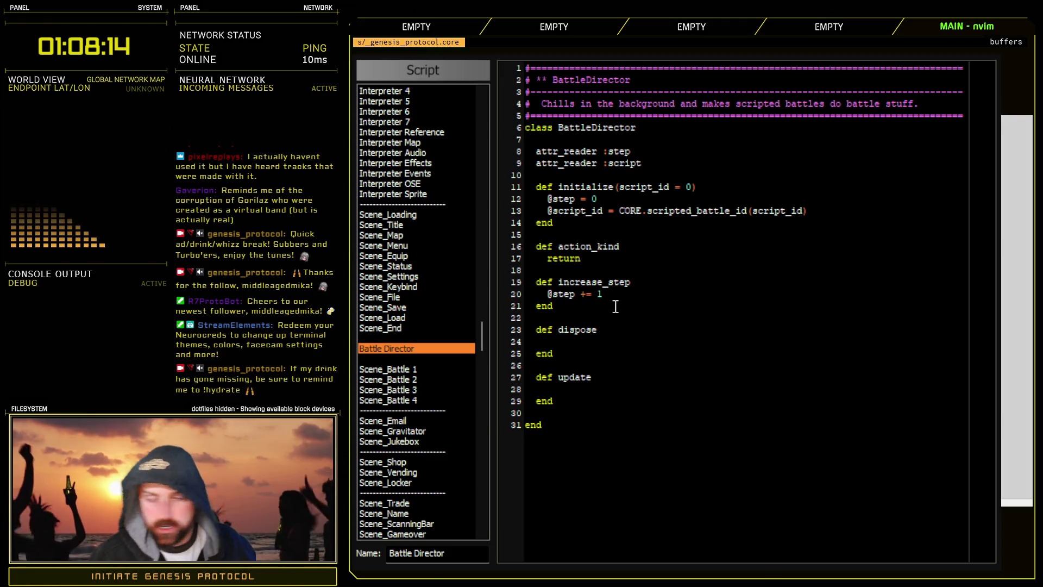
click(596, 215)
key(BackSpace)
key(BackSpace)
key(BackSpace)
key(BackSpace)
key(BackSpace)
key(BackSpace)
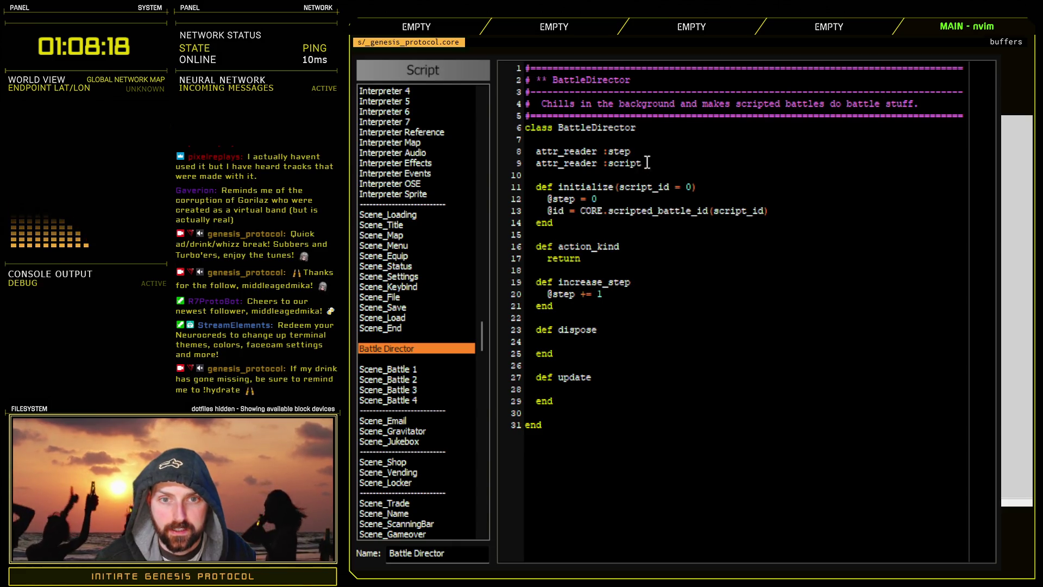
click(615, 162)
key(BackSpace)
text(id)
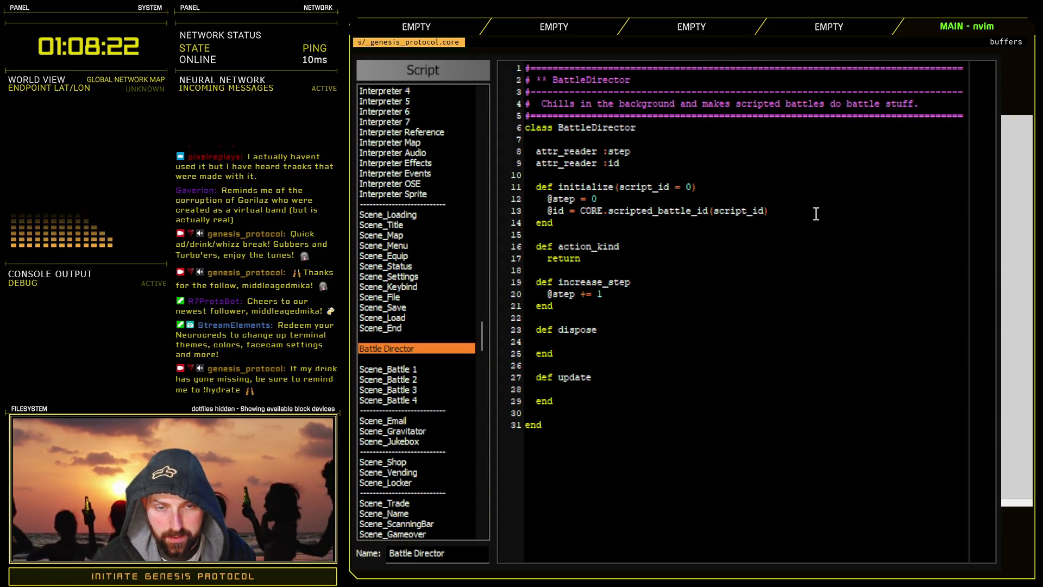
click(563, 209)
key(BackSpace)
key(BackSpace)
text(scri)
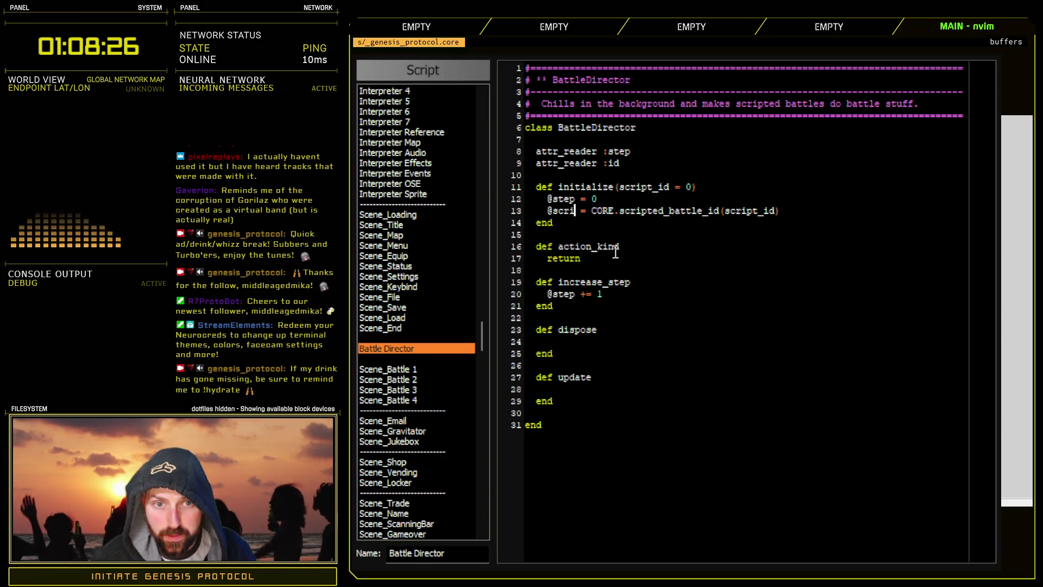
key(ctrl+z)
key(ctrl+z)
key(ctrl+z)
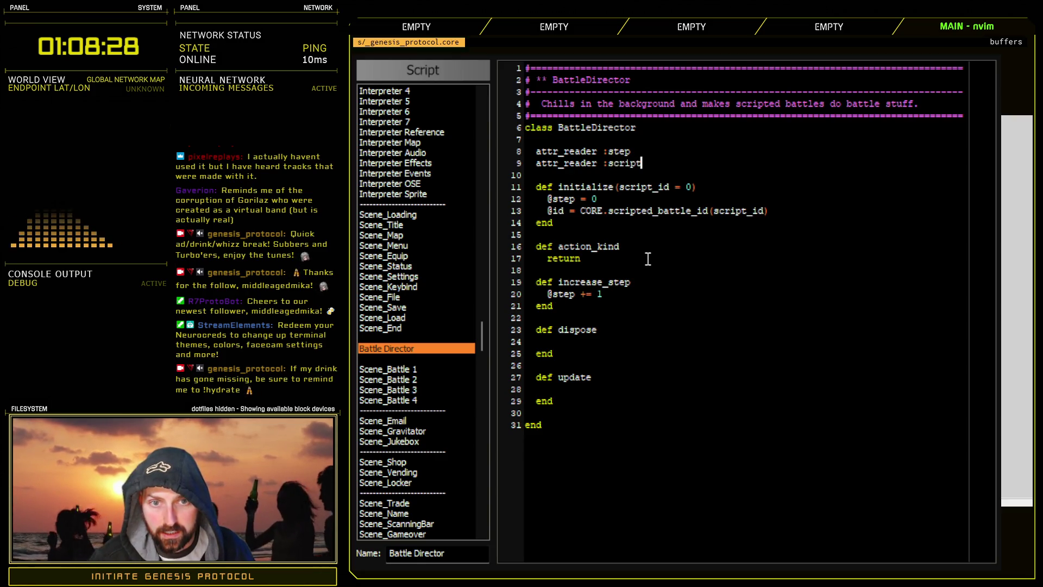
key(ctrl+r)
key(ctrl+r)
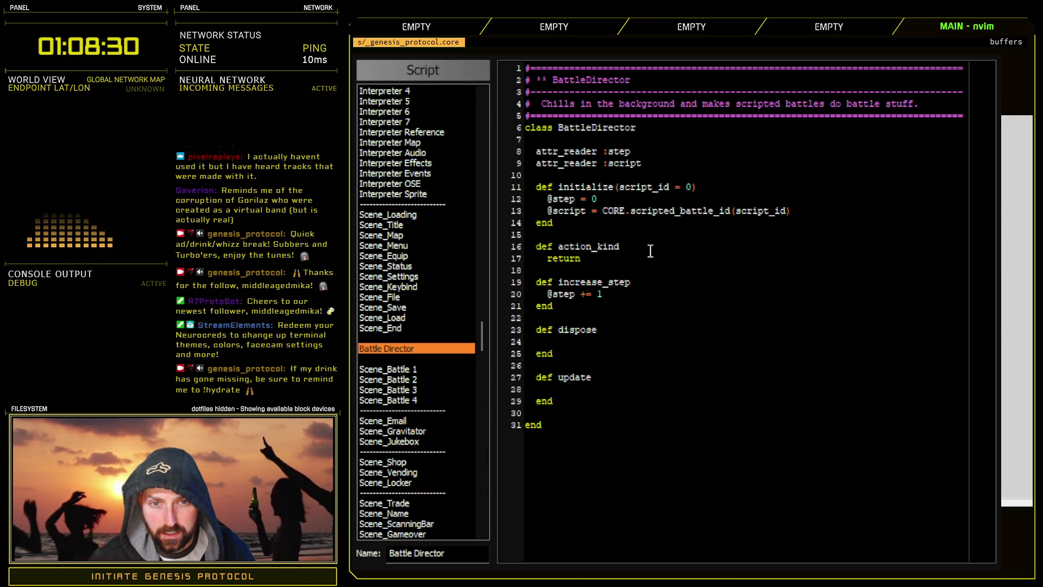
click(814, 210)
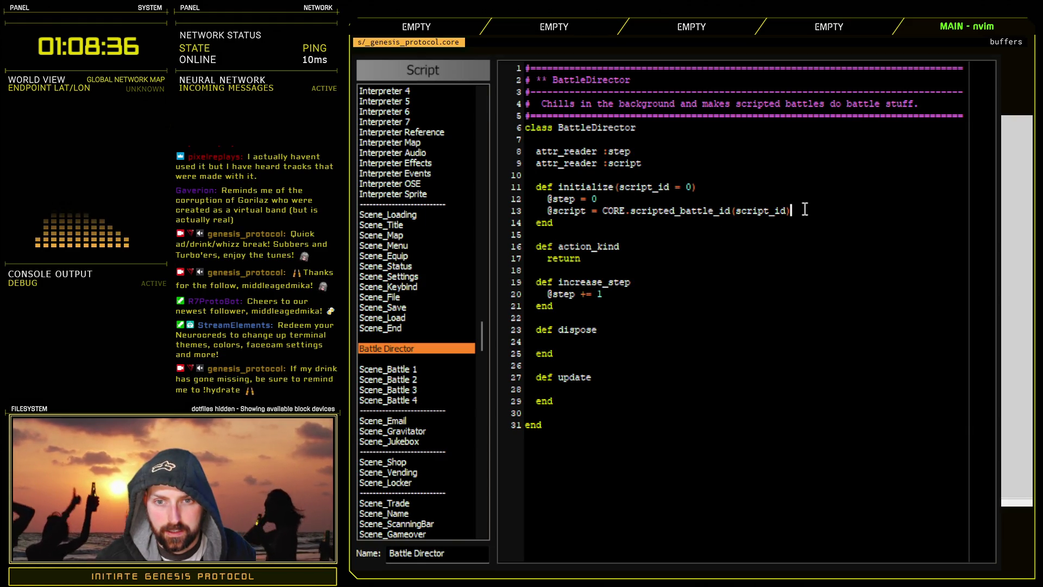
key(Return)
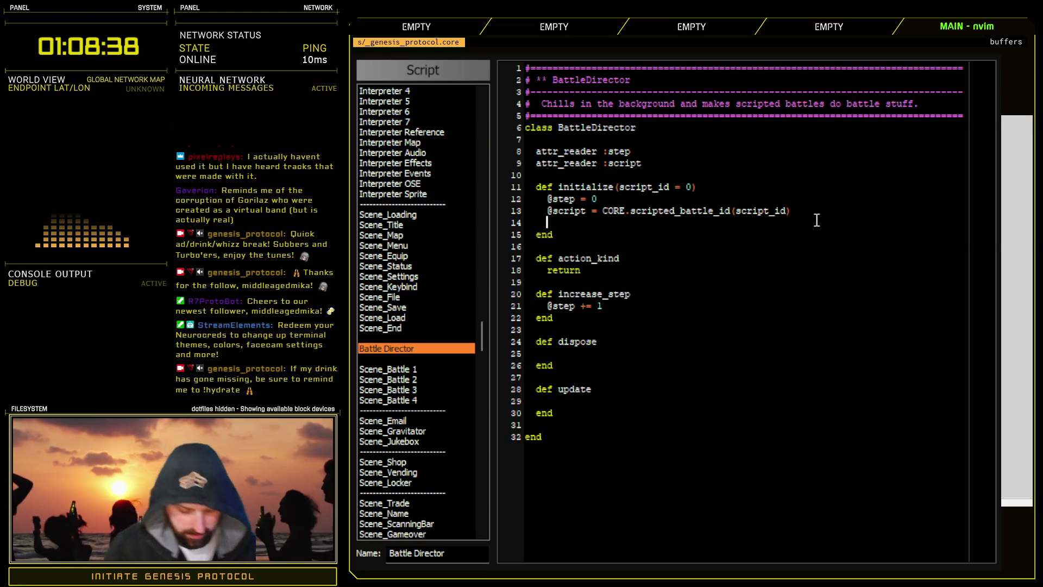
text(@id = s)
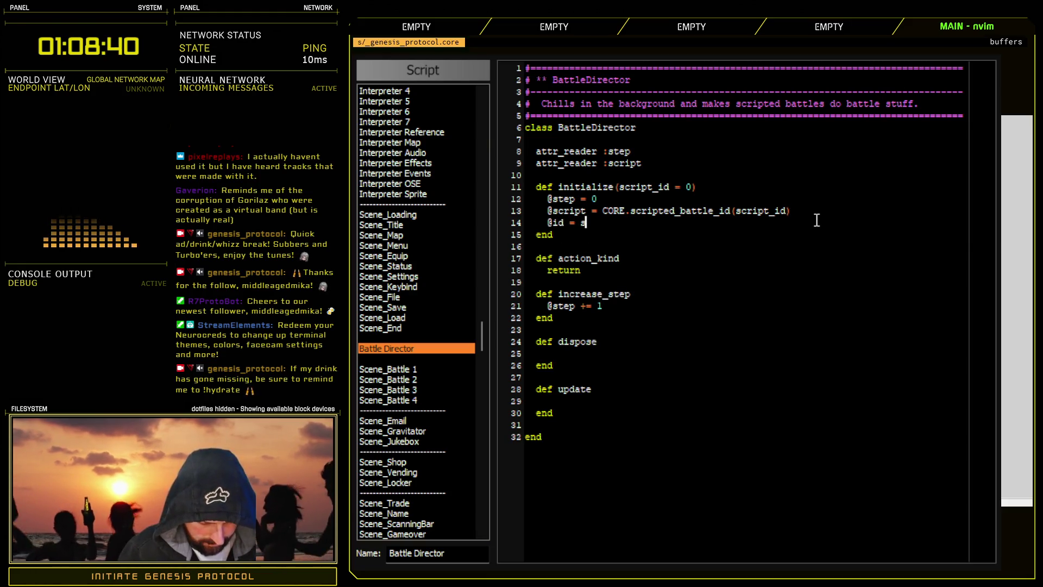
text(cript_id)
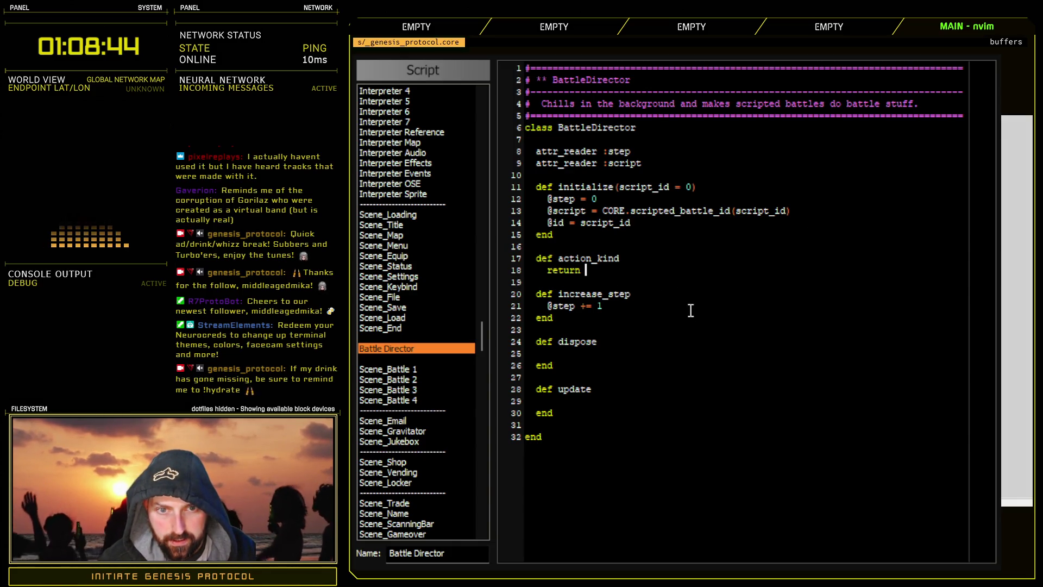
drag(603, 211, 791, 211)
key(ctrl+c)
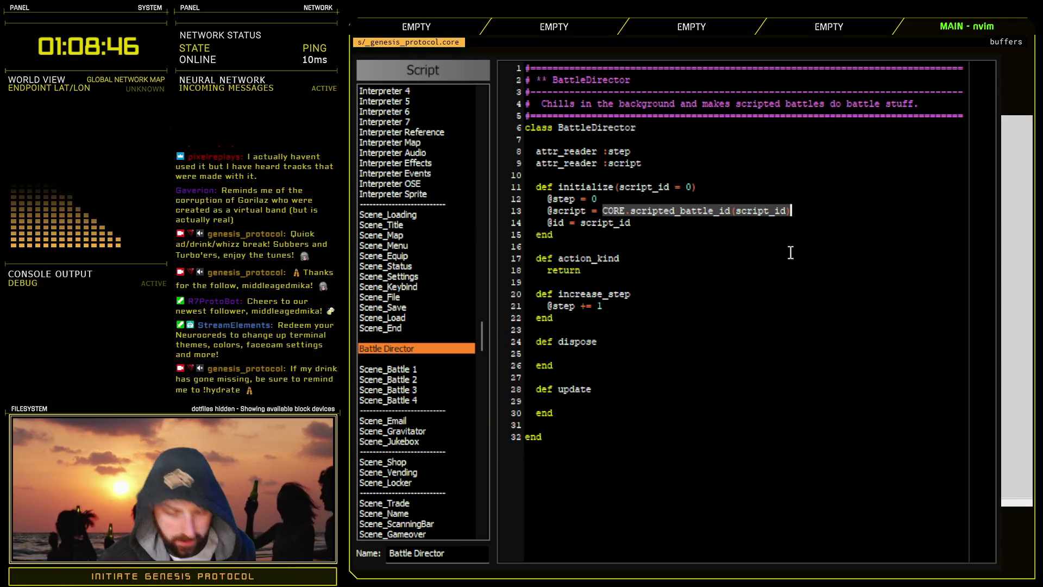
click(600, 272)
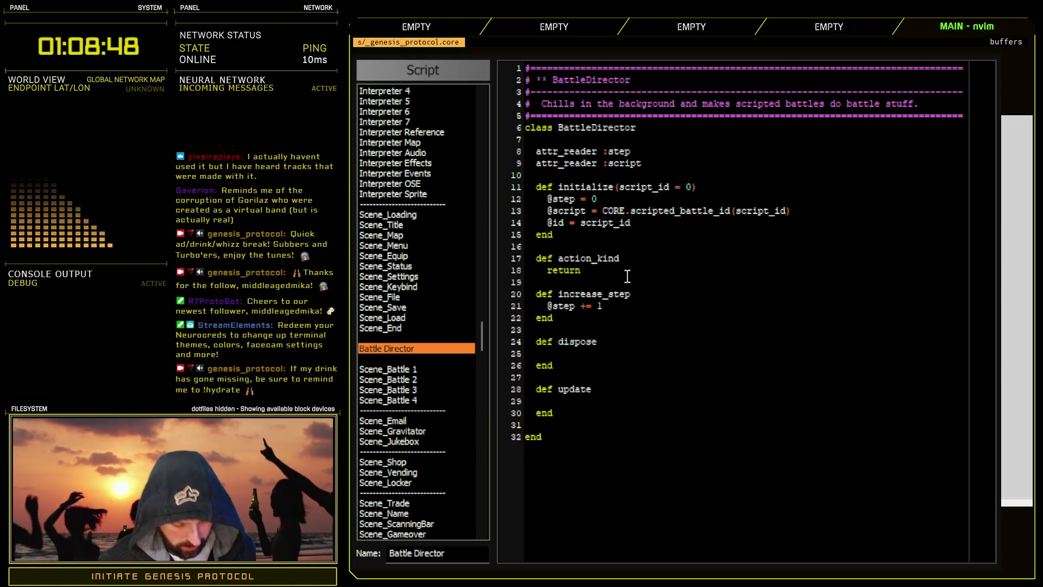
key(ctrl+v)
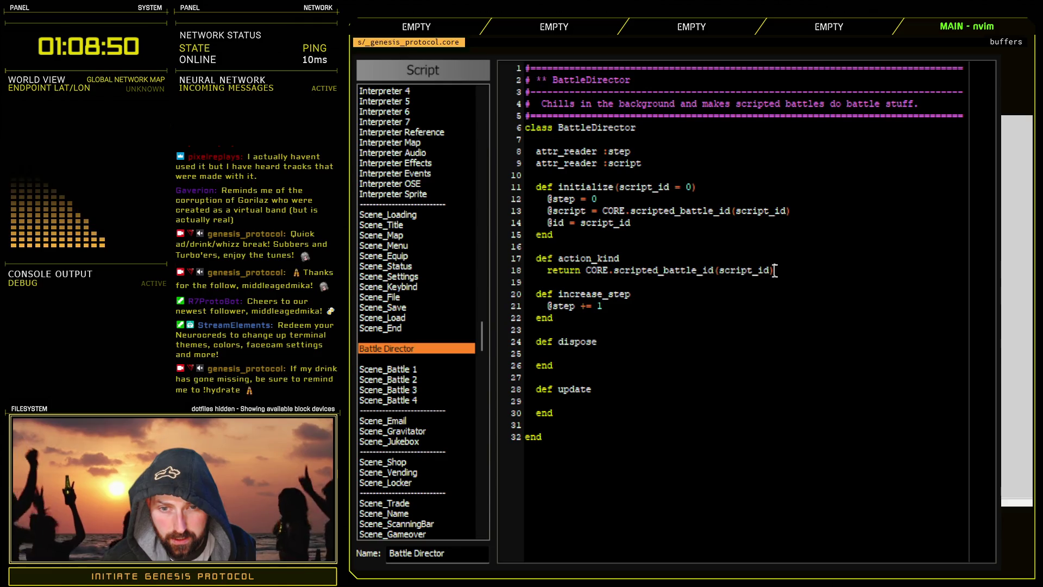
Change the pasted call to scripted_battle_action_kind and close action_kind with end
click(704, 270)
text(cwaction_kidn)
key(BackSpace)
key(BackSpace)
text(nd)
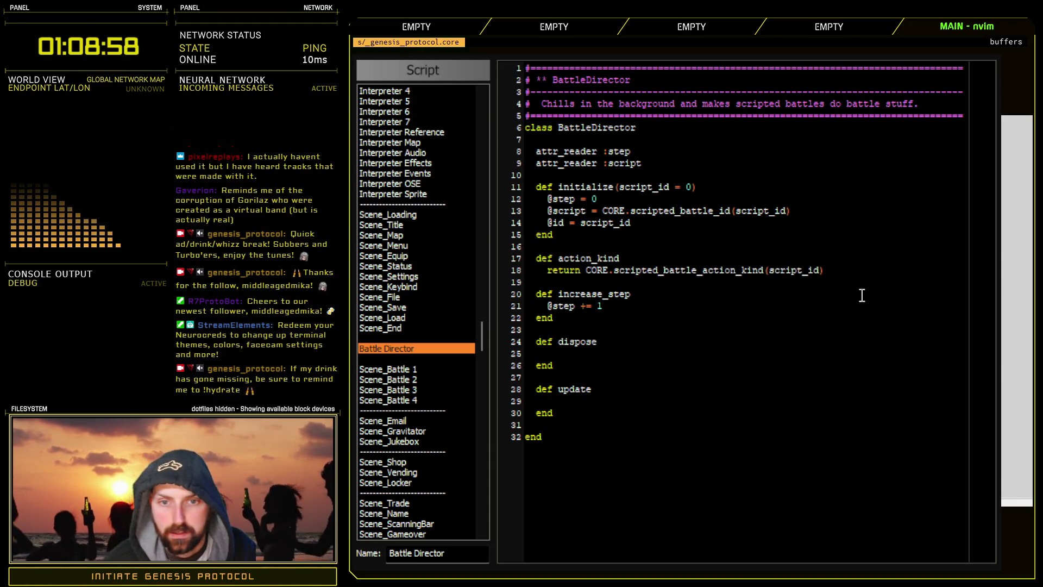
click(853, 266)
key(Return)
text(end)
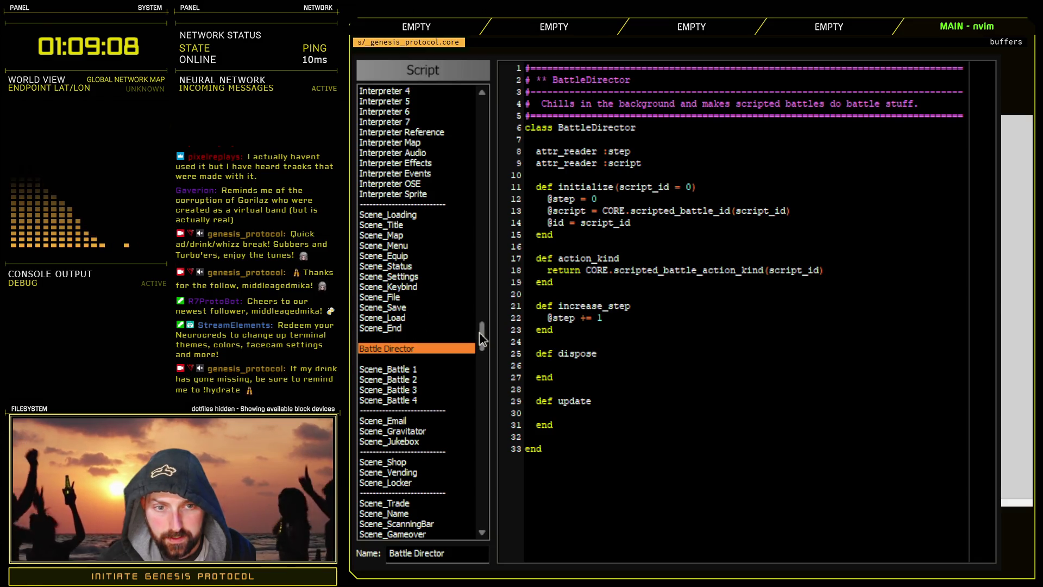
Select the scripted_battle_action_kind name and scroll down the script list
click(620, 270)
drag(632, 272, 764, 272)
drag(493, 343, 496, 128)
scroll(409, 422, down, 3)
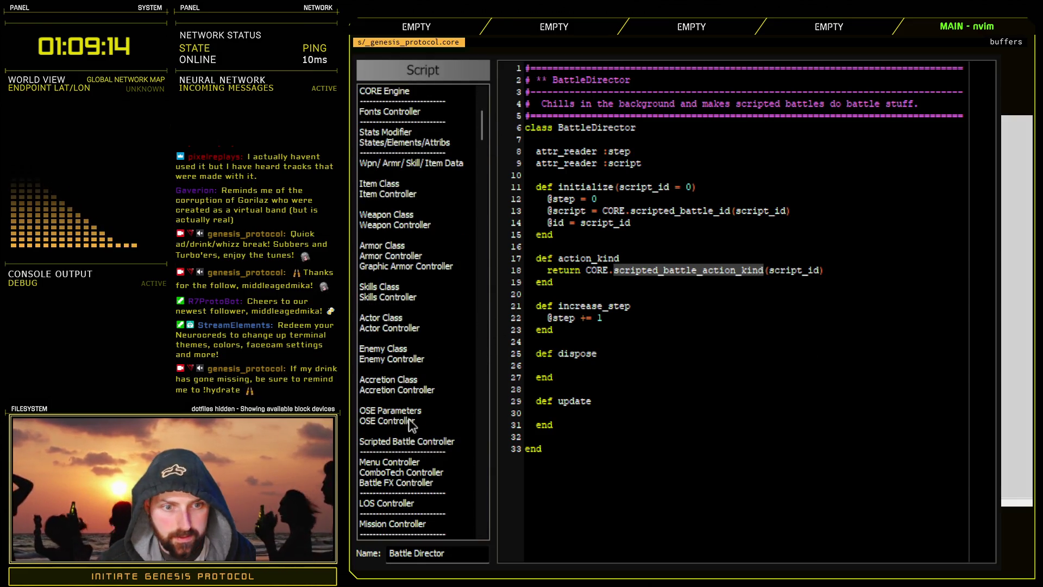
Add a def self.scripted_battle_action_kind(id) header in Scripted Battle Controller, then show OSE Parameters
click(424, 444)
click(571, 177)
key(Return)
key(Return)
text(def )
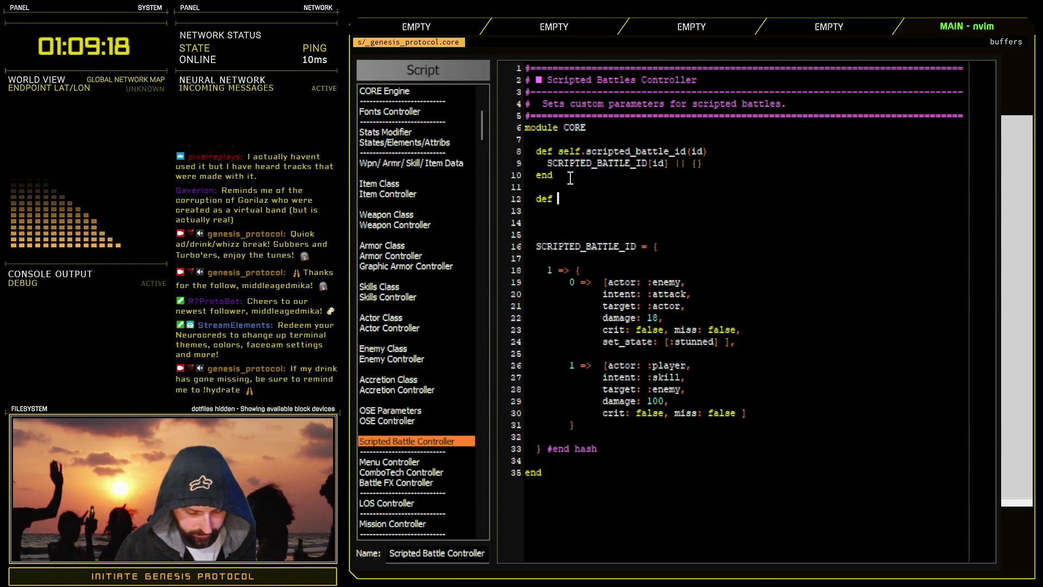
text(self.scripted_battle_action_kind()
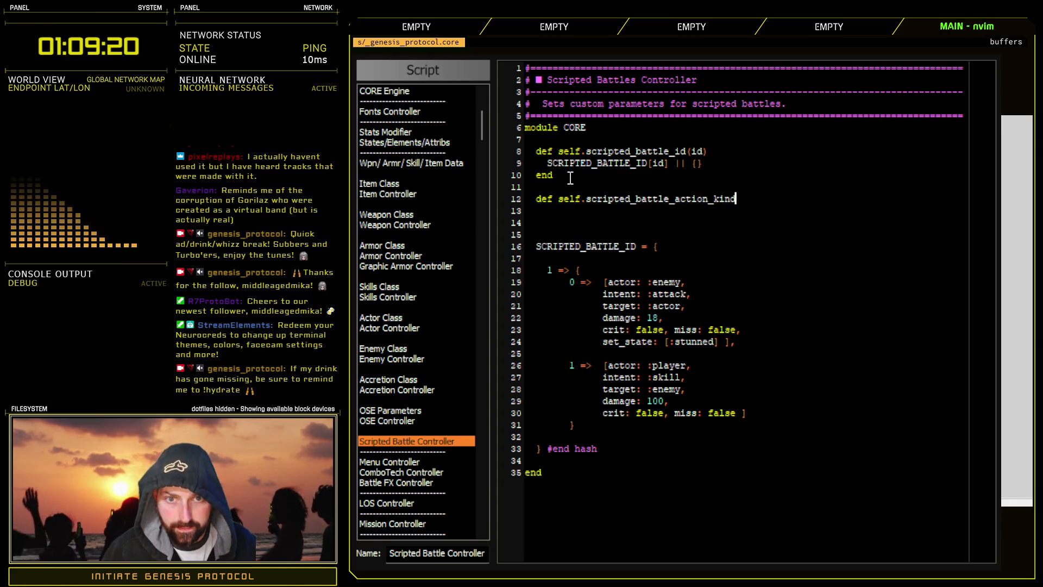
text(i)
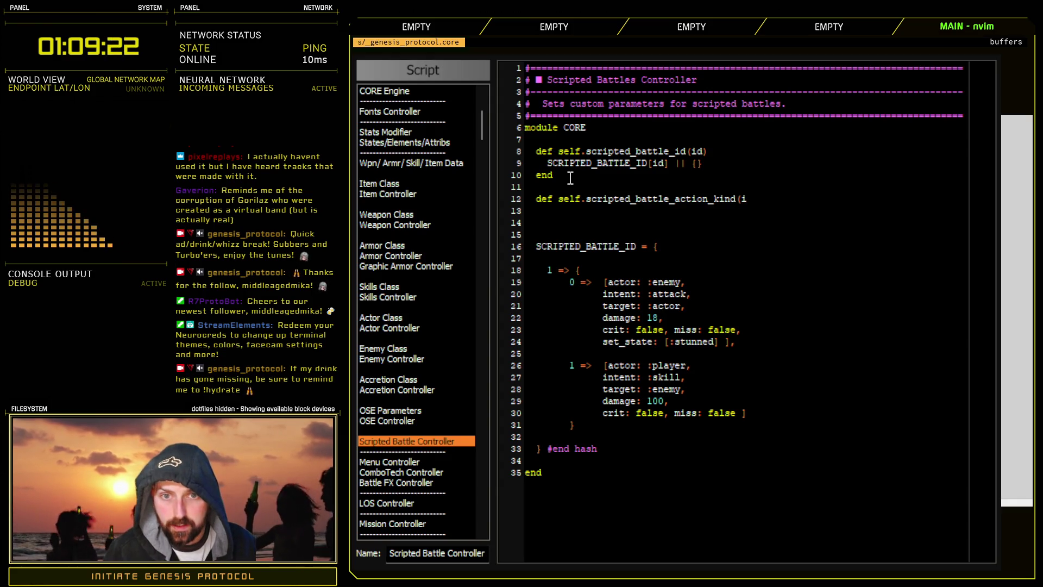
text(d))
key(Return)
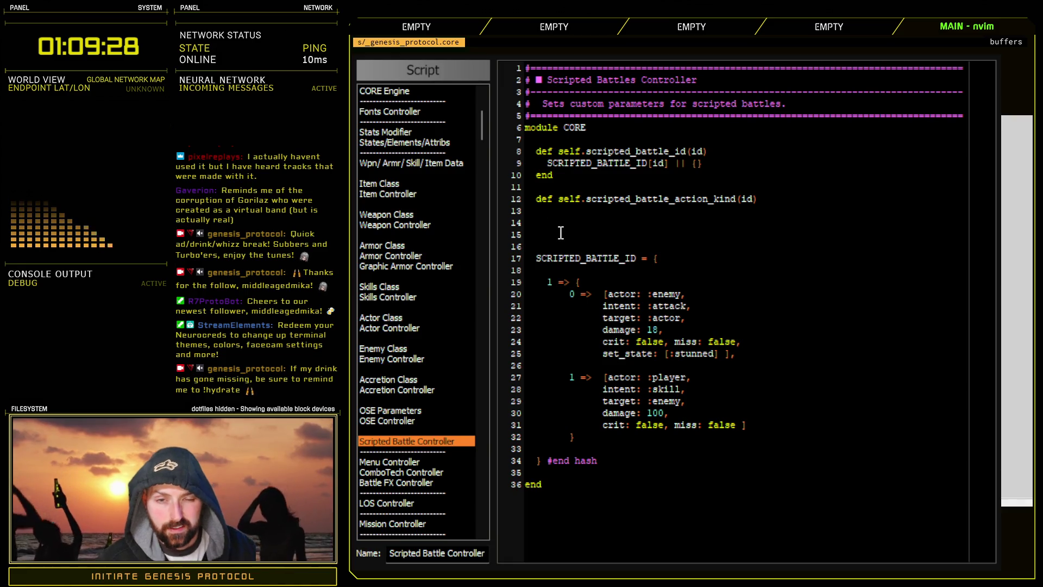
click(417, 412)
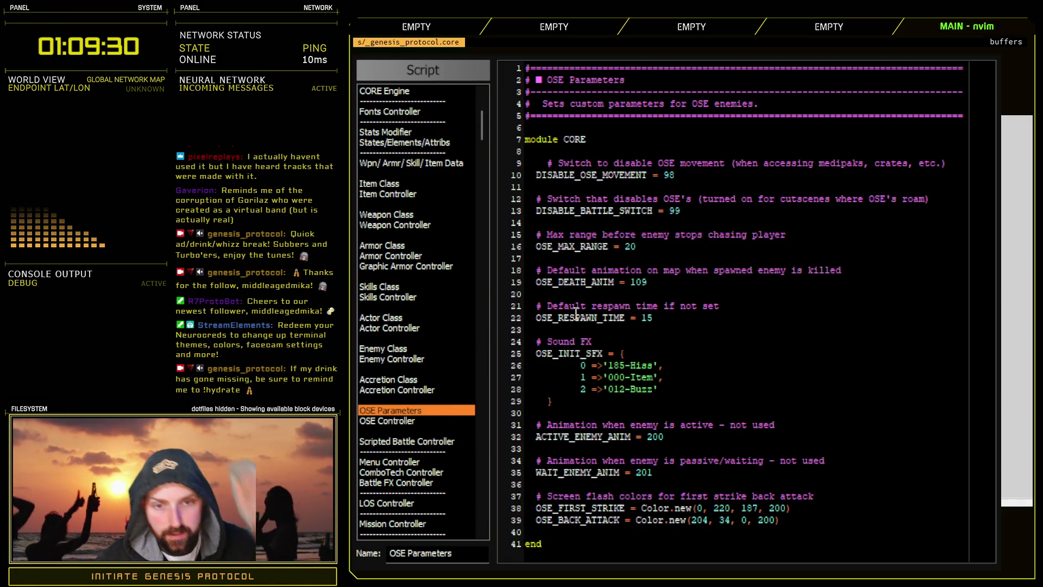
Copy the ose_troop method body from OSE Controller into scripted_battle_action_kind
key(Down)
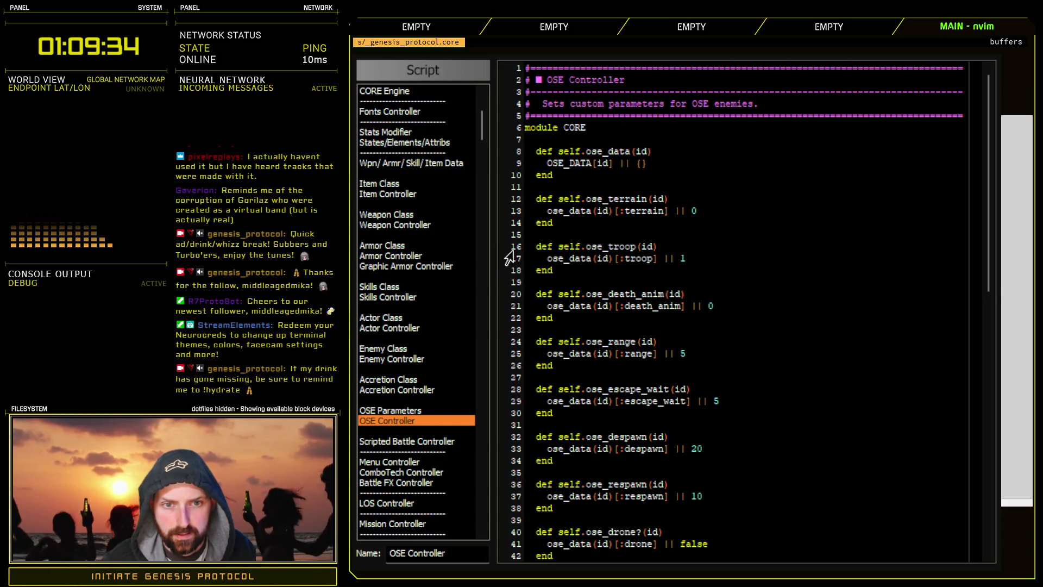
drag(507, 251, 509, 272)
key(ctrl+c)
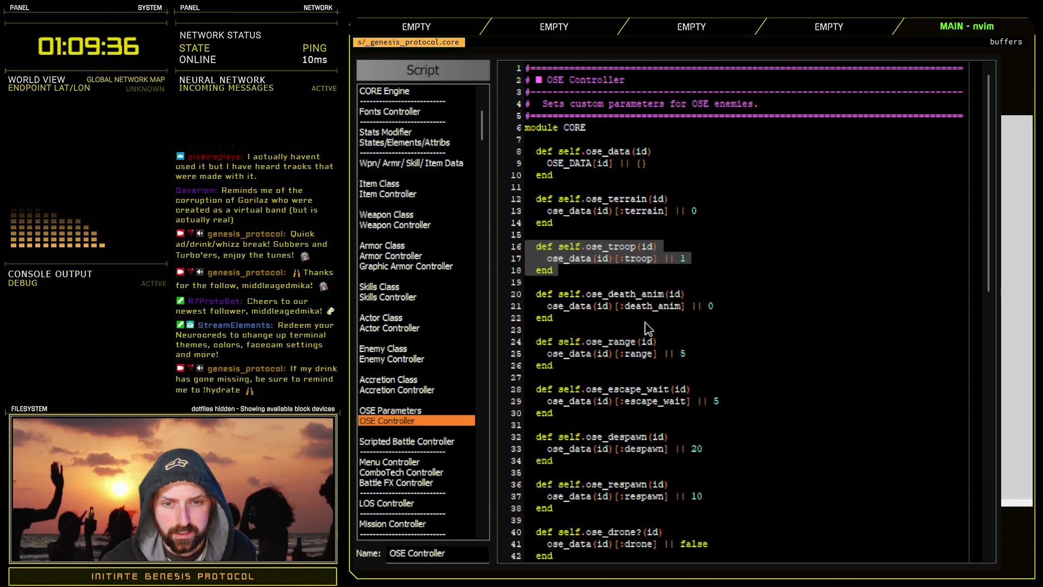
click(415, 442)
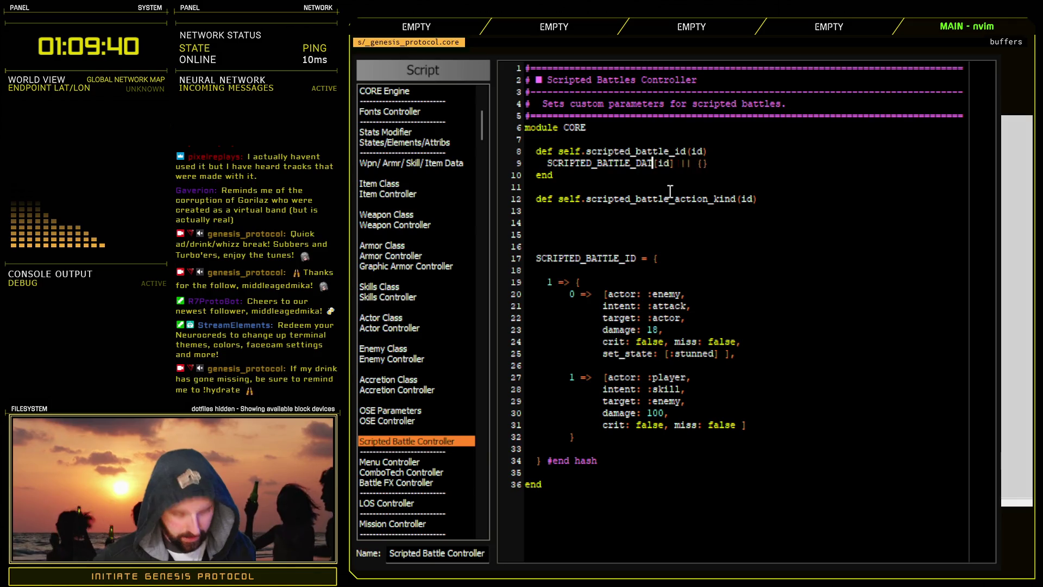
text(TA)
click(657, 212)
key(ctrl+shift+v)
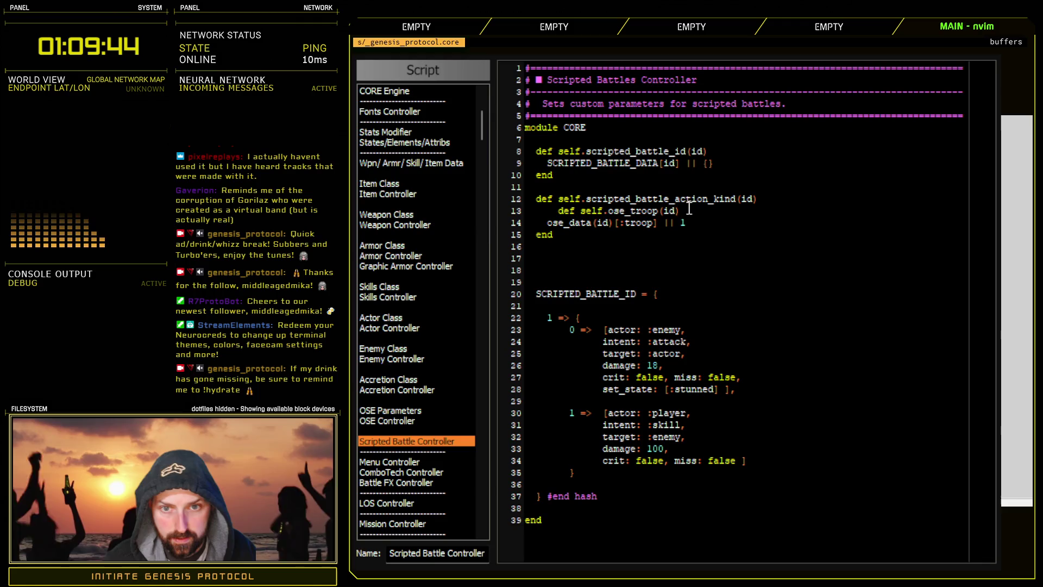
key(BackSpace)
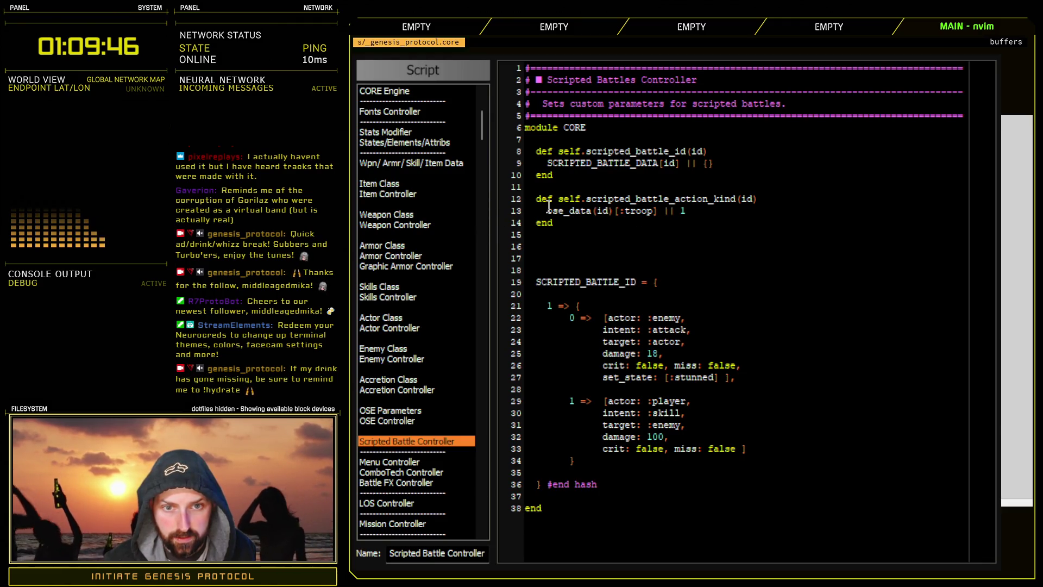
Rename the helper to scripted_battle_data and make the body read scripted_battle_data(id)[:action_kind] || 0
drag(676, 152, 688, 151)
text(da)
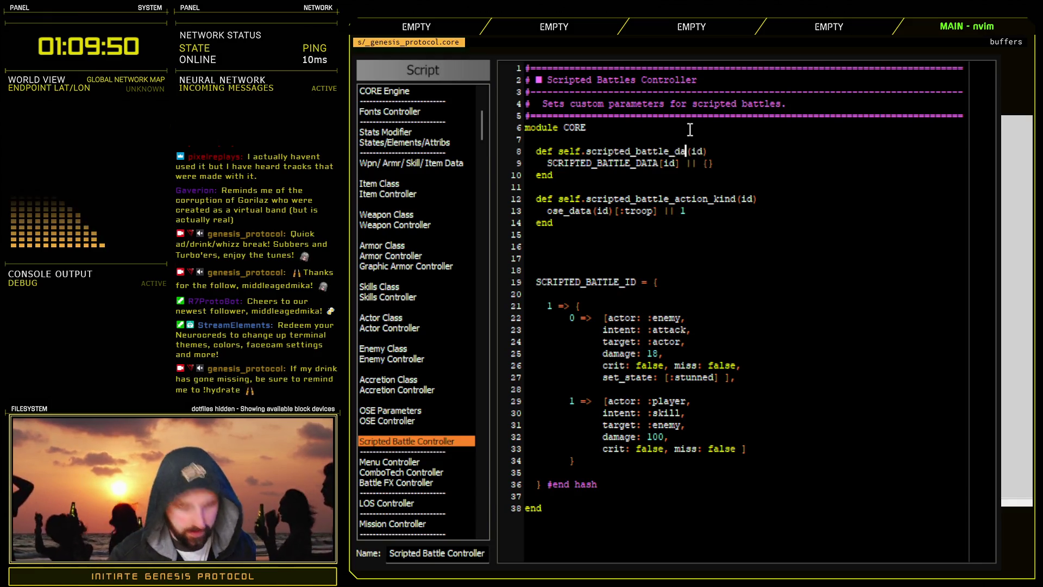
text(ta)
double_click(635, 152)
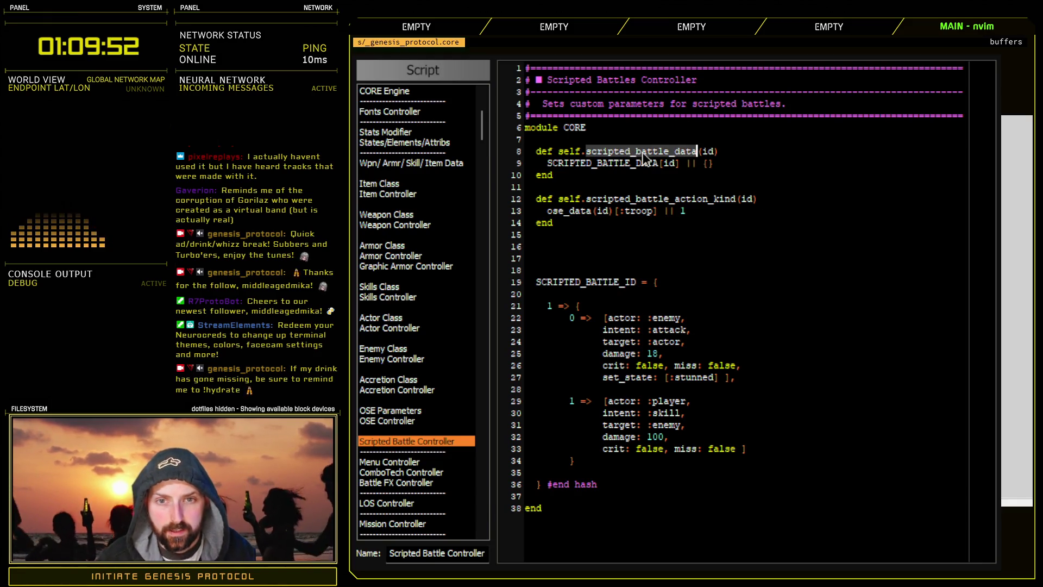
double_click(573, 212)
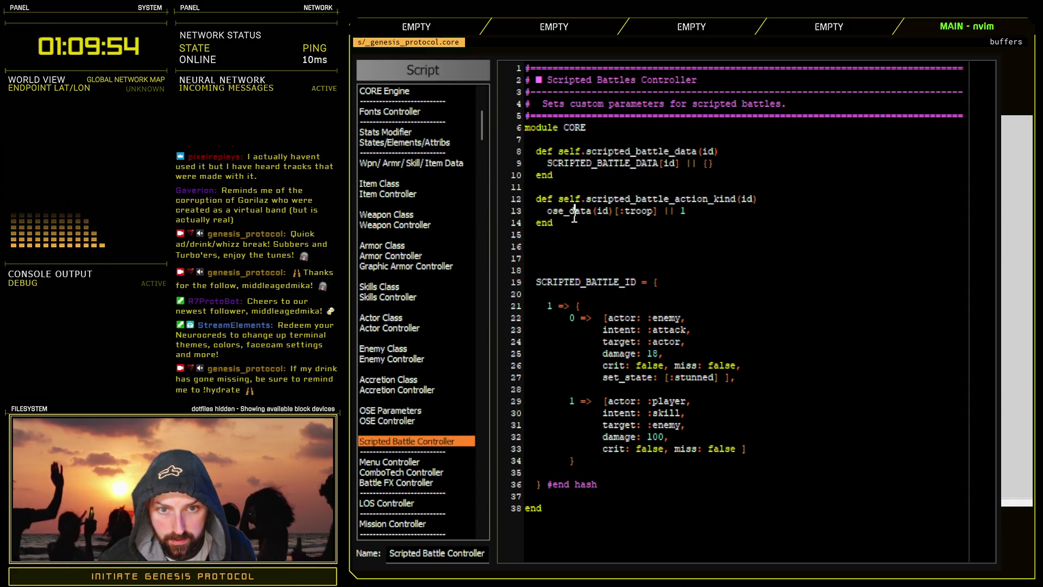
key(p)
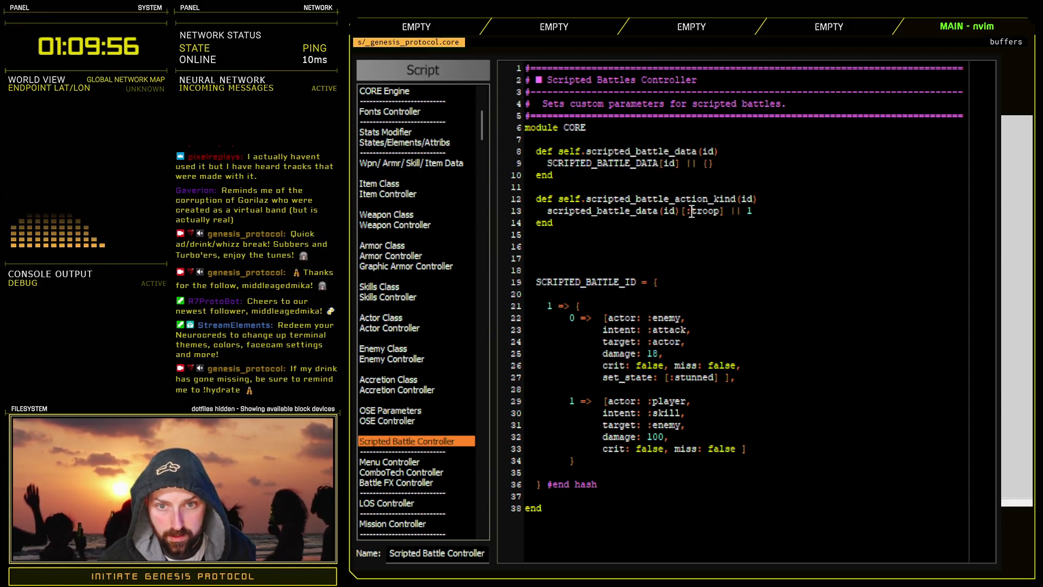
double_click(704, 212)
text(action_)
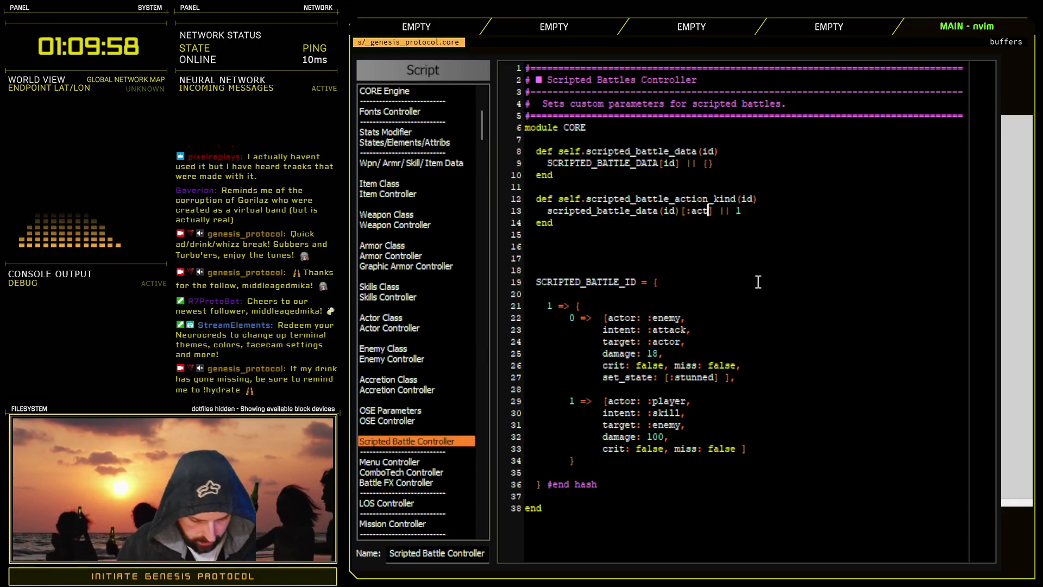
text(kind)
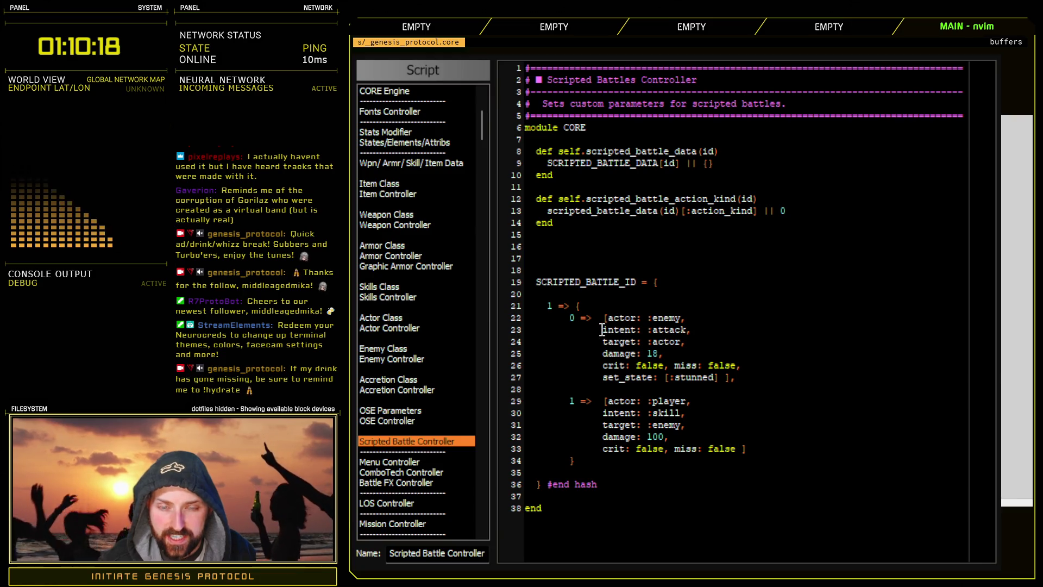
double_click(720, 211)
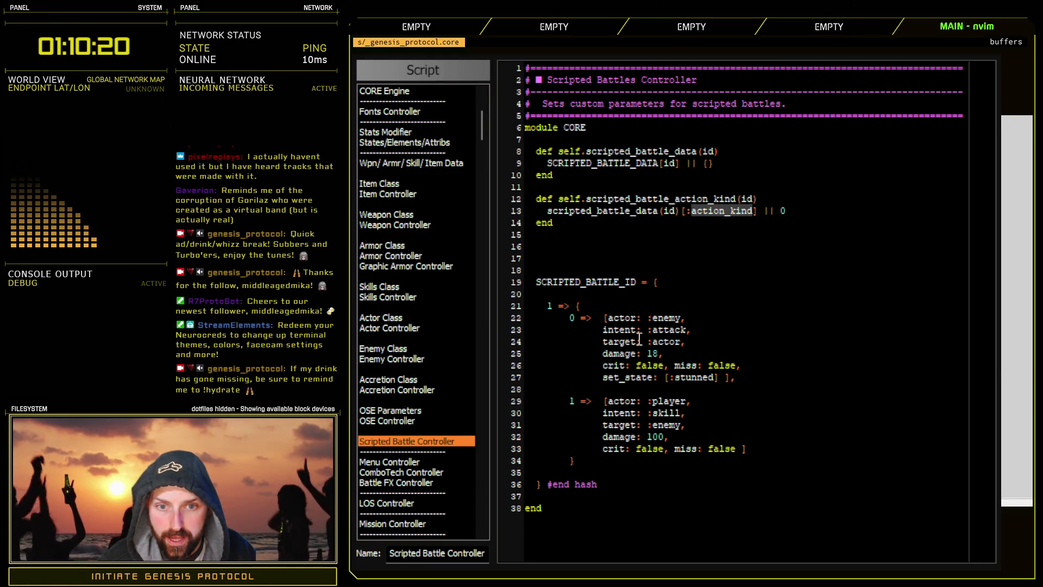
Rename step 0's intent key to action_kind and empty step 1's contents
double_click(619, 330)
key(p)
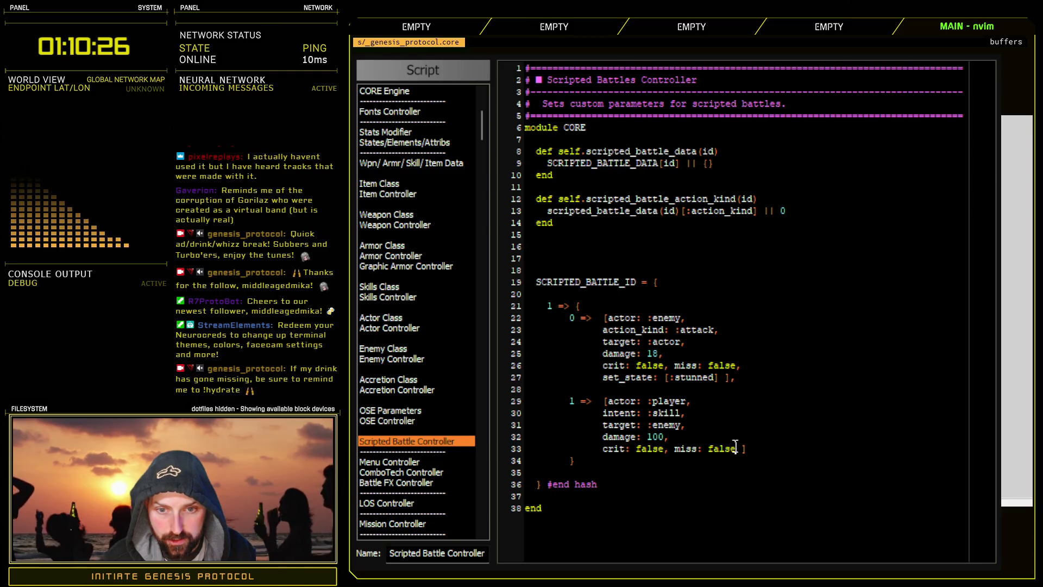
drag(736, 447, 610, 403)
key(d)
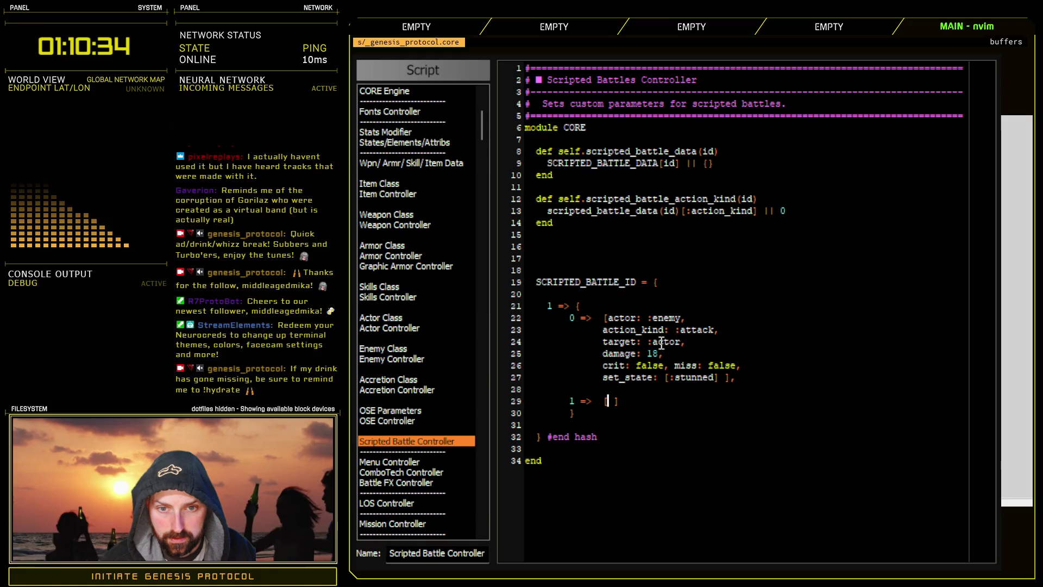
Comment out step 0's target, damage, crit and set_state lines with #
click(725, 330)
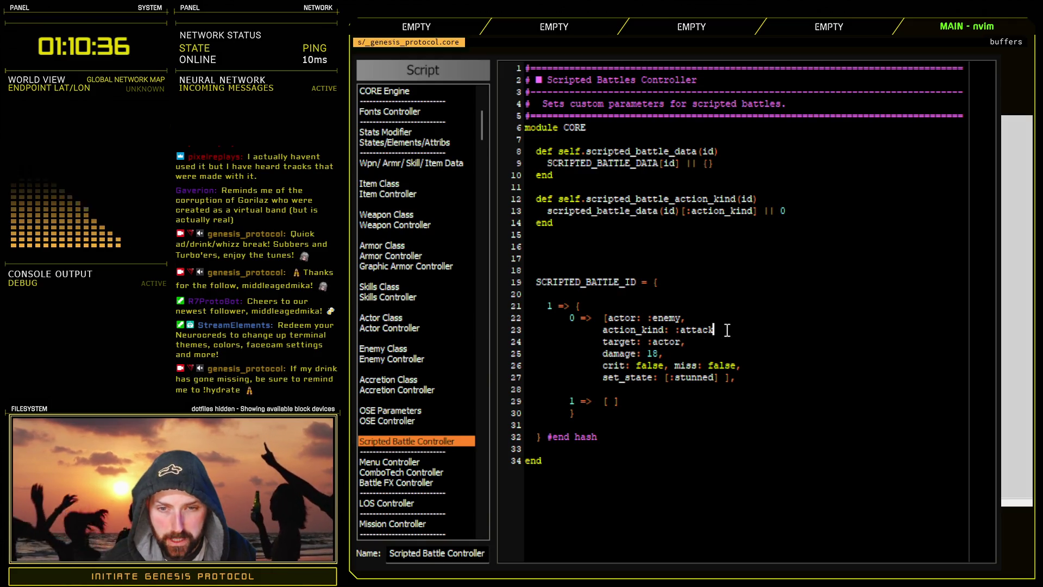
text(,)
key(Return)
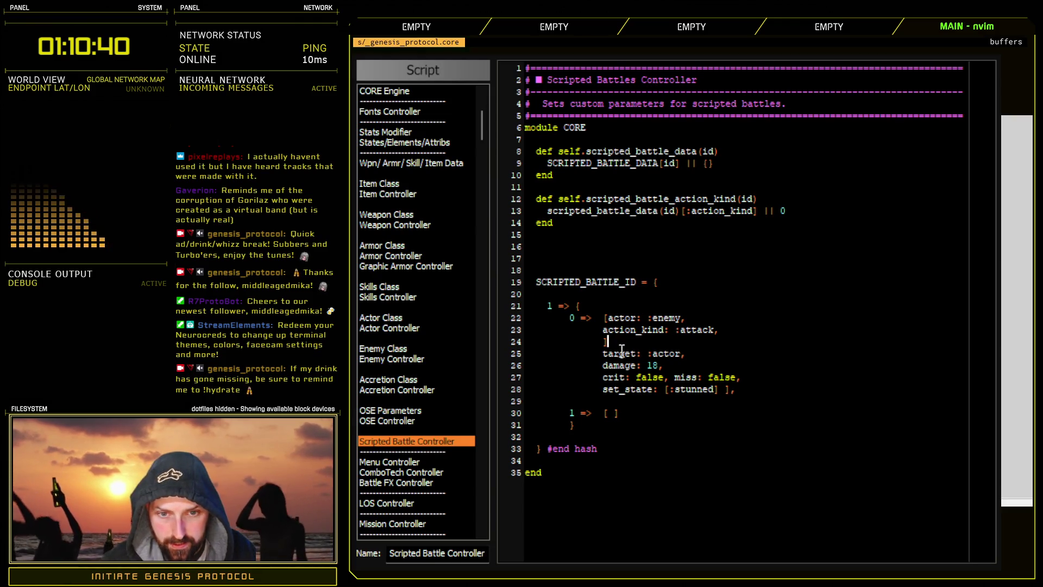
text(#)
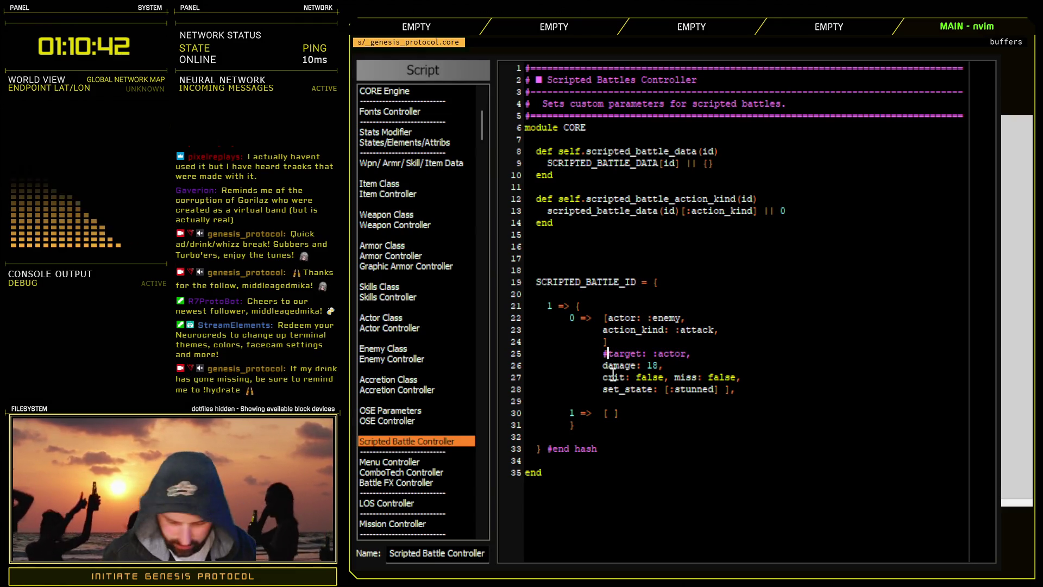
key(Down)
key(Left)
text(##)
key(Down)
key(Left)
text(#)
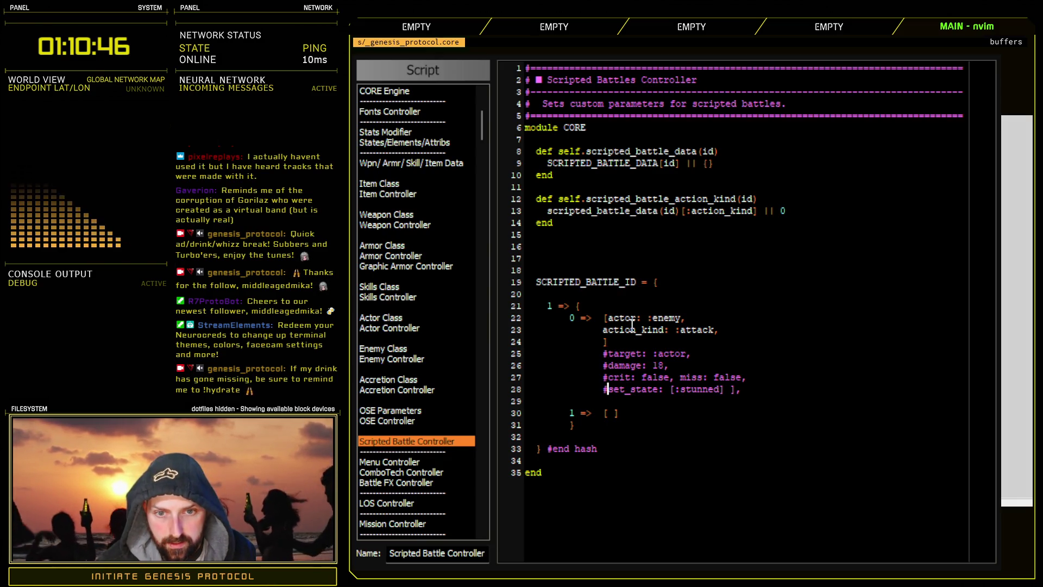
Align action_kind under actor, set its value to 1, then switch to Scene_Battle 4
click(602, 329)
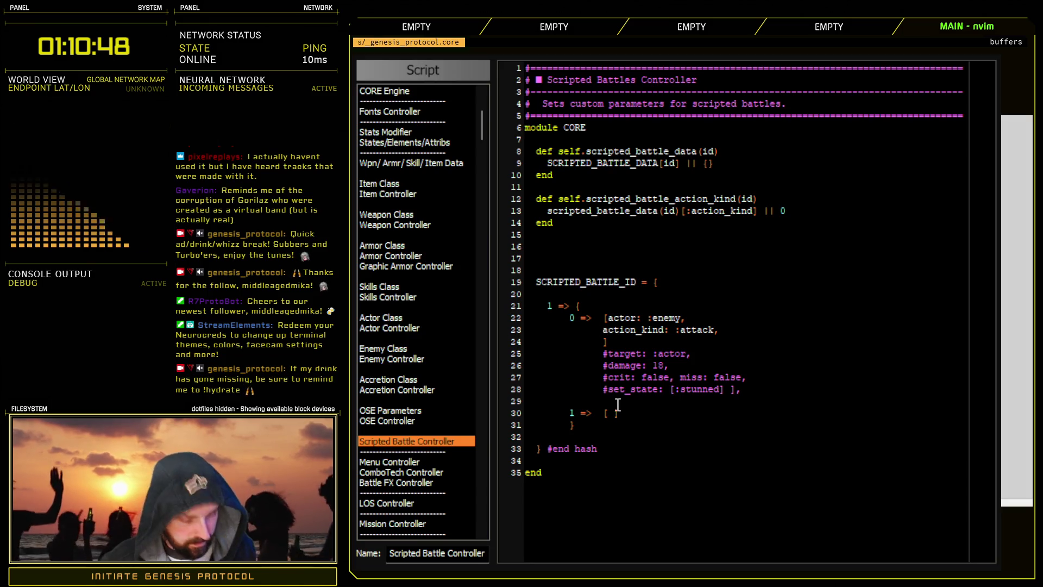
click(609, 318)
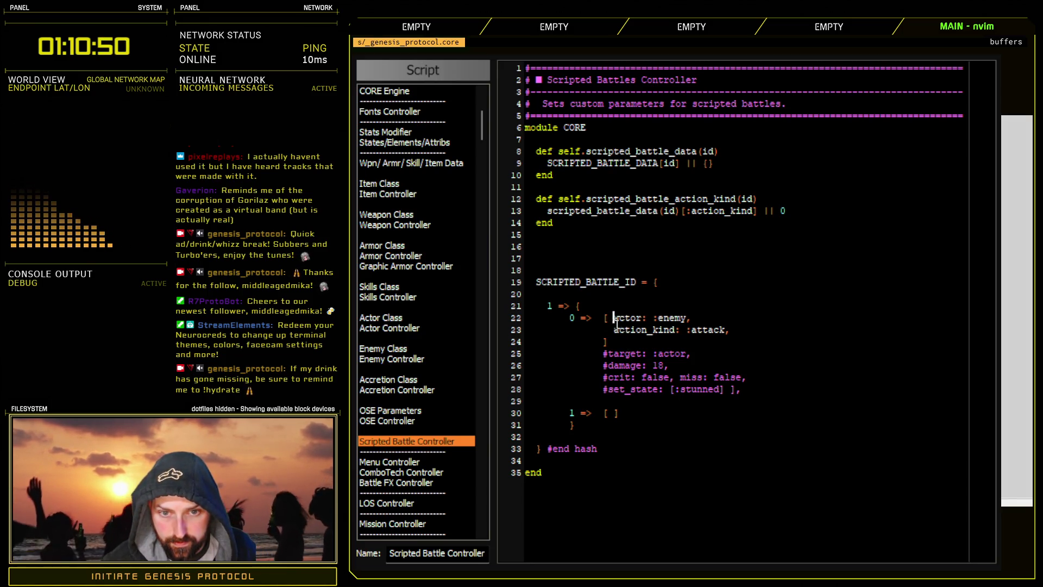
double_click(626, 318)
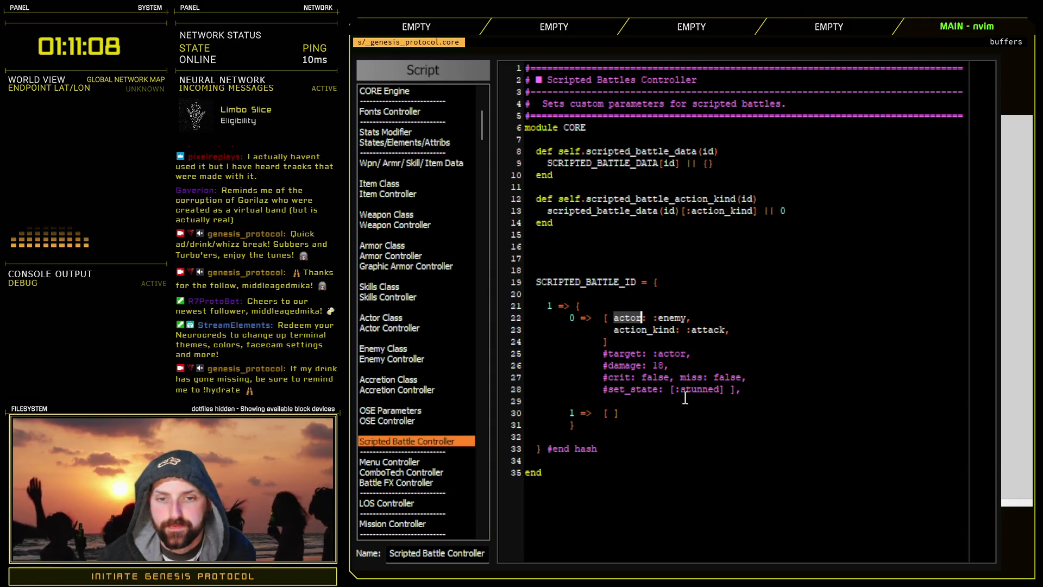
drag(687, 330, 721, 332)
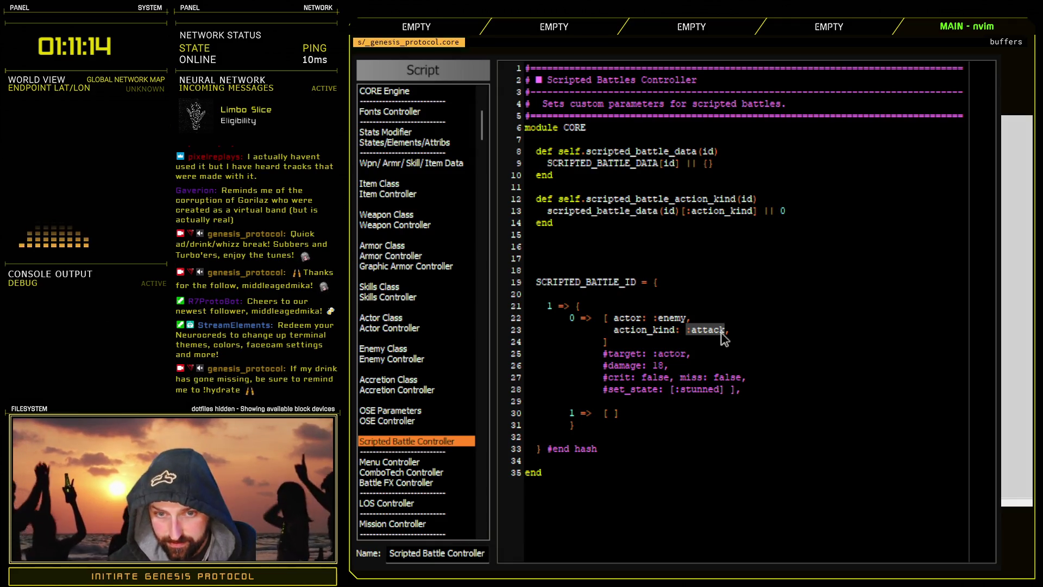
text(c1)
drag(482, 119, 474, 334)
click(420, 329)
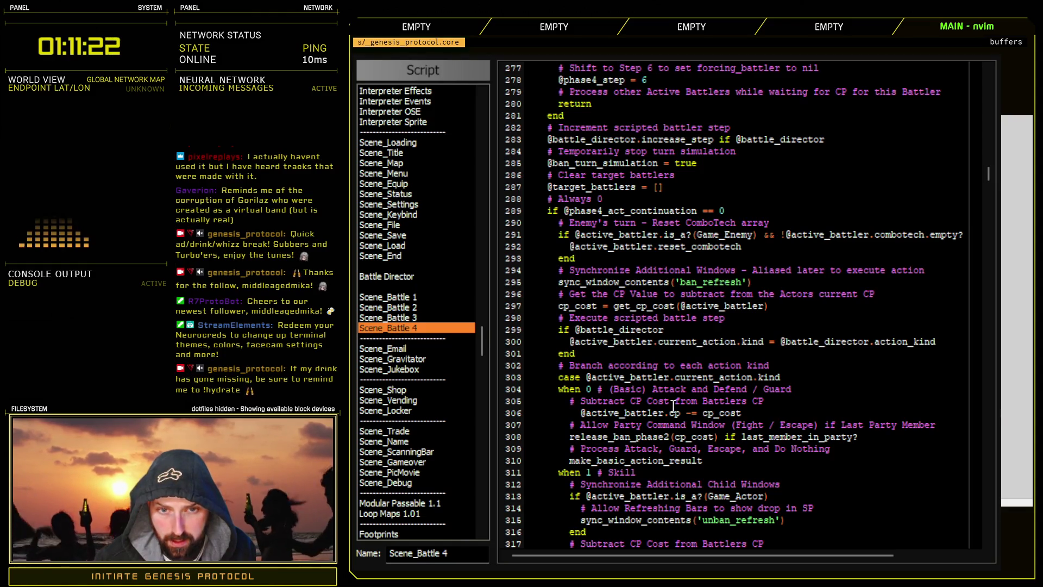
scroll(674, 406, down, 4)
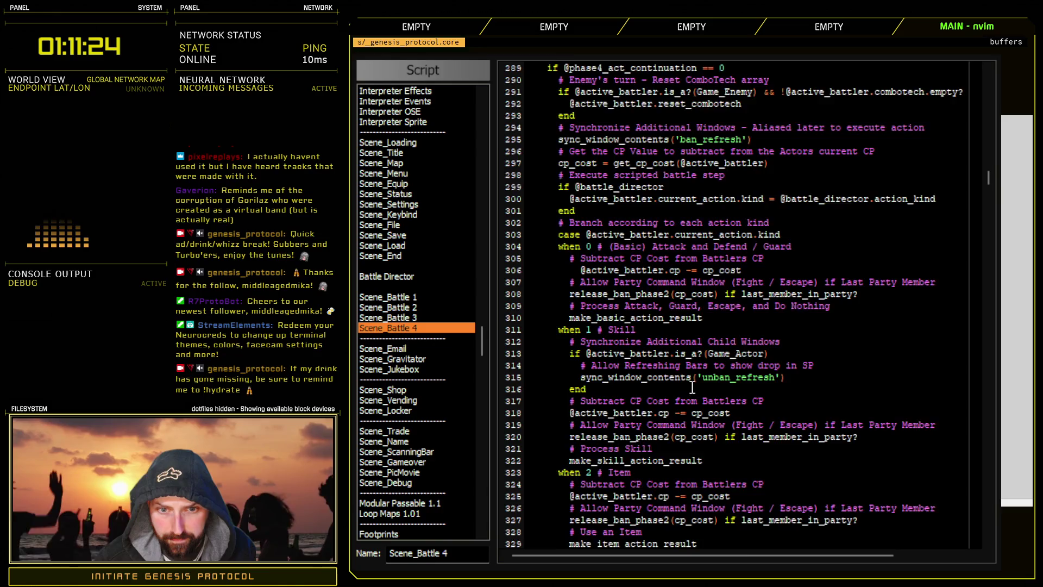
drag(573, 330, 612, 388)
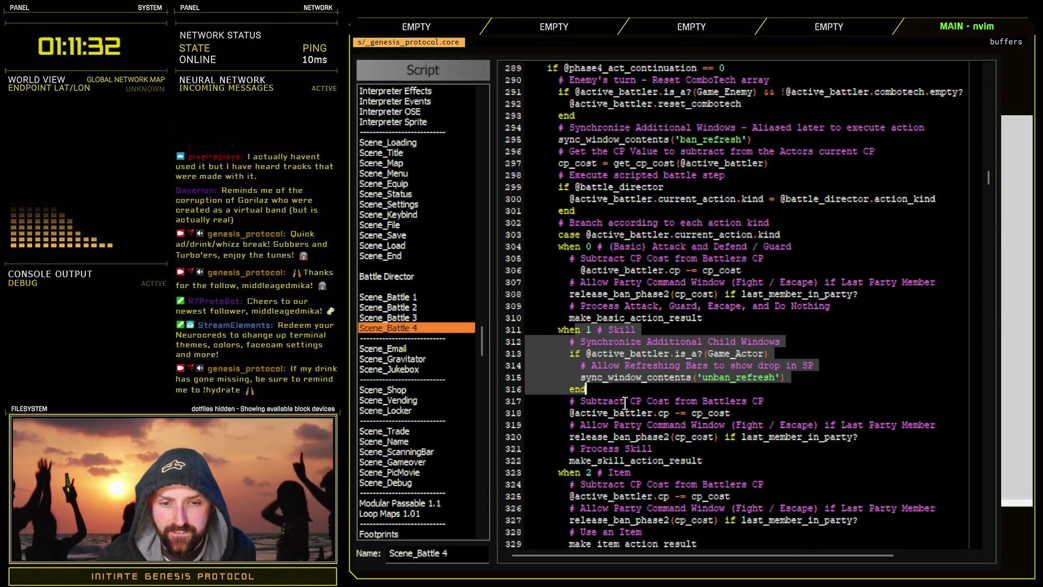
scroll(625, 402, down, 4)
scroll(625, 403, down, 4)
scroll(624, 405, up, 8)
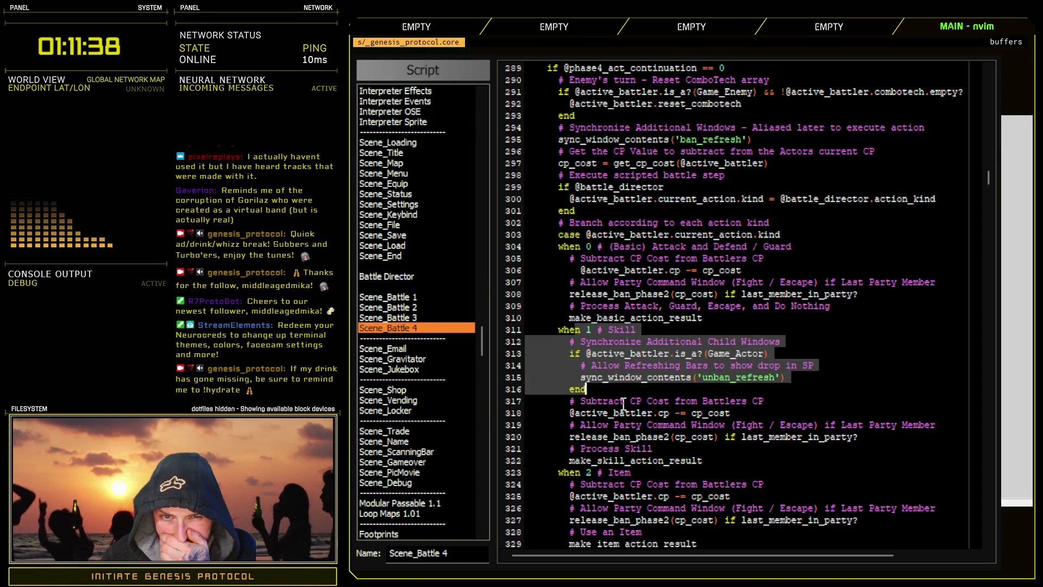
double_click(646, 317)
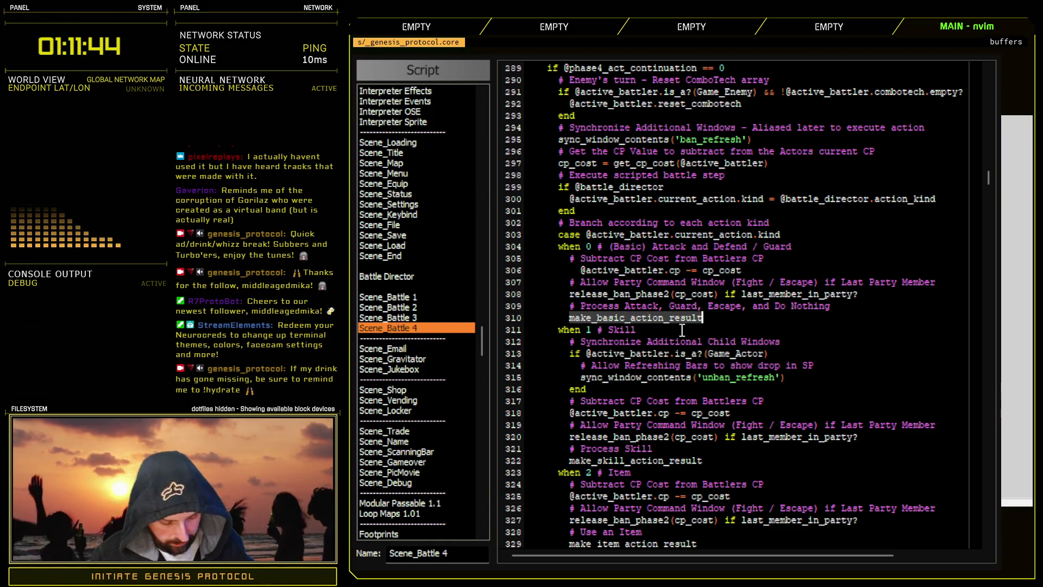
key(ctrl+f)
Use Find Next to reach the make_basic_action_result definition
click(659, 94)
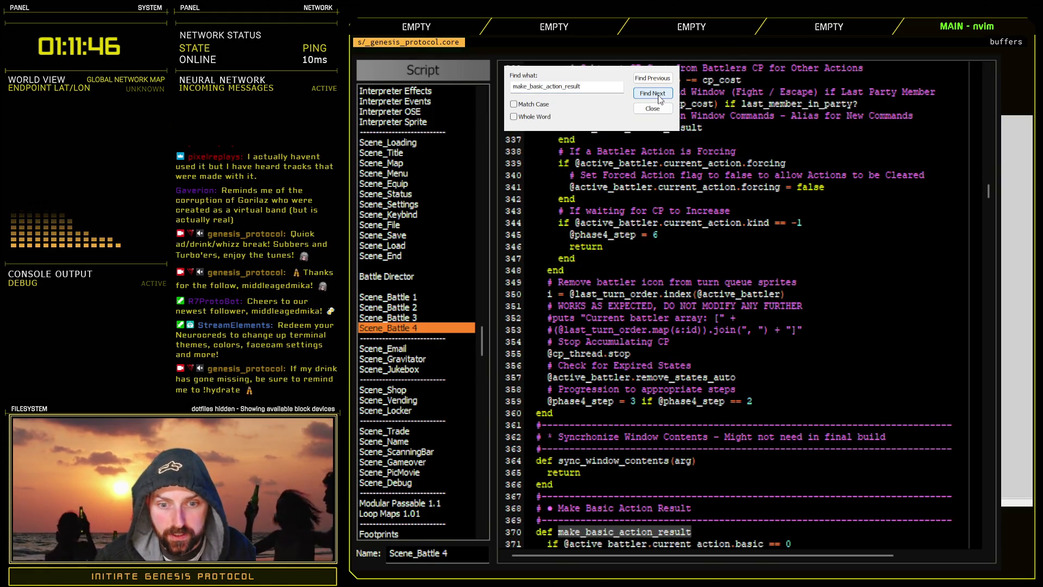
scroll(587, 201, down, 4)
scroll(698, 372, down, 4)
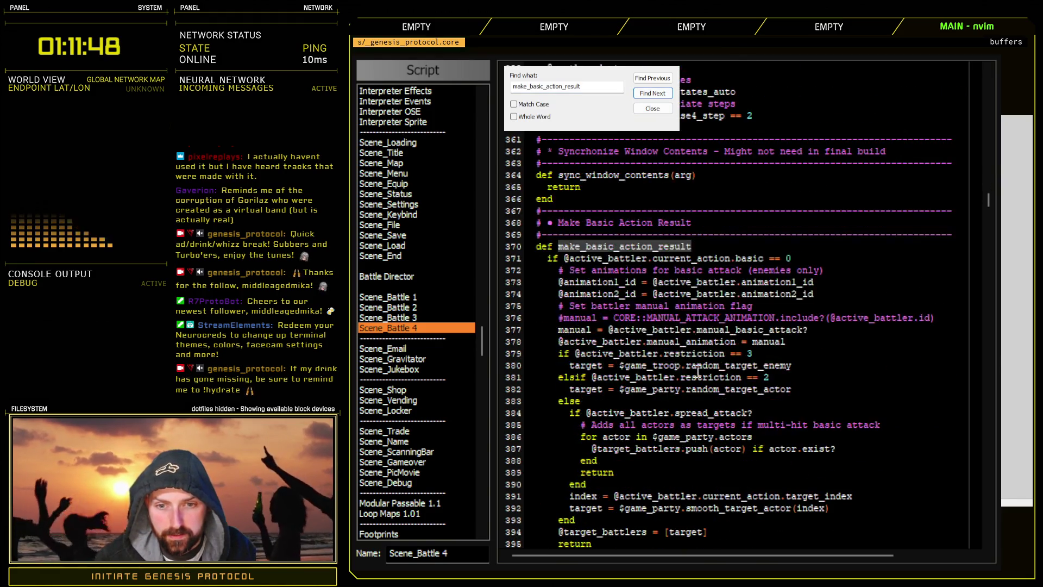
scroll(698, 372, down, 4)
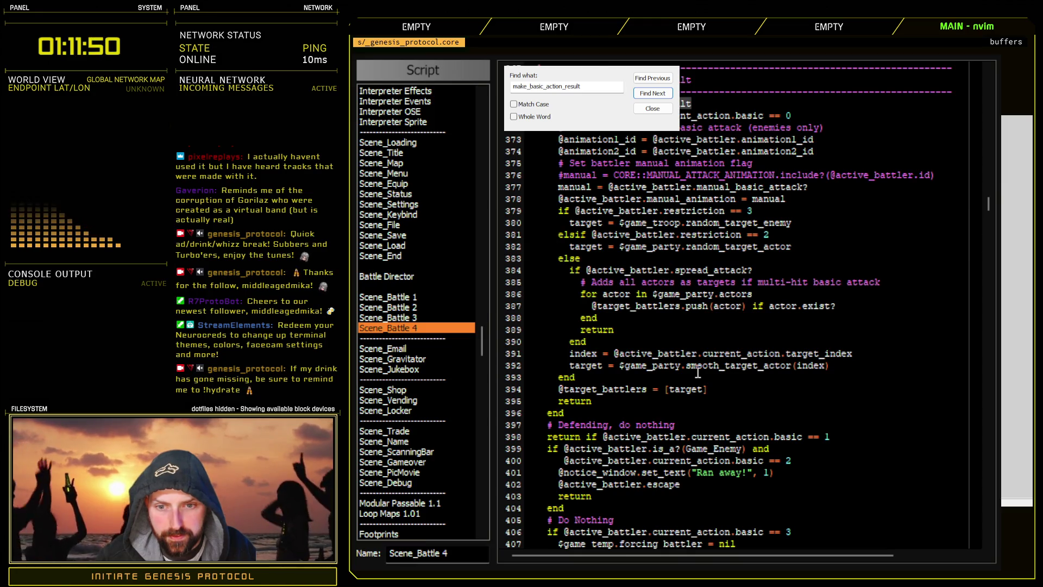
scroll(699, 371, down, 4)
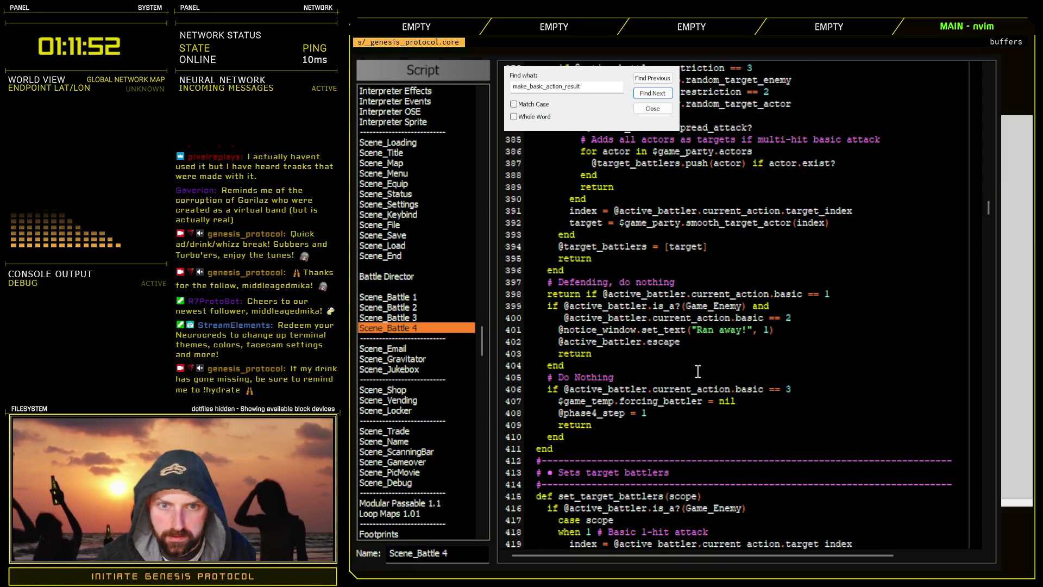
scroll(698, 372, up, 4)
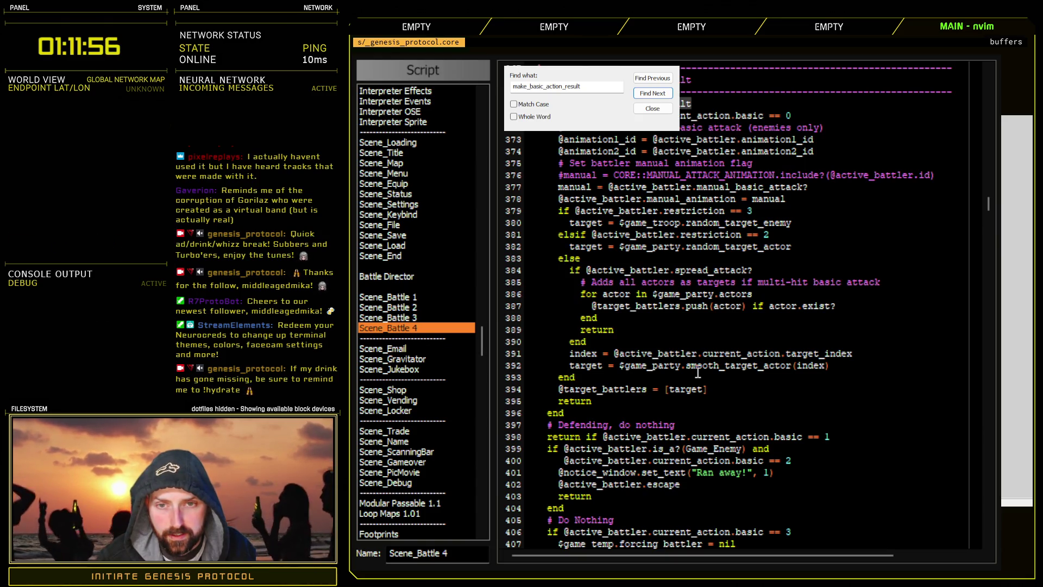
scroll(698, 371, down, 4)
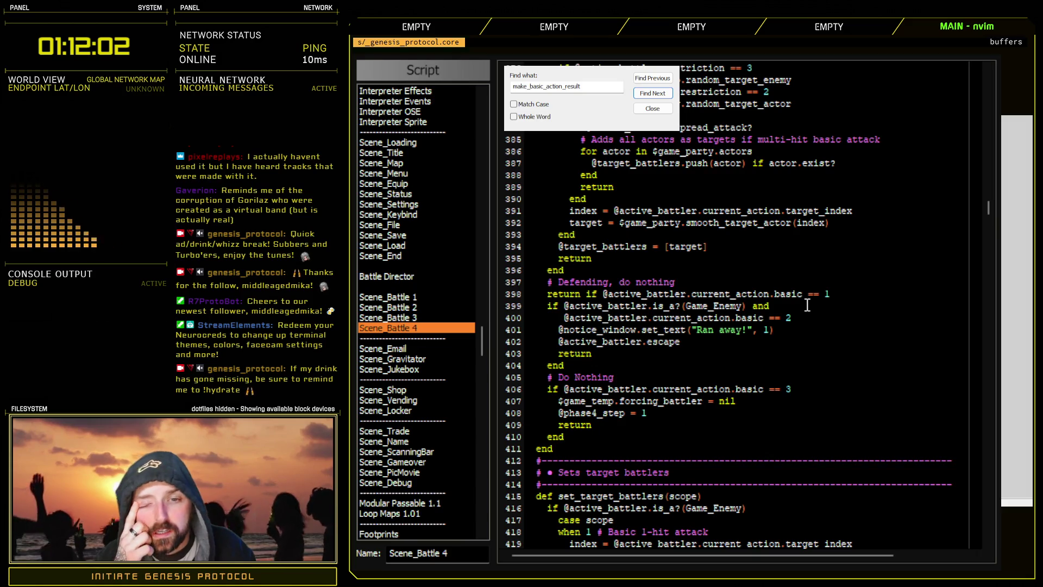
key(Return)
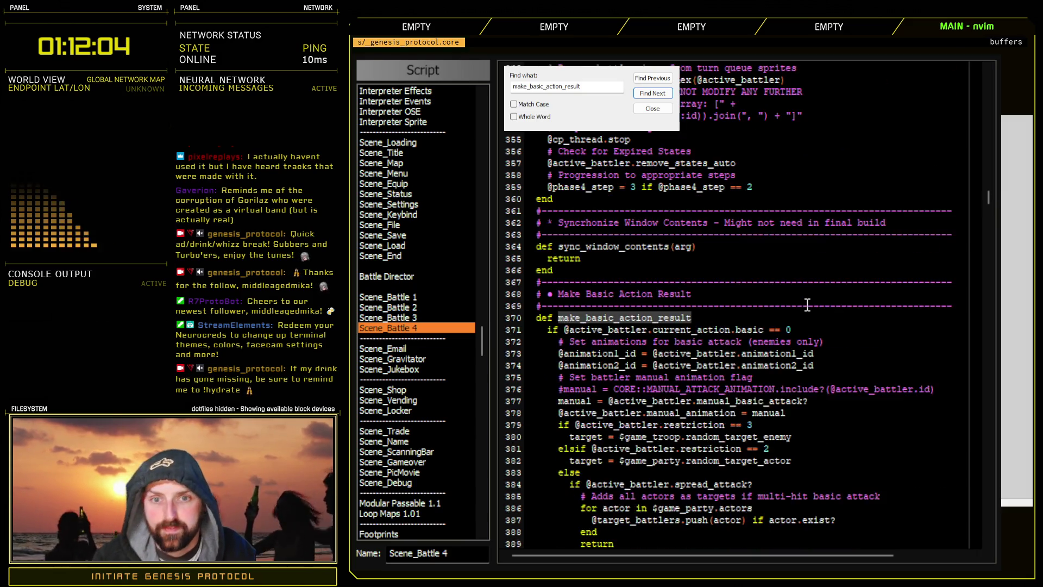
Return to the call on line 310 and review the action-kind branch, lines 298–310
click(657, 78)
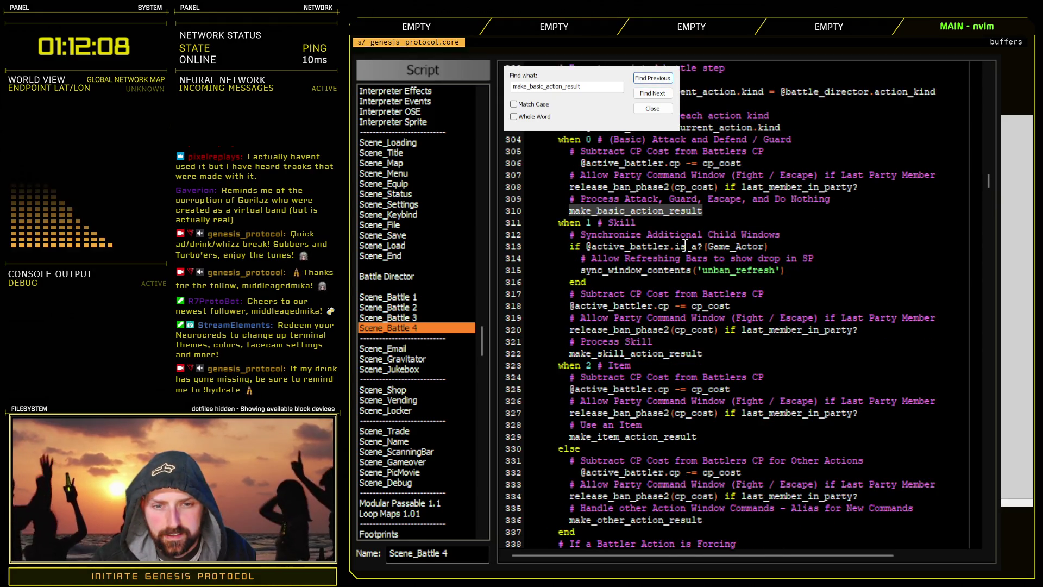
click(701, 224)
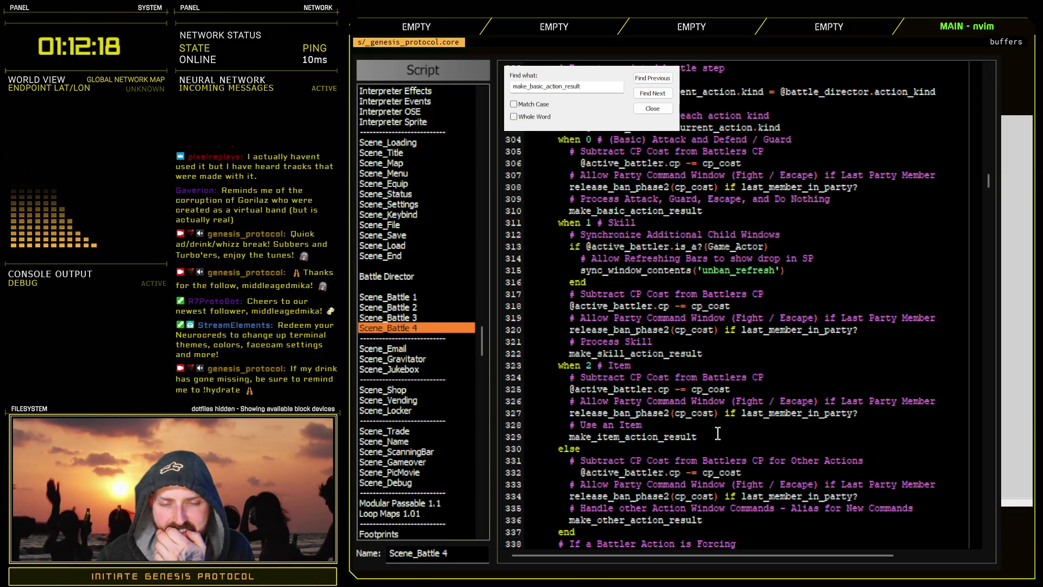
scroll(718, 433, up, 6)
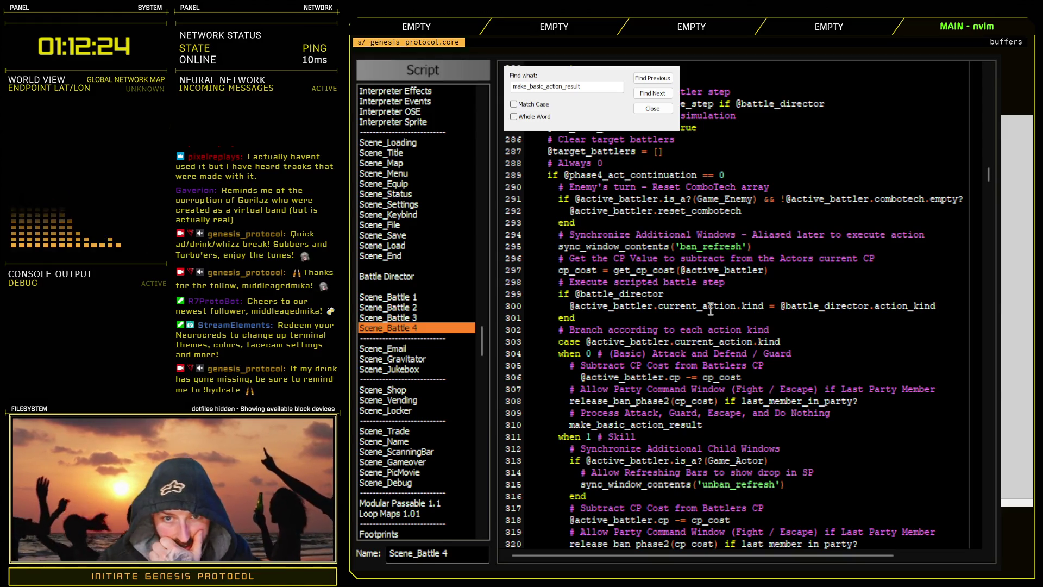
scroll(731, 356, up, 4)
scroll(731, 356, down, 4)
drag(602, 282, 937, 306)
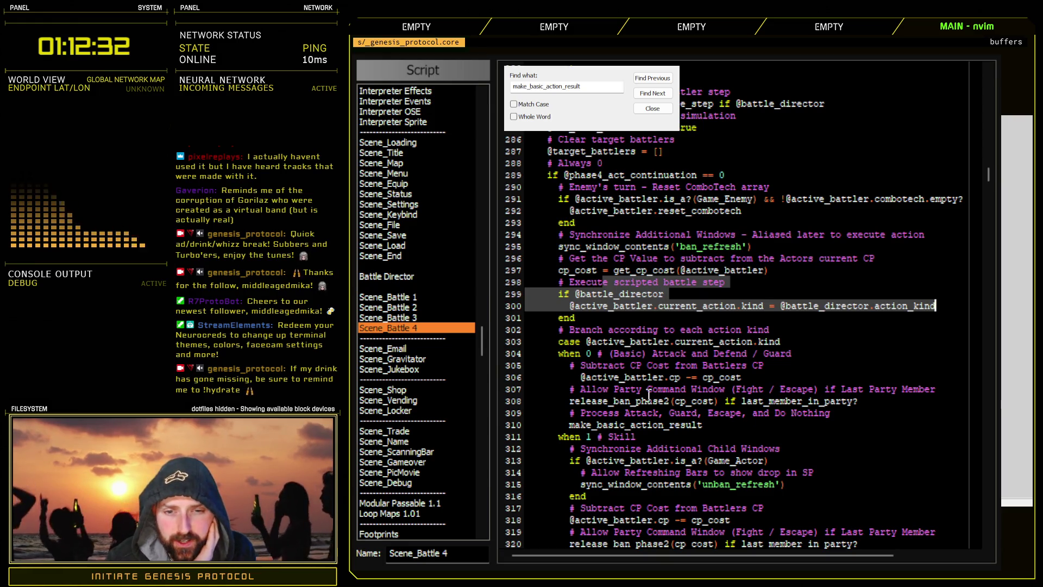
click(589, 353)
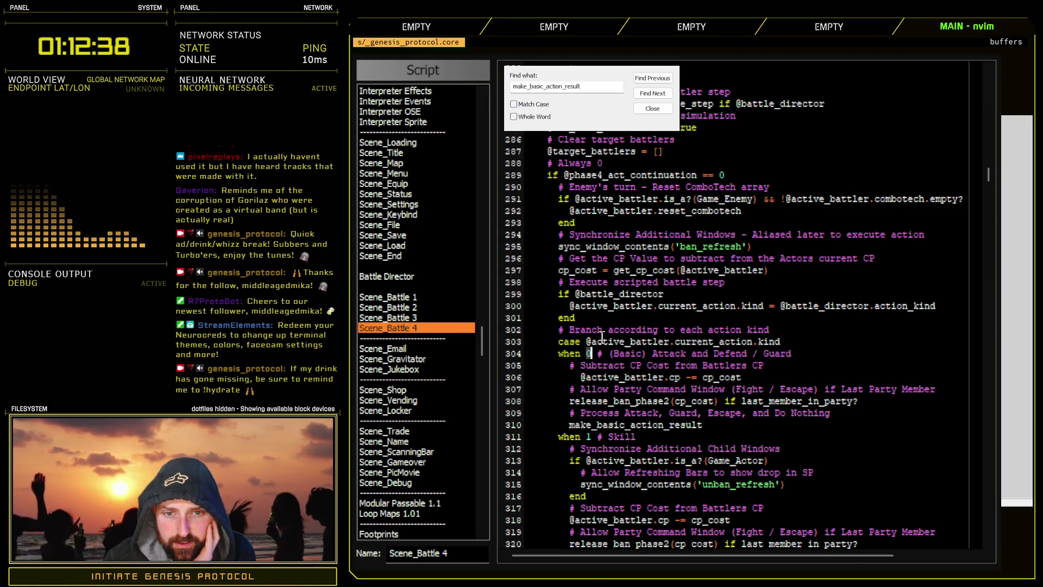
mouse_move(569, 353)
mouse_down()
mouse_move(692, 354)
mouse_move(698, 424)
mouse_up()
click(696, 425)
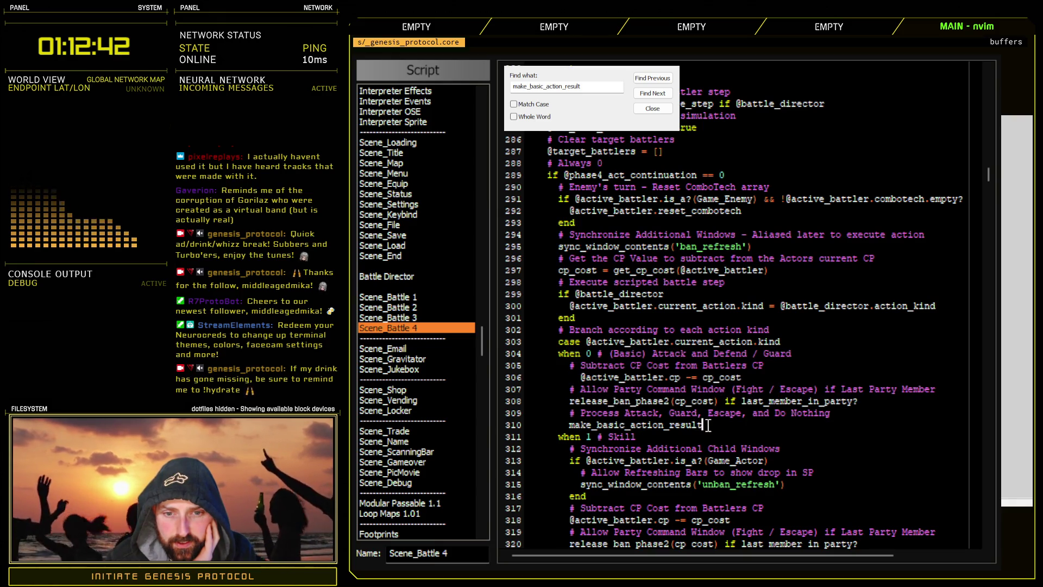
double_click(691, 425)
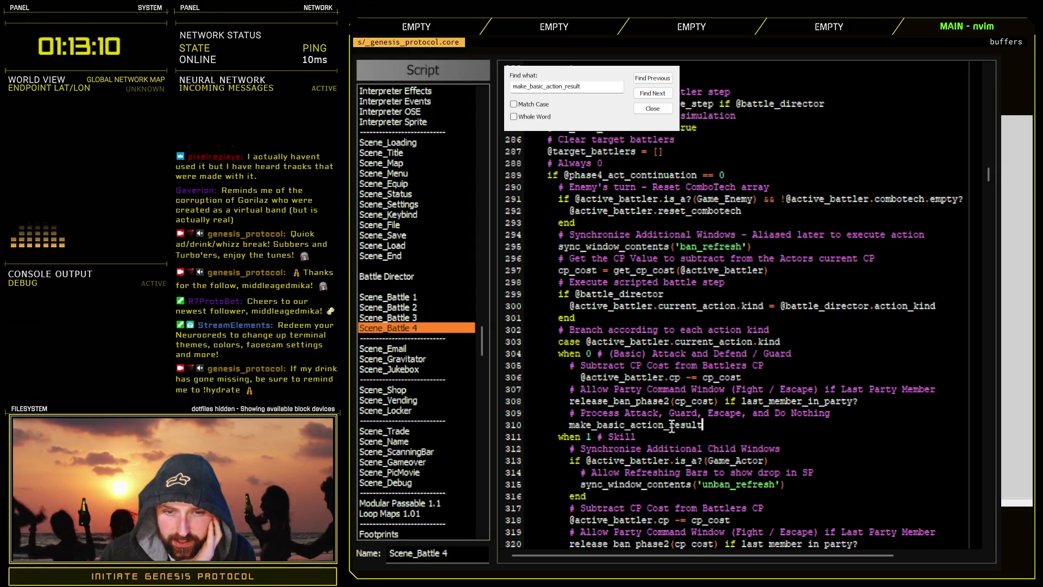
double_click(645, 428)
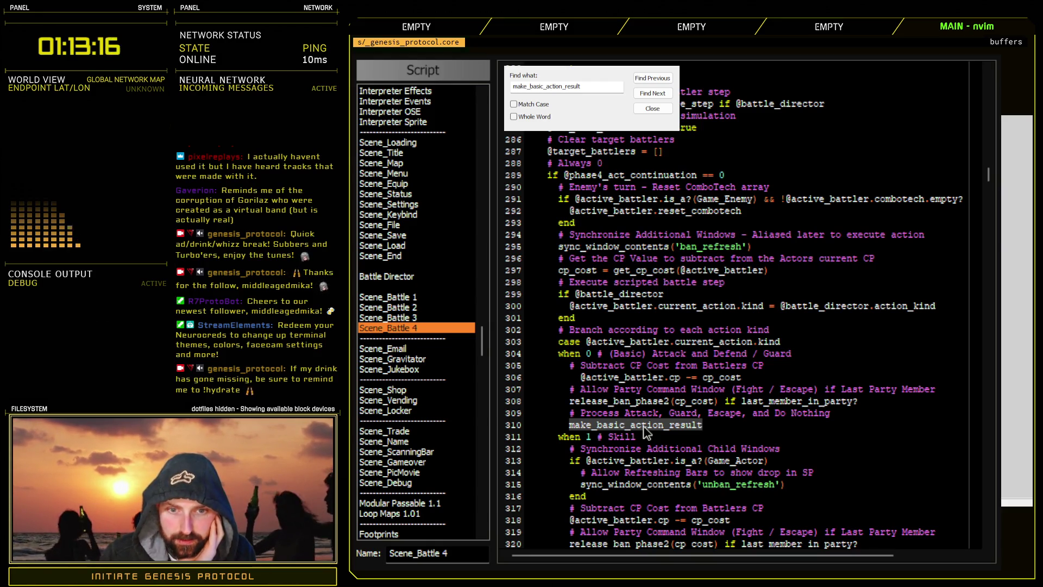
Jump to the def make_basic_action_result line at line 370
click(652, 93)
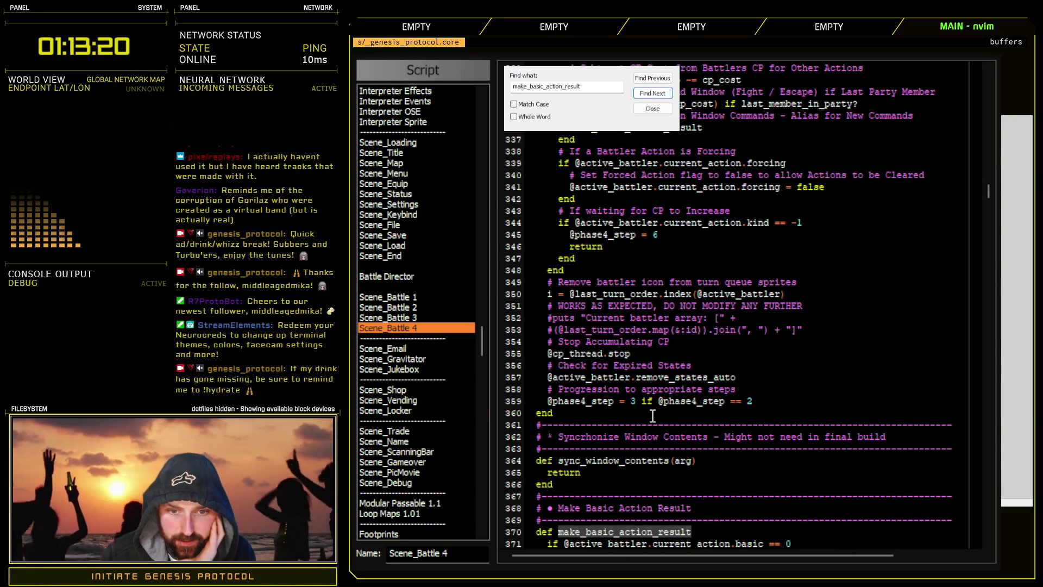
key(Return)
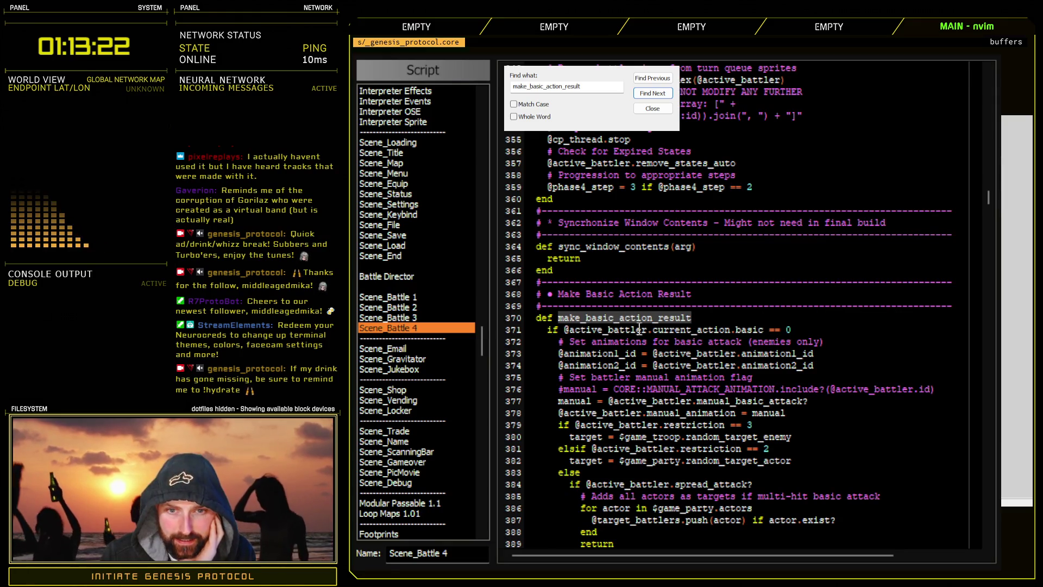
click(808, 328)
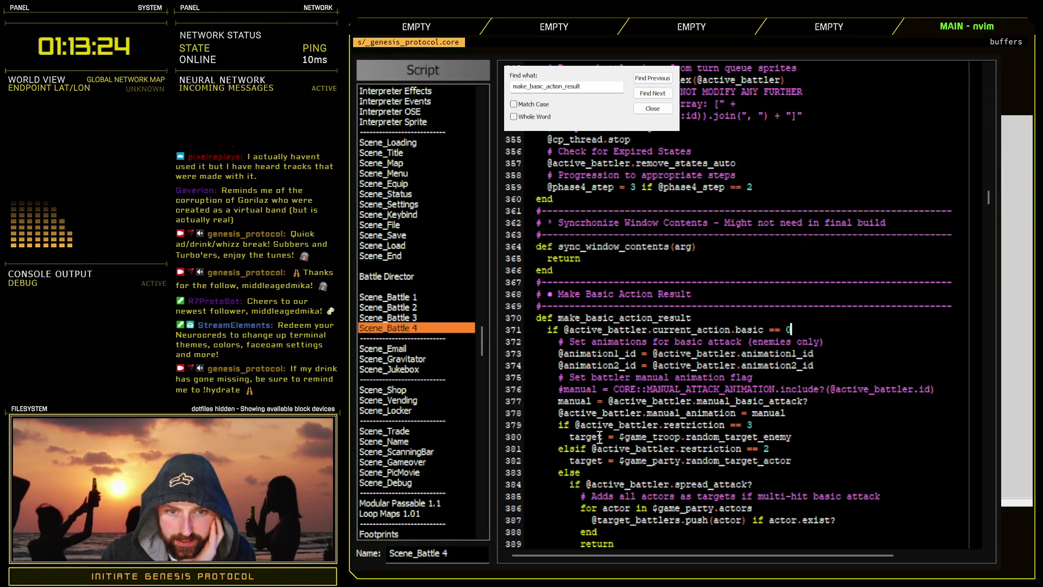
scroll(644, 476, down, 2)
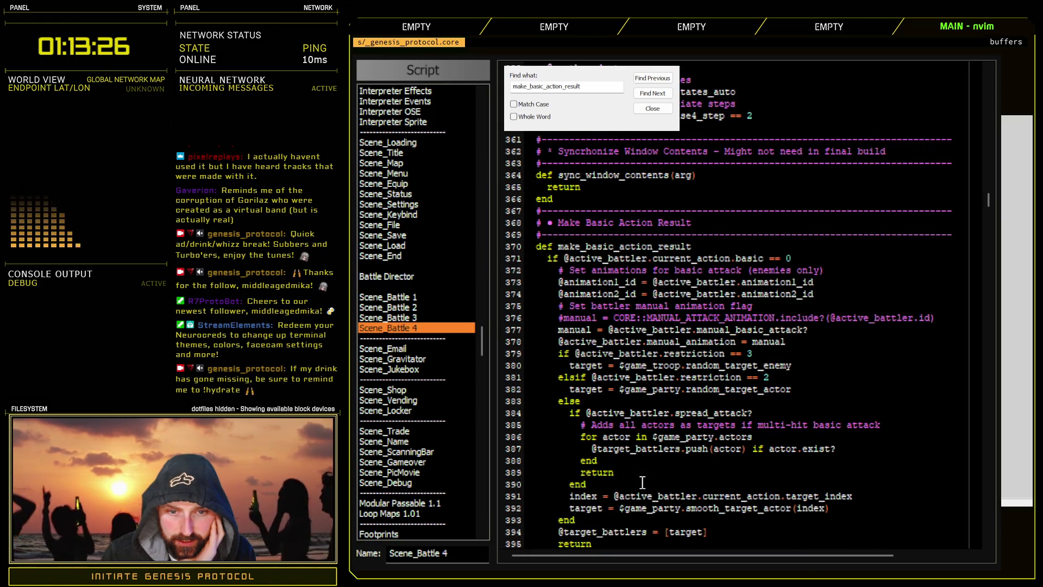
scroll(643, 482, down, 2)
click(778, 507)
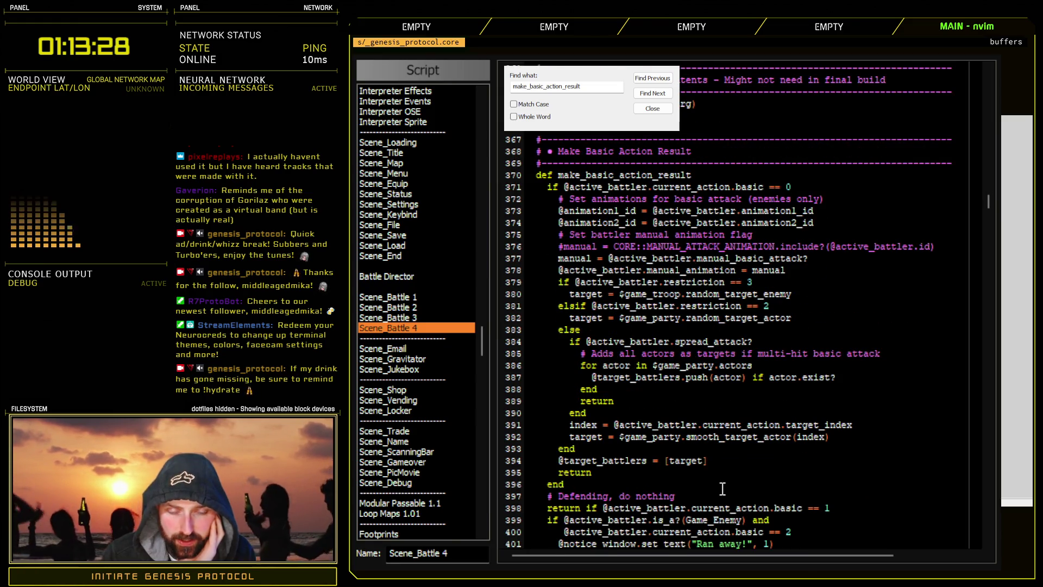
Start a new 'if act' condition line right under the def line
click(701, 176)
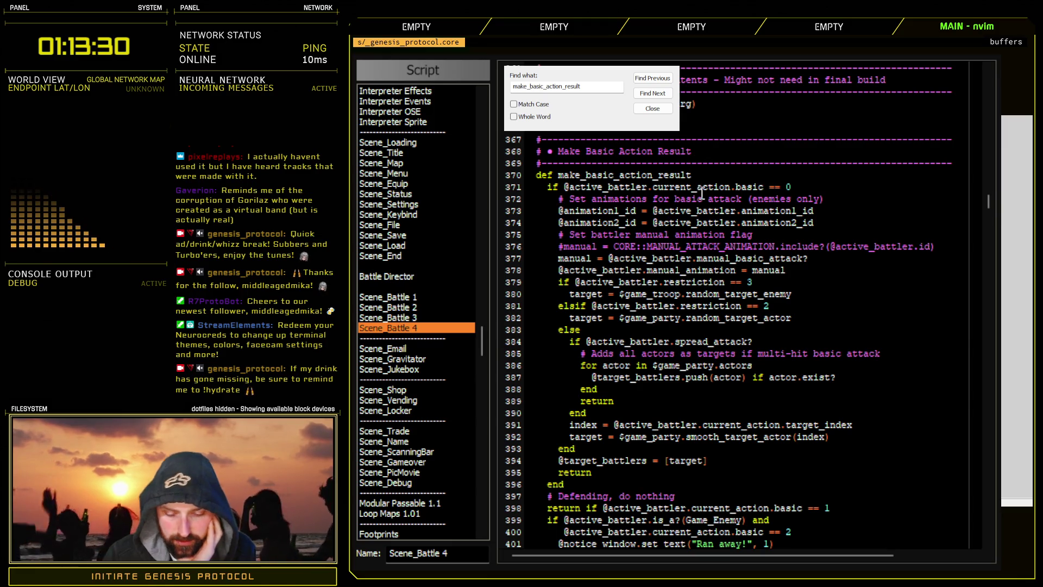
key(Return)
text(if action_kind)
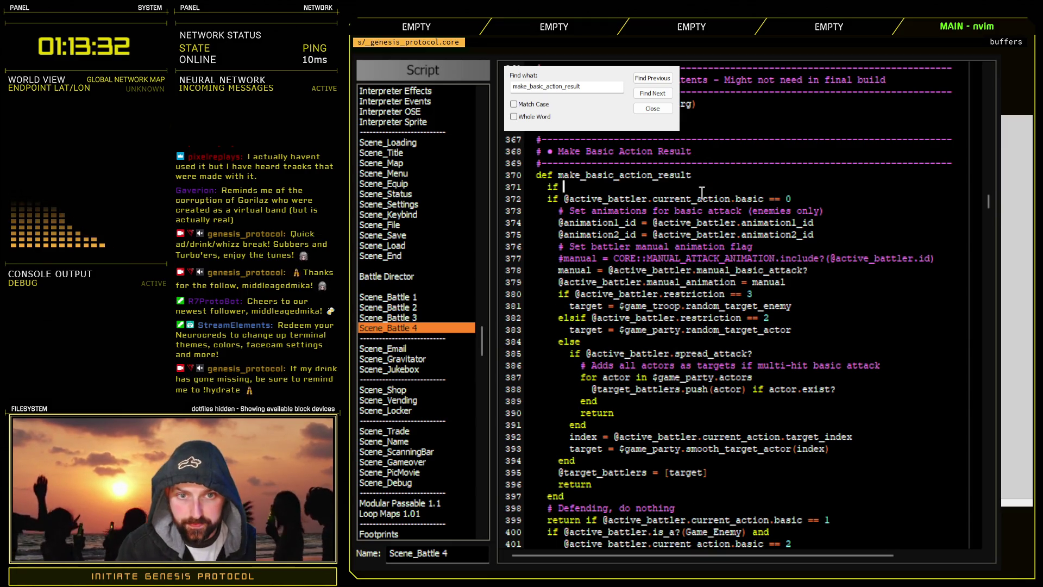
key(BackSpace)
key(BackSpace)
key(BackSpace)
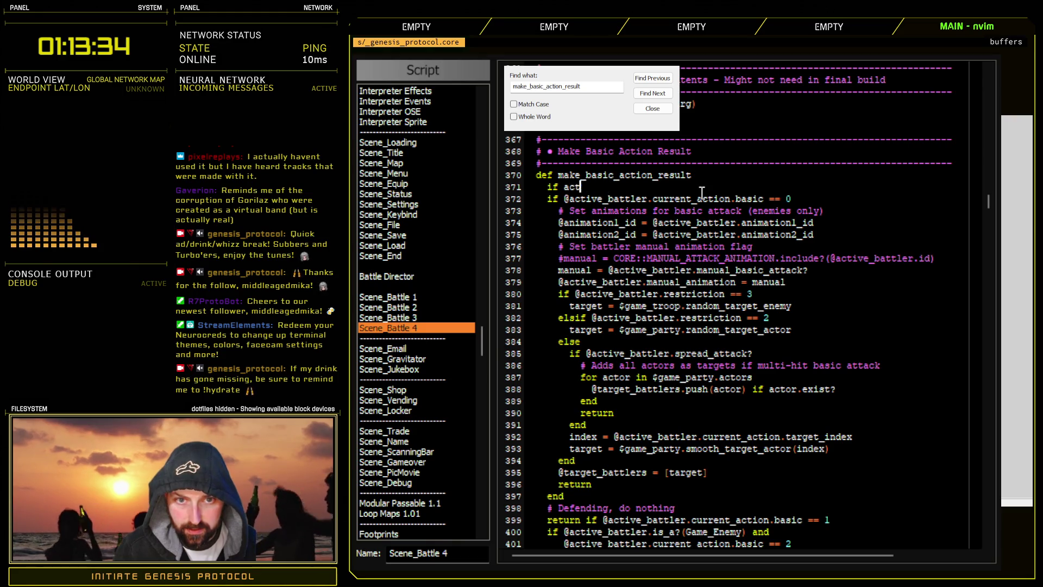
scroll(701, 193, up, 18)
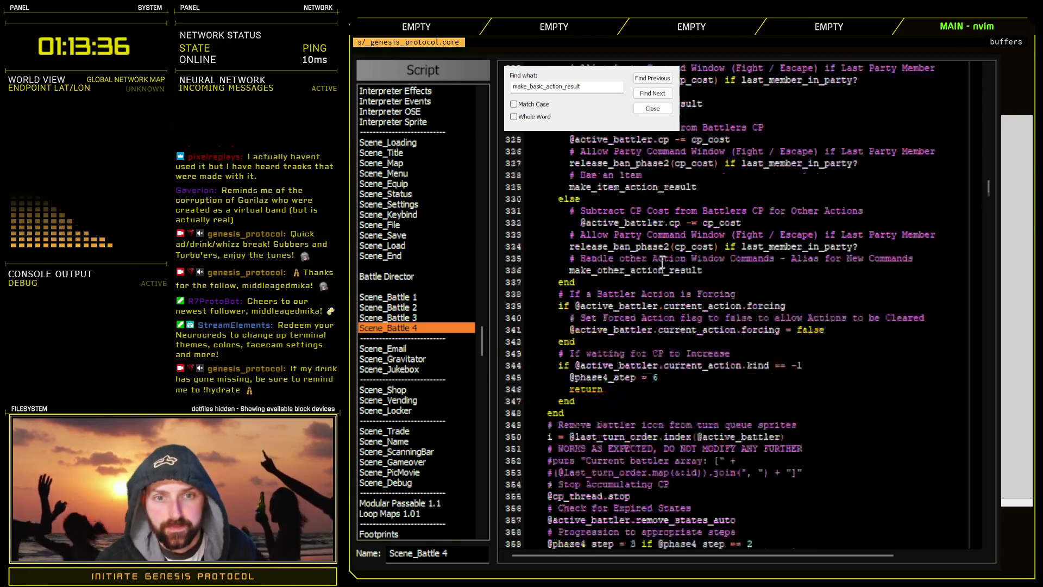
scroll(626, 341, up, 11)
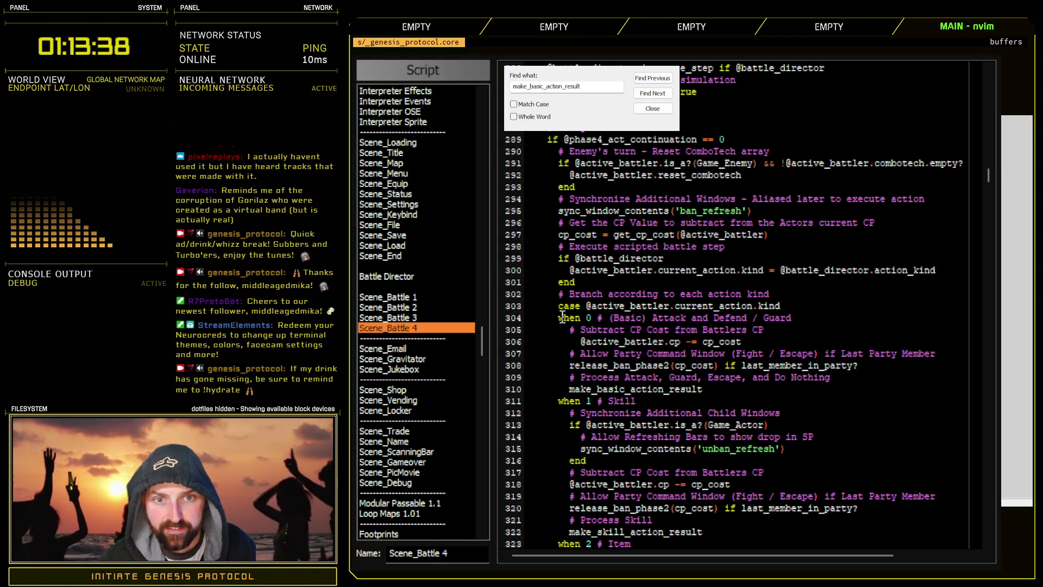
scroll(549, 294, up, 1)
scroll(550, 299, up, 6)
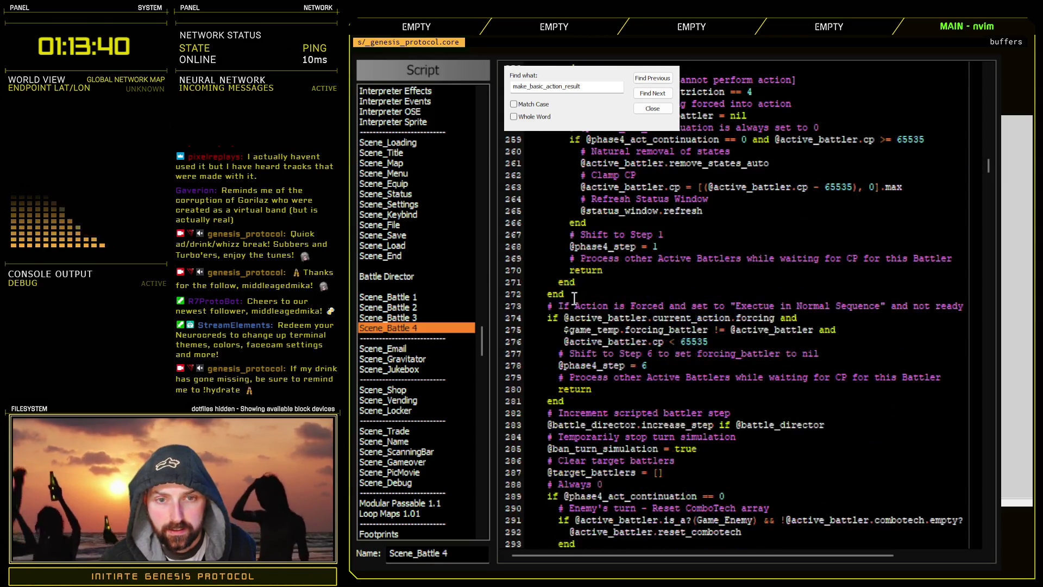
scroll(548, 341, up, 10)
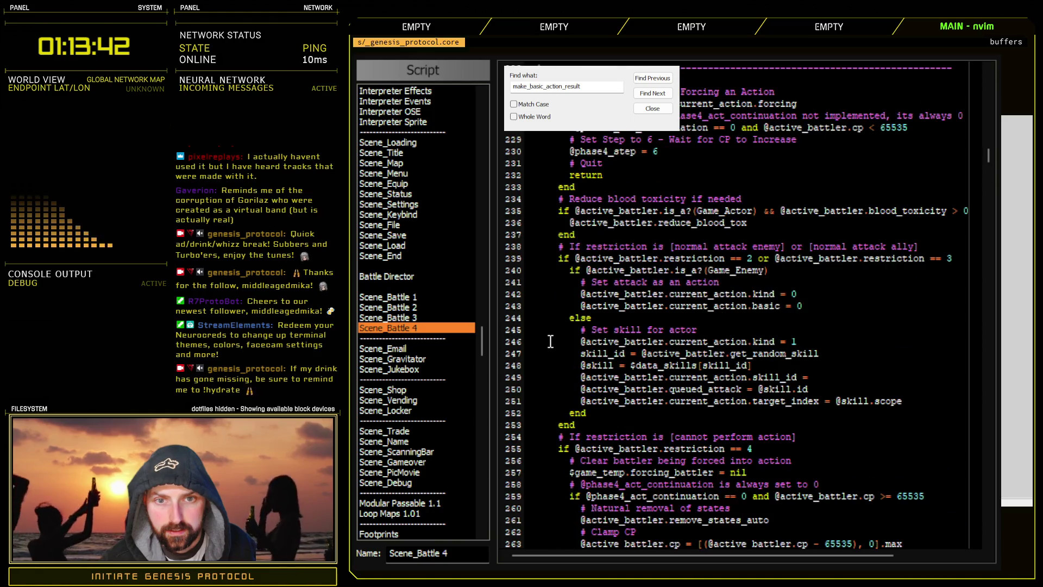
scroll(551, 341, up, 16)
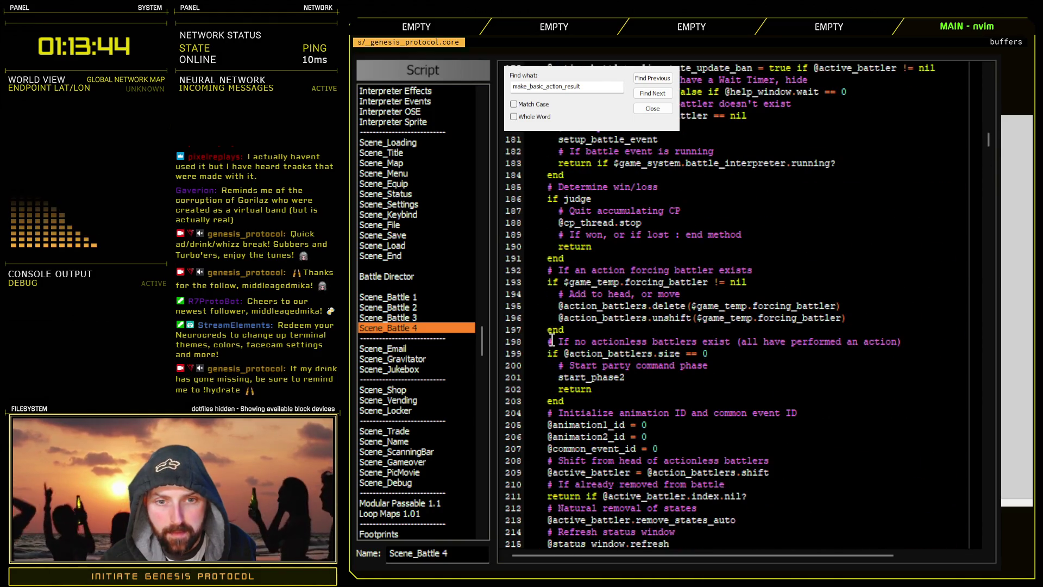
scroll(552, 341, up, 20)
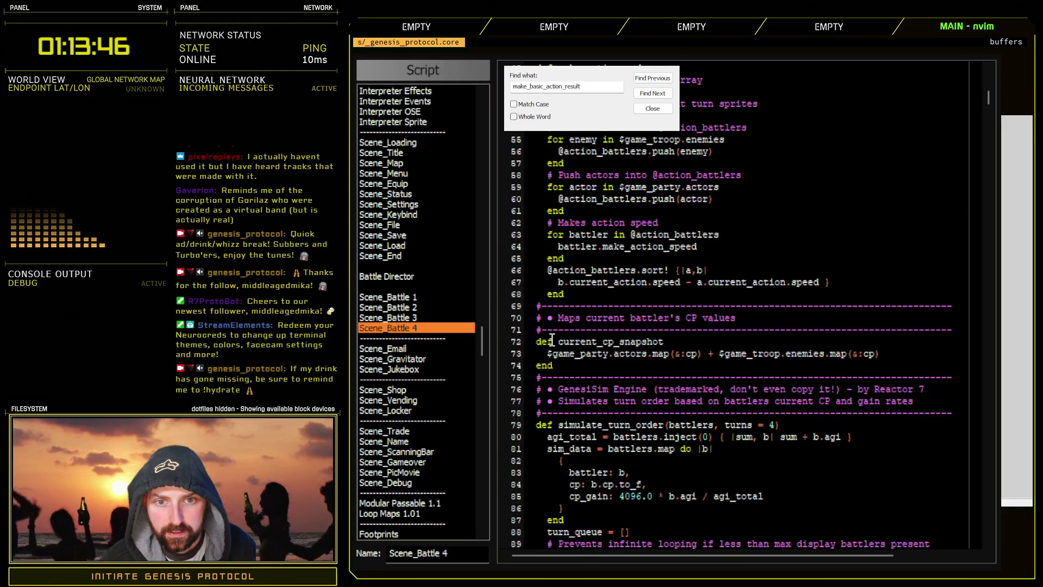
scroll(552, 341, up, 12)
scroll(551, 340, down, 20)
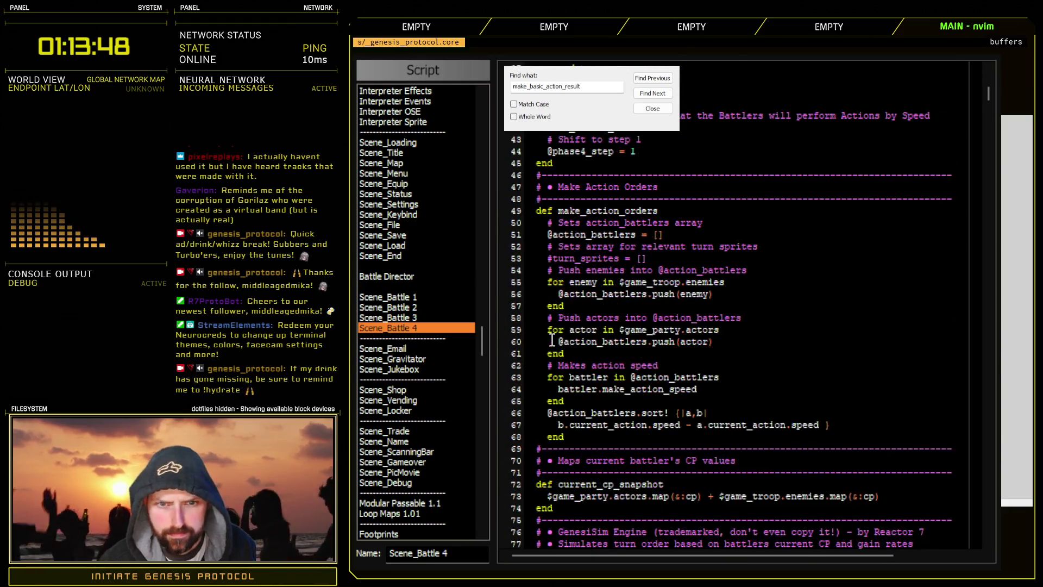
scroll(551, 341, down, 20)
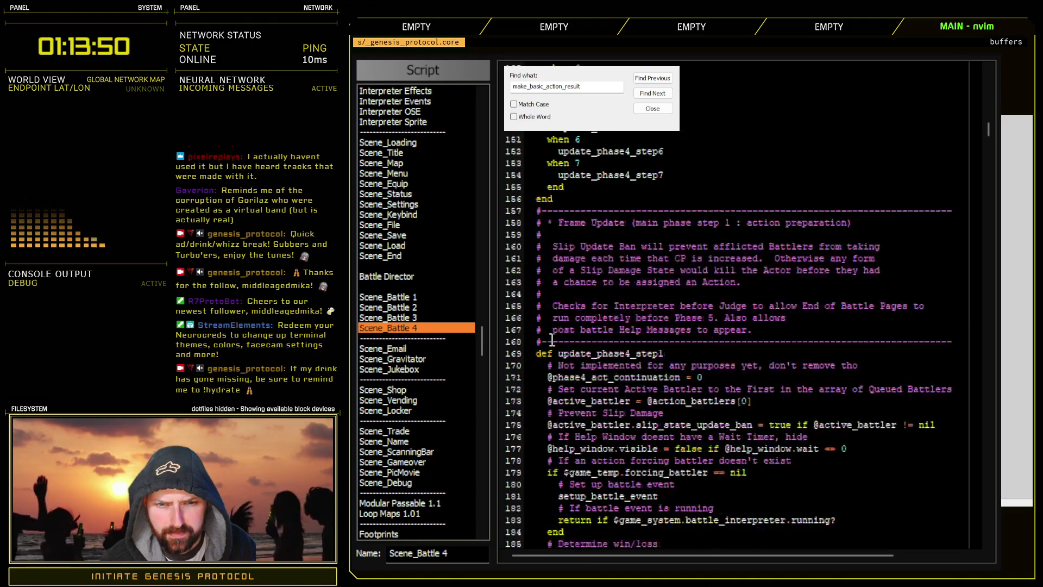
scroll(552, 341, down, 6)
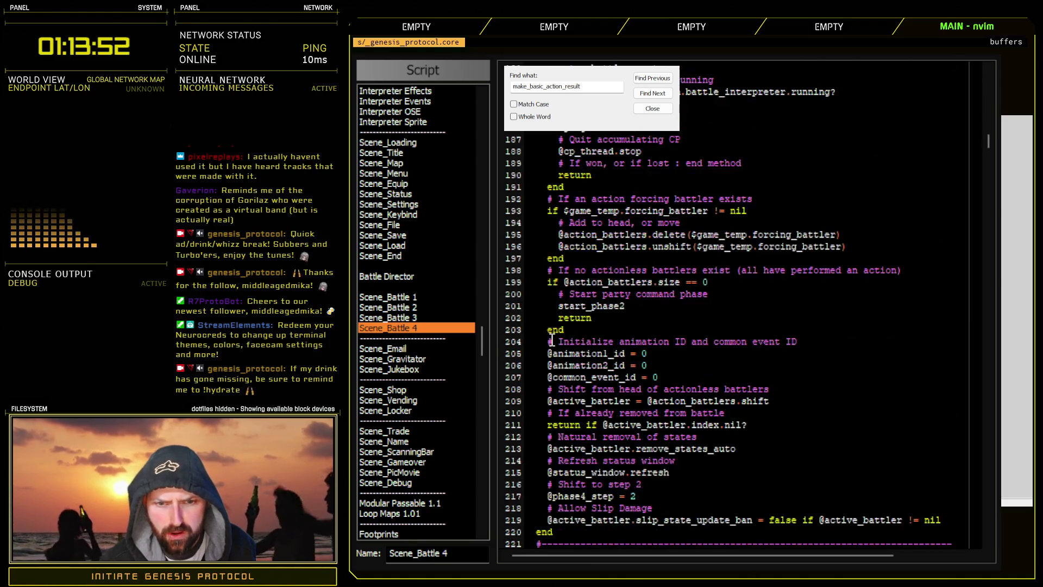
scroll(559, 299, down, 12)
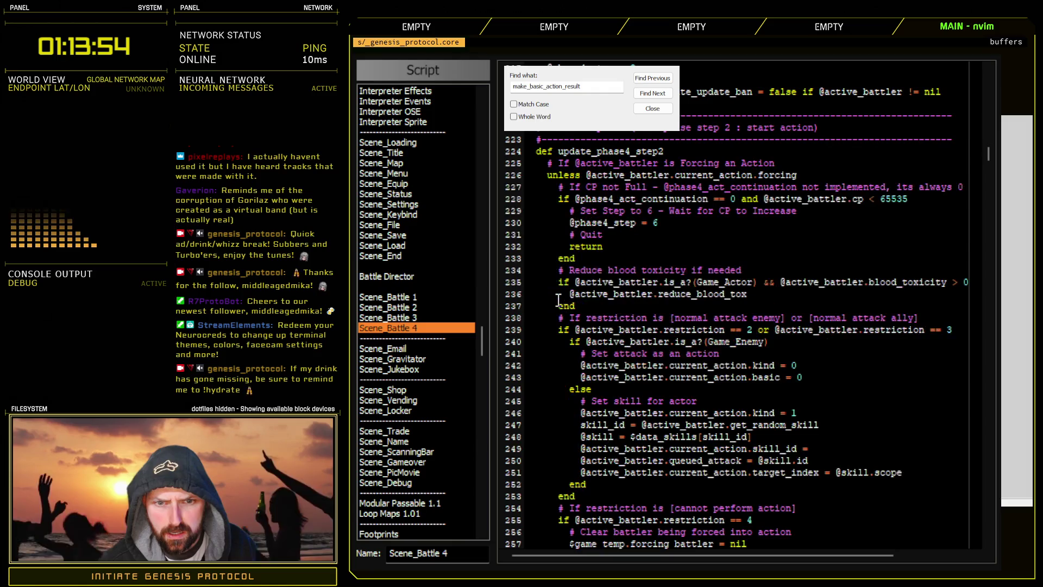
scroll(558, 299, down, 6)
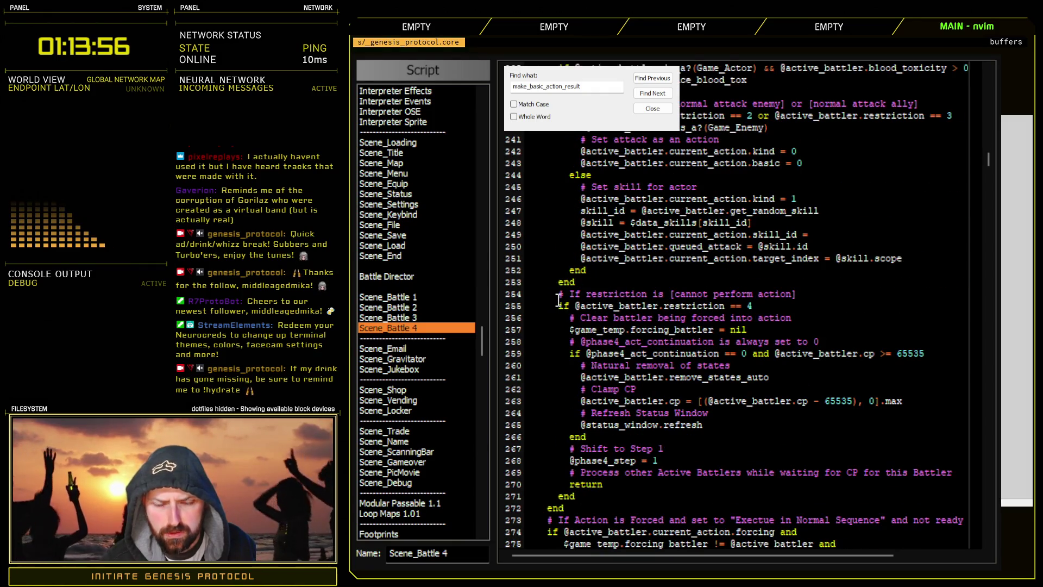
scroll(558, 300, down, 6)
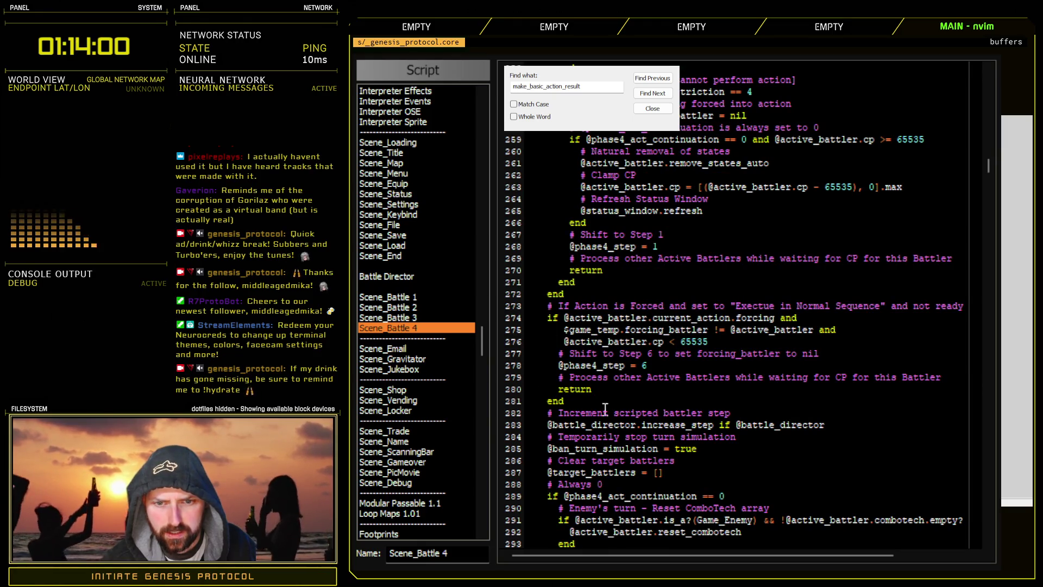
scroll(597, 415, down, 10)
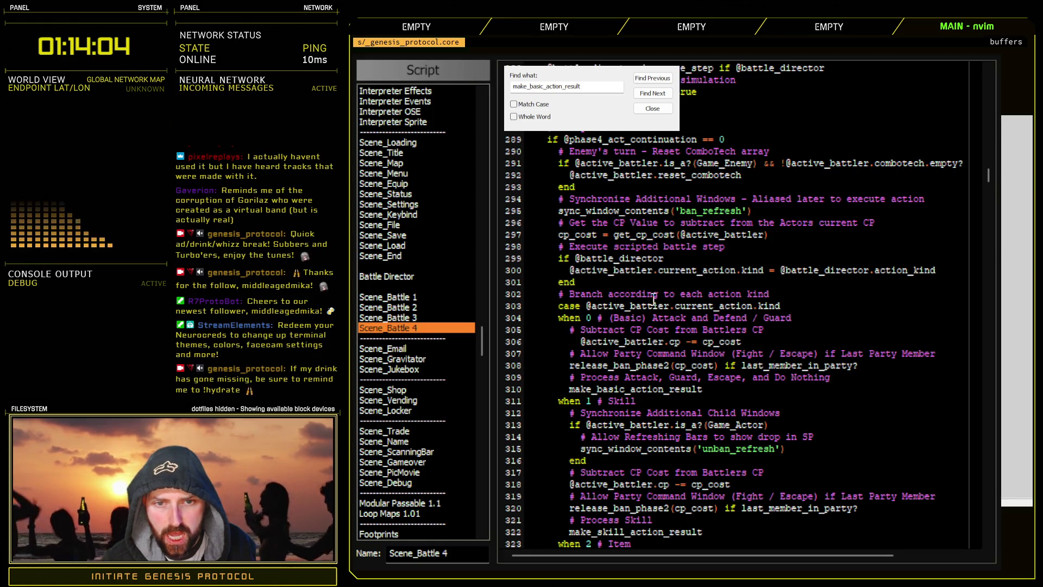
scroll(654, 298, down, 4)
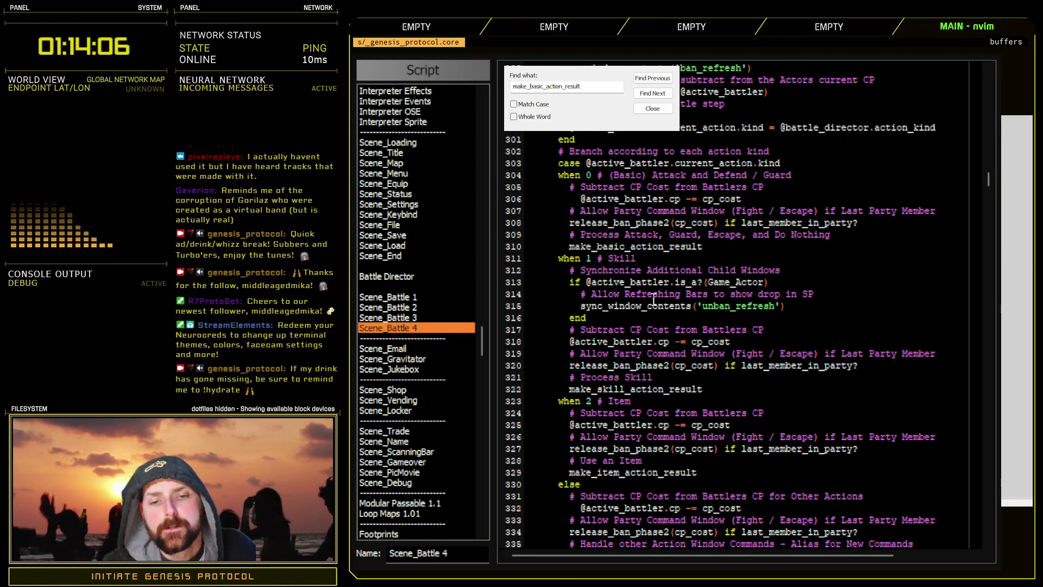
scroll(615, 339, down, 6)
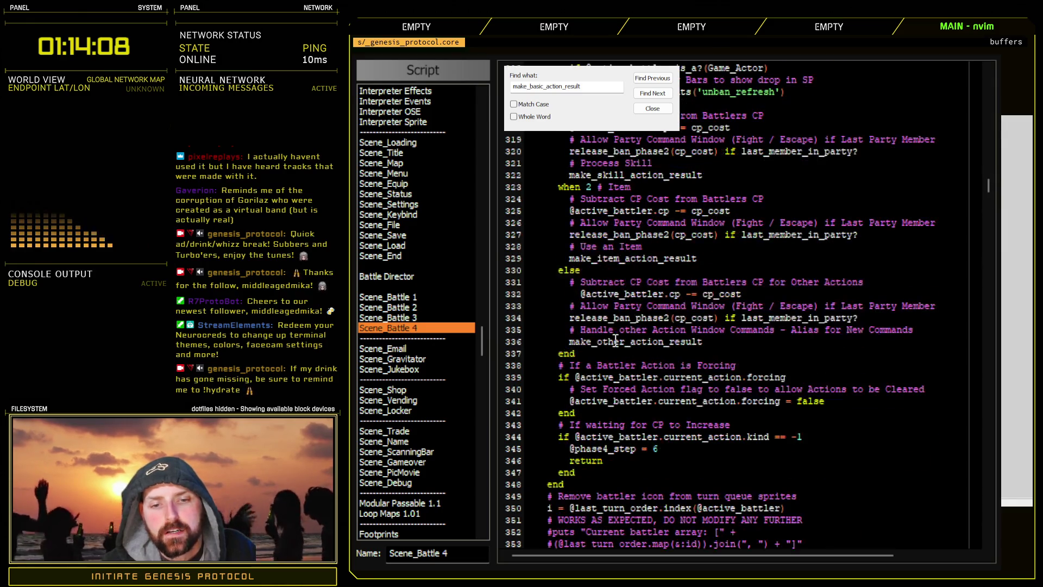
Search for 'execute' to reach the Execute scripted battle step block
scroll(615, 340, down, 14)
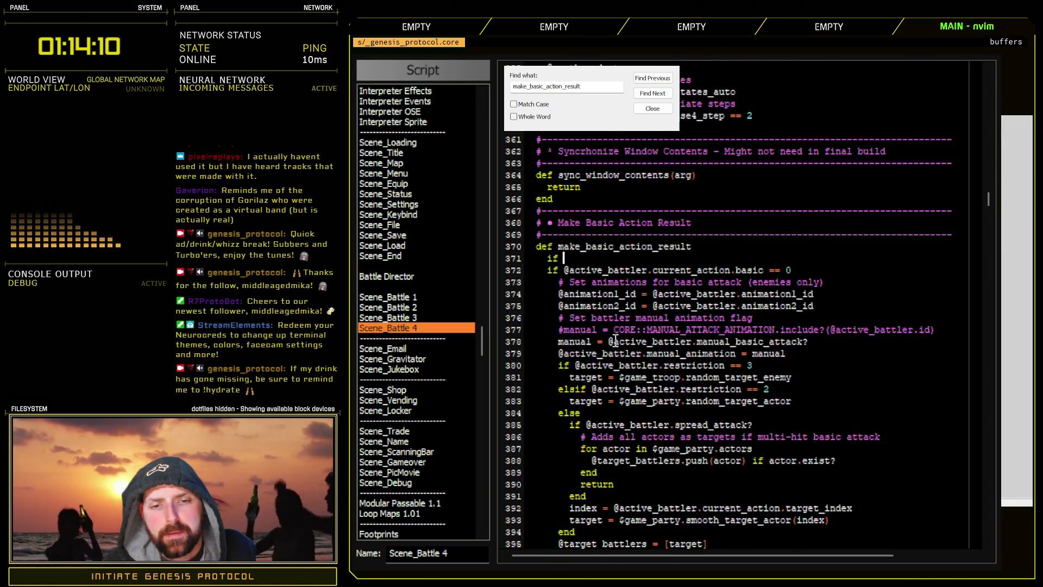
scroll(596, 301, down, 18)
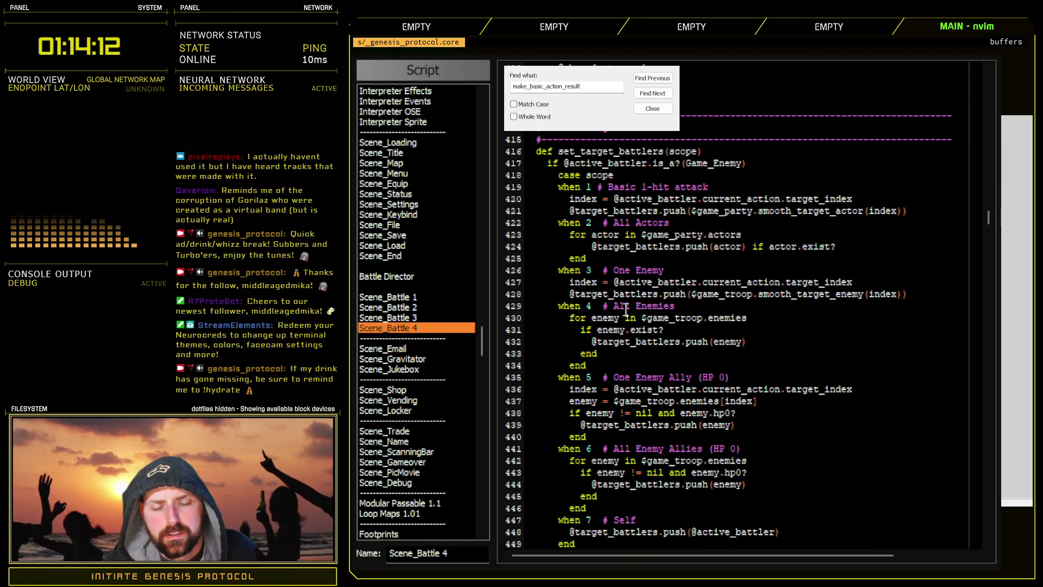
scroll(626, 308, down, 20)
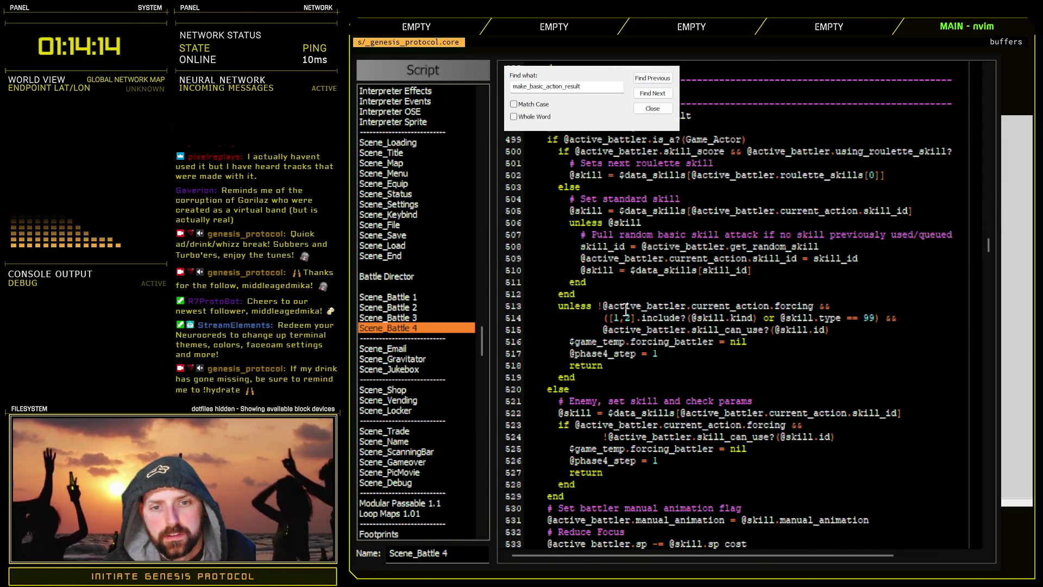
scroll(626, 310, up, 20)
double_click(601, 87)
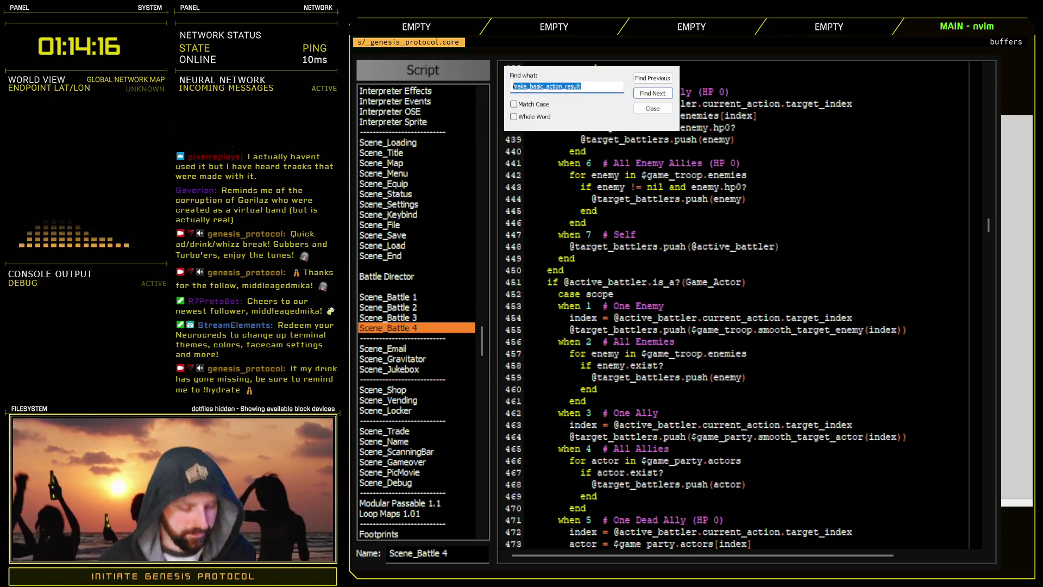
text(ecute)
key(Return)
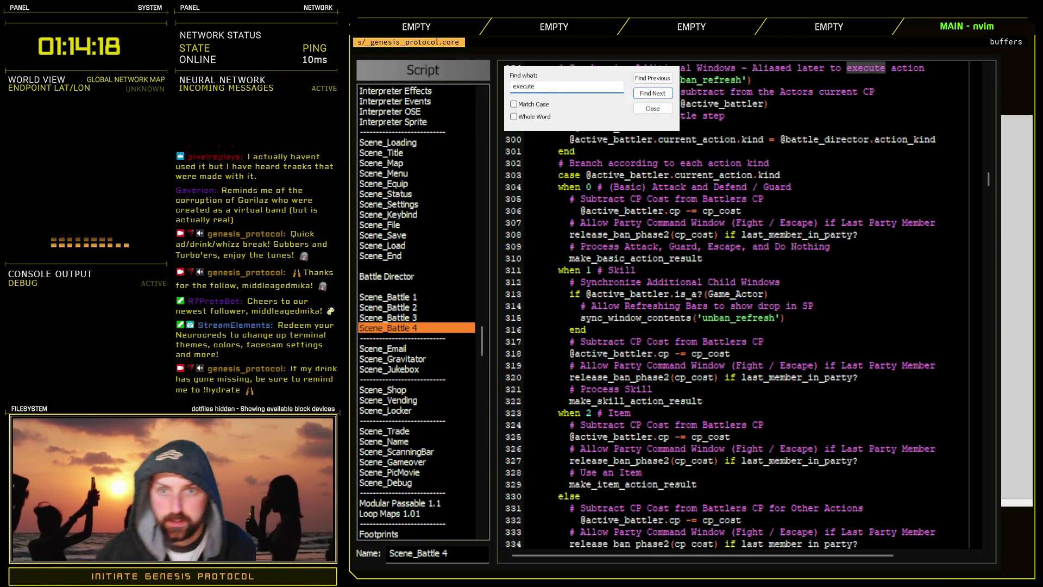
click(650, 93)
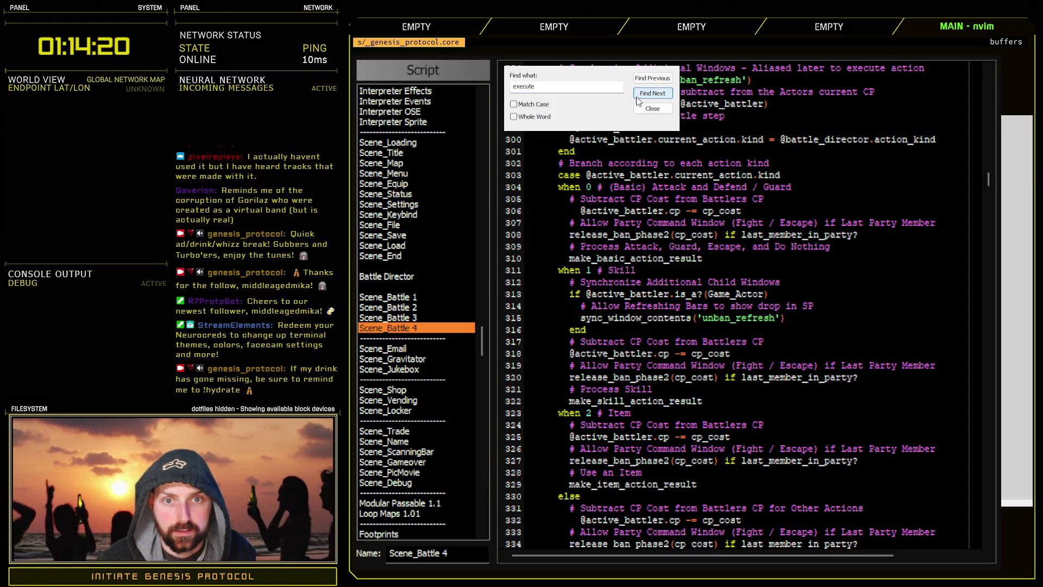
Copy the scripted battle step lines 298–301 and clear the partial if on line 371
drag(501, 120, 507, 157)
scroll(655, 383, up, 20)
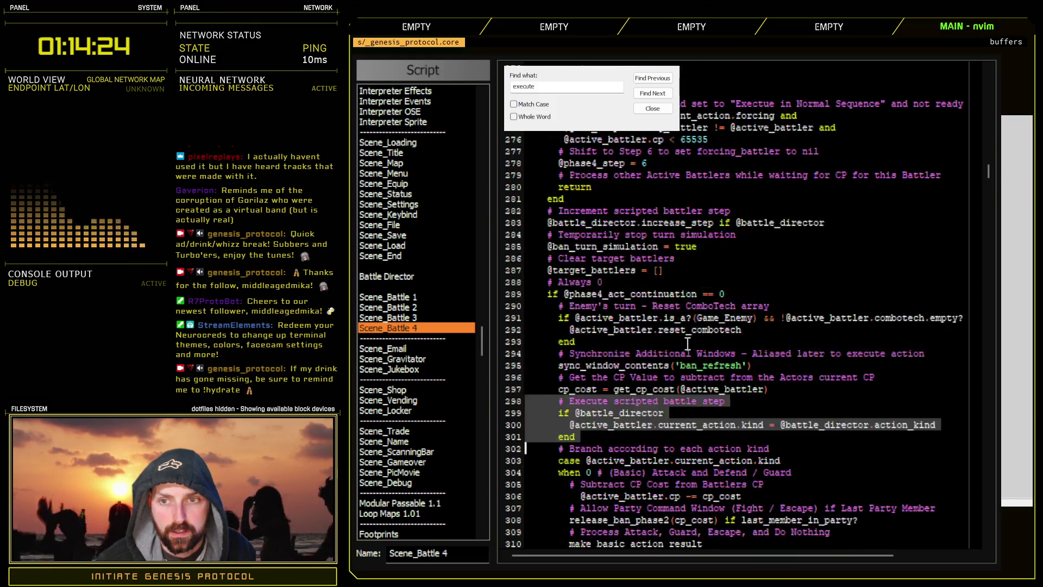
scroll(655, 383, up, 20)
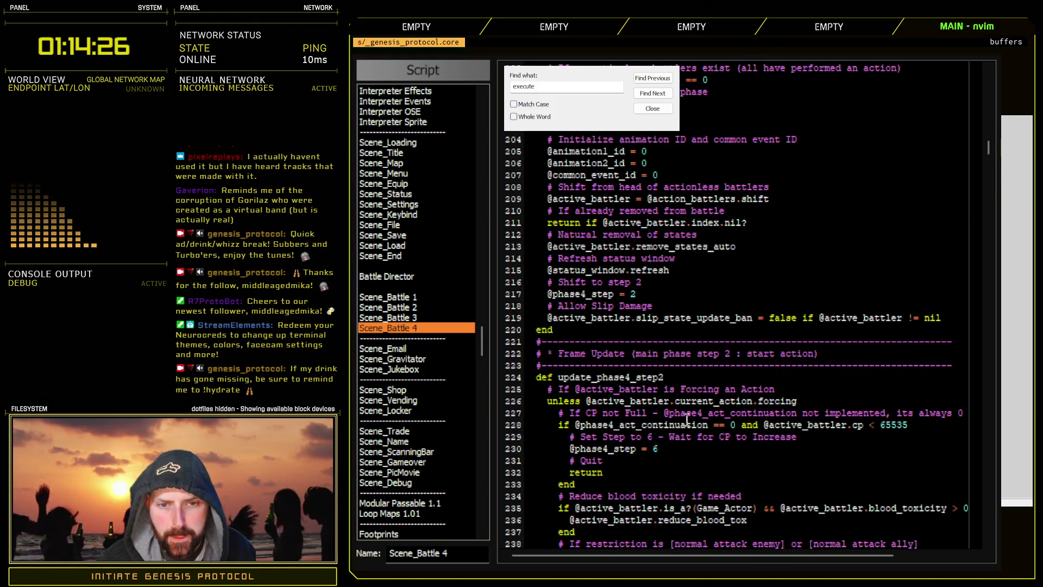
scroll(687, 419, down, 7)
scroll(687, 418, down, 20)
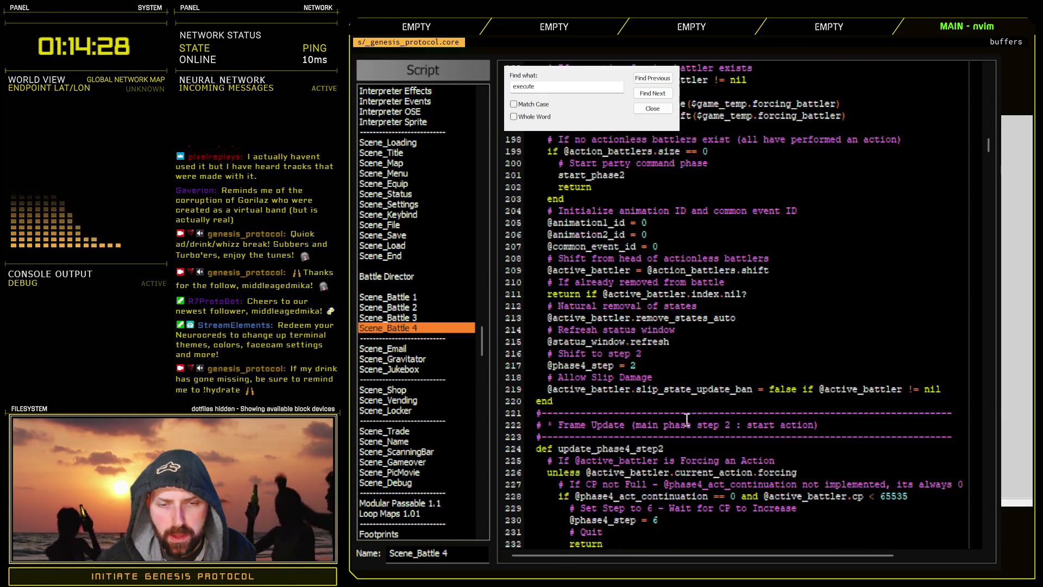
scroll(686, 418, down, 20)
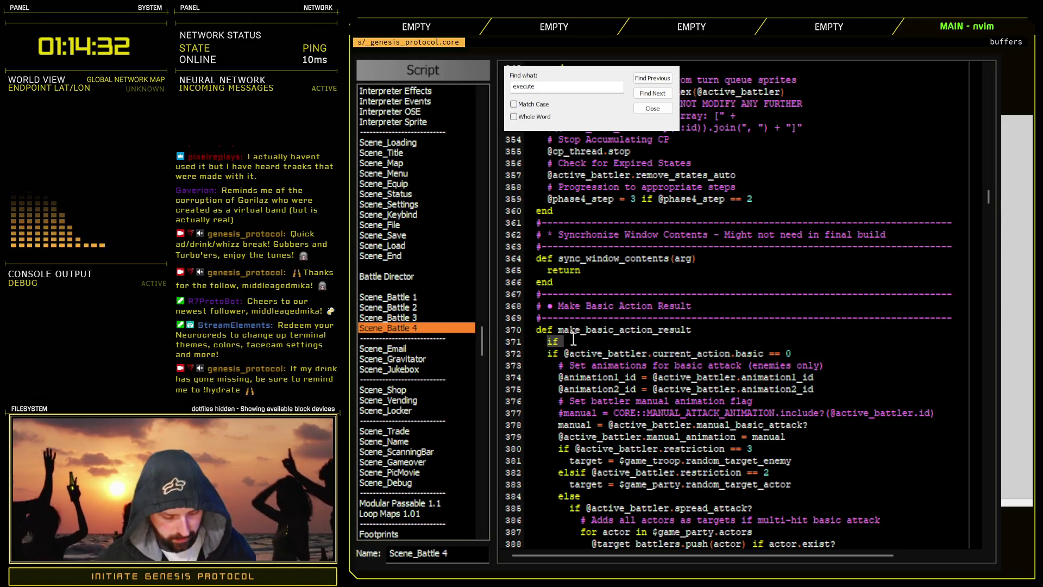
key(ctrl+u)
Paste the scripted battle step block at the top of make_basic_action_result and dedent it
text(# Execute scripted battle step     if @battle_director       @active_battler.current_action.kind = @battle_director.action_kind     end)
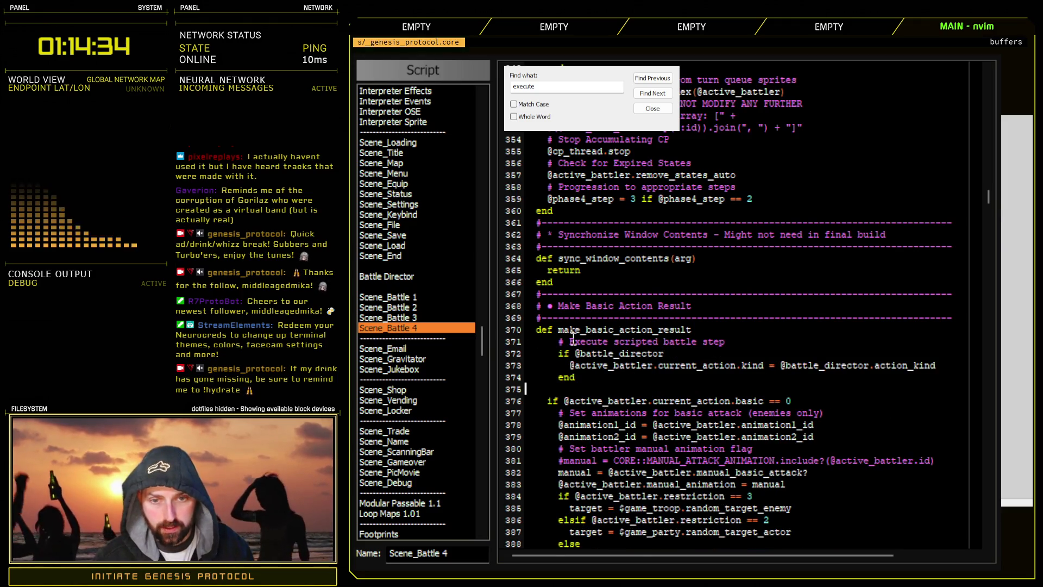
drag(499, 342, 517, 387)
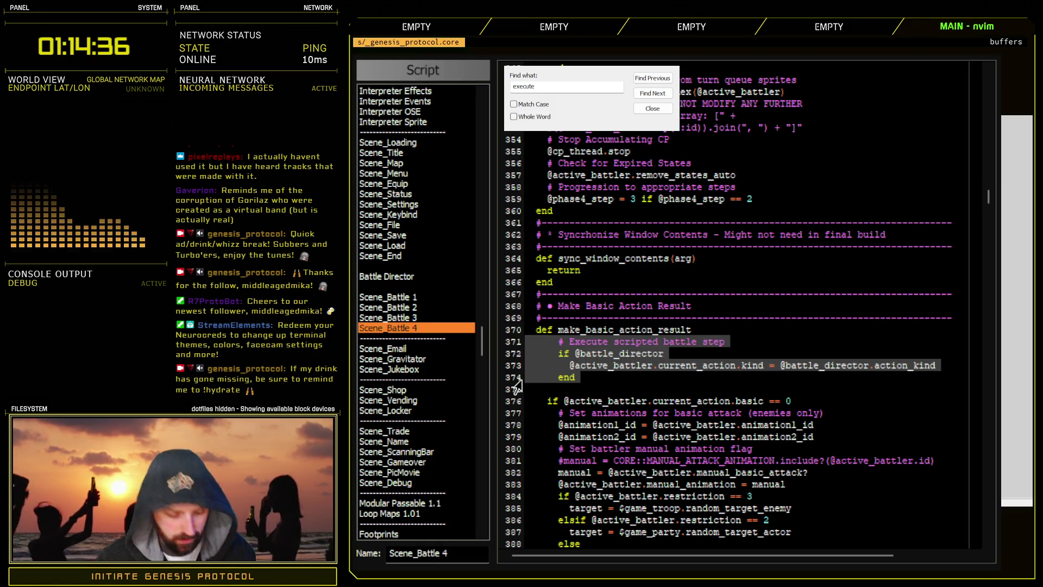
key(shift+Tab)
click(727, 346)
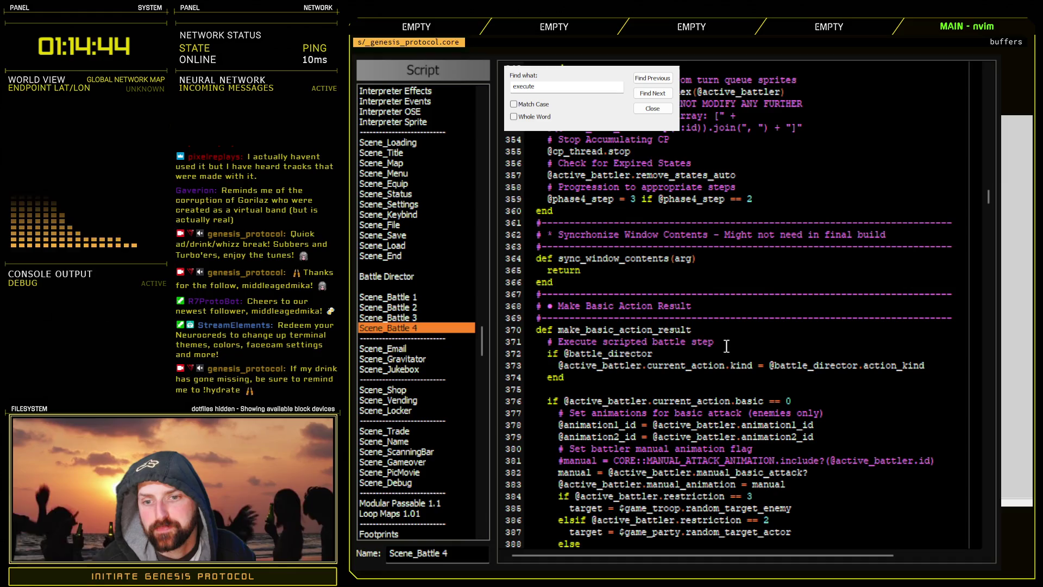
click(667, 355)
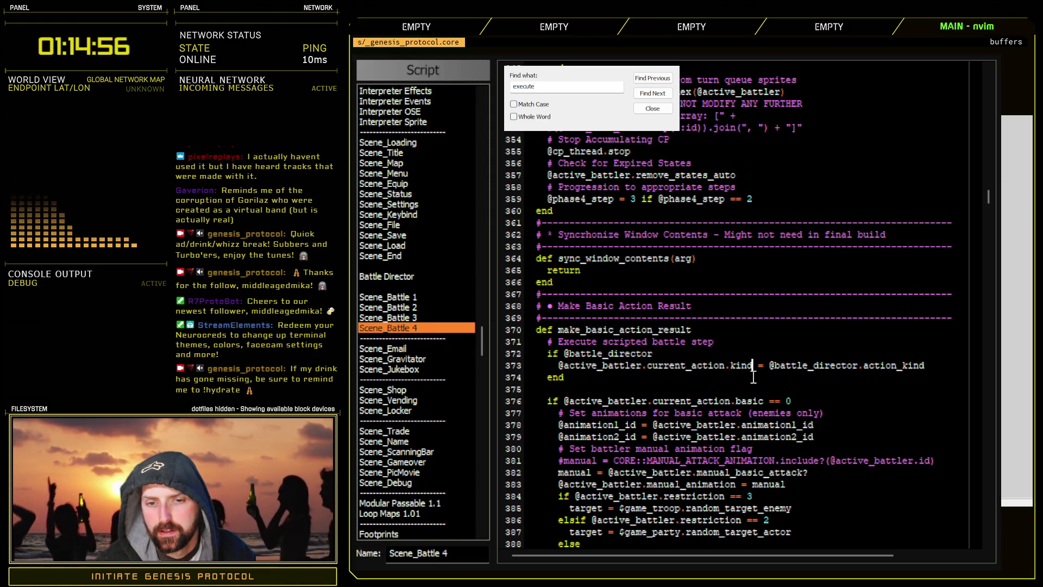
Change both 'kind' words on line 373 to 'basic', keeping the blank line after
double_click(753, 364)
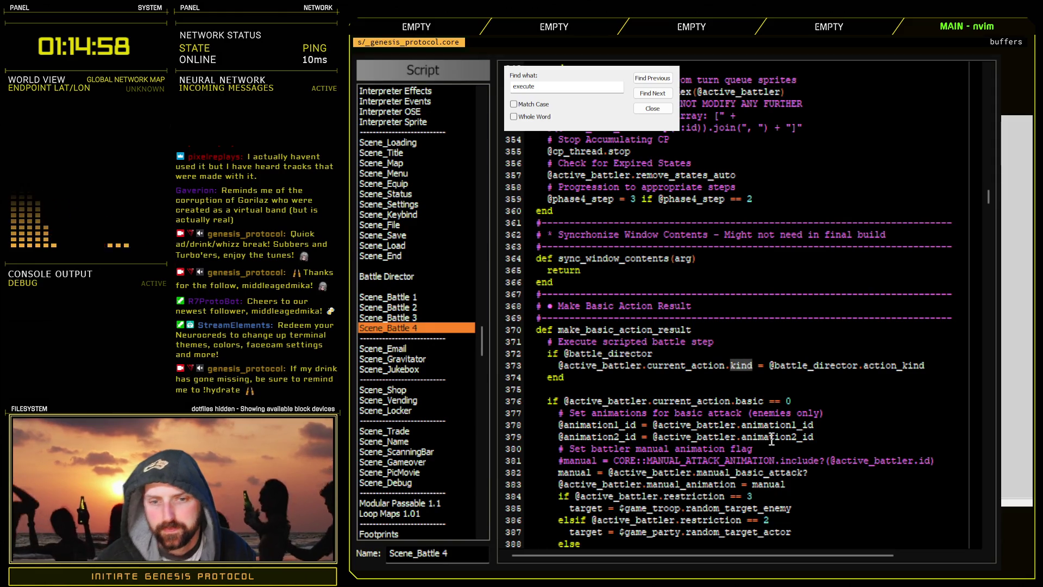
text(basic)
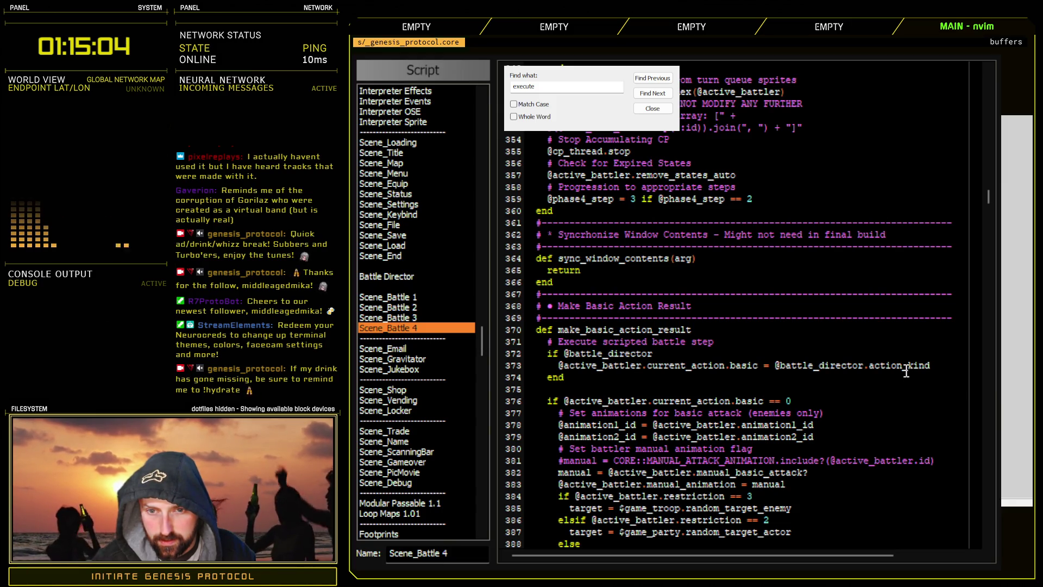
drag(901, 371, 936, 371)
text(basic)
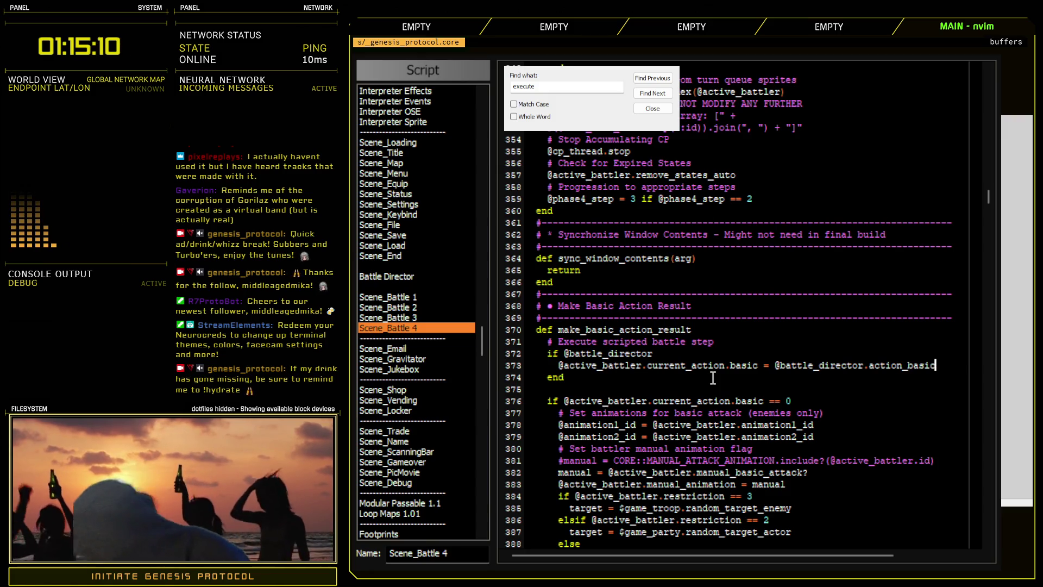
click(573, 377)
key(Delete)
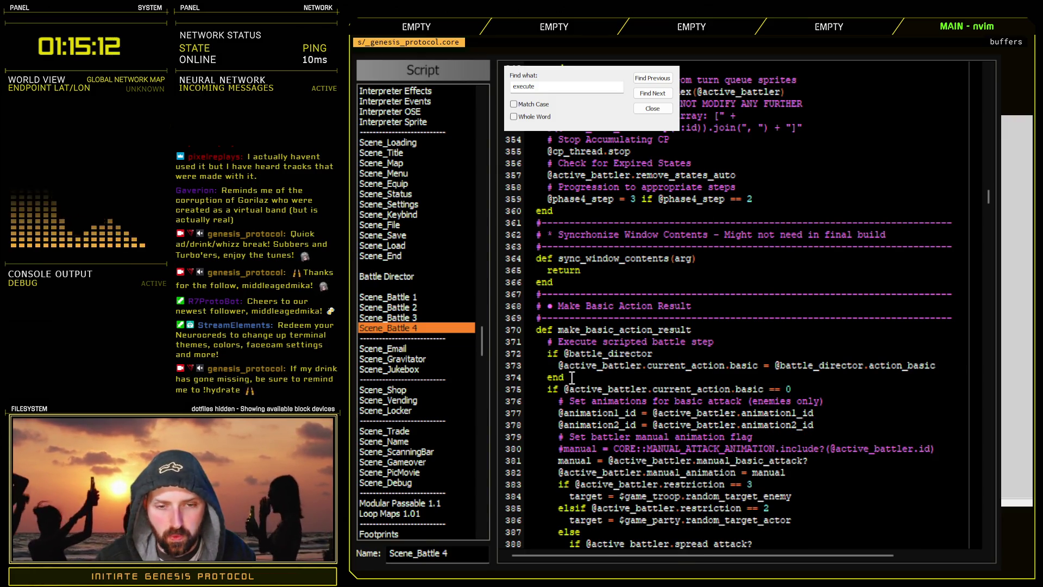
key(Return)
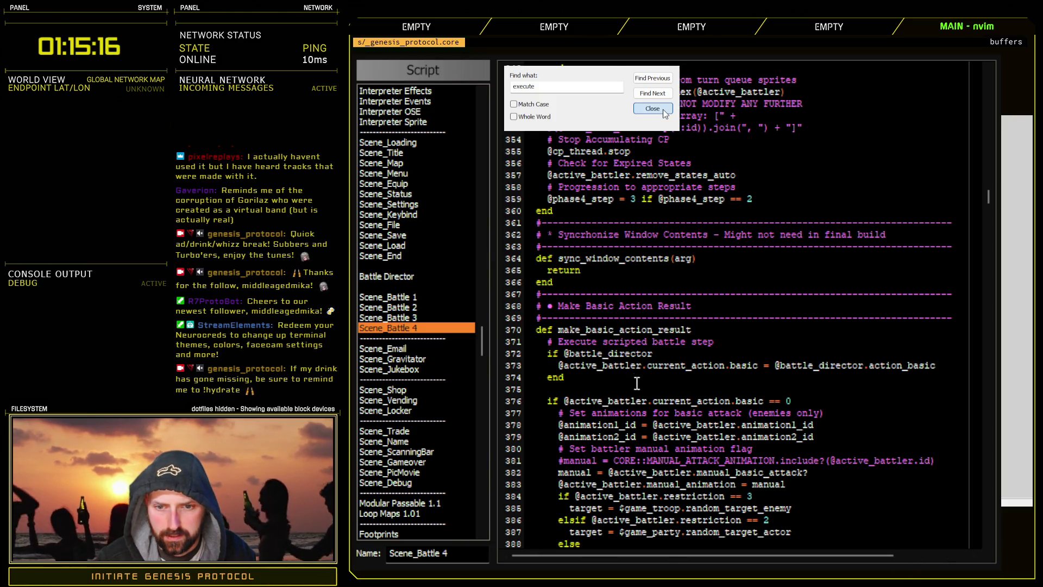
Check line 403, then go back to the Battle Director script
scroll(636, 382, down, 8)
click(827, 437)
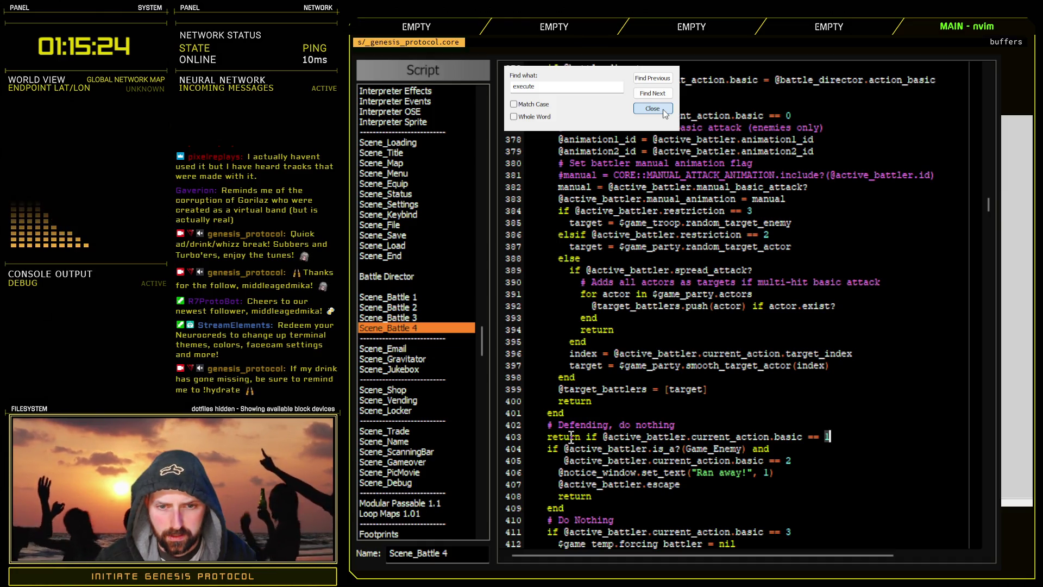
scroll(572, 437, up, 2)
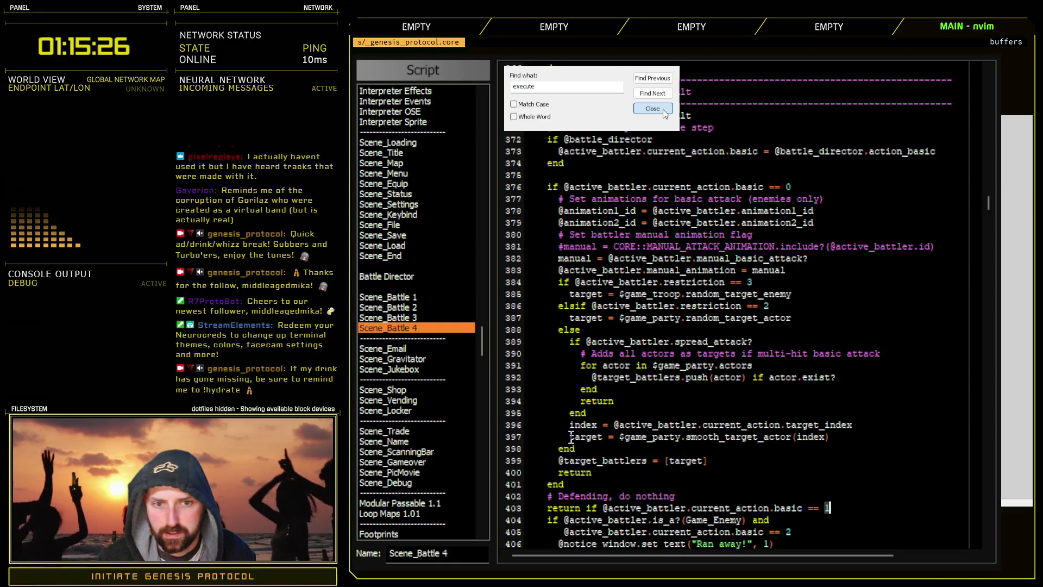
key(Up)
key(Up)
key(Up)
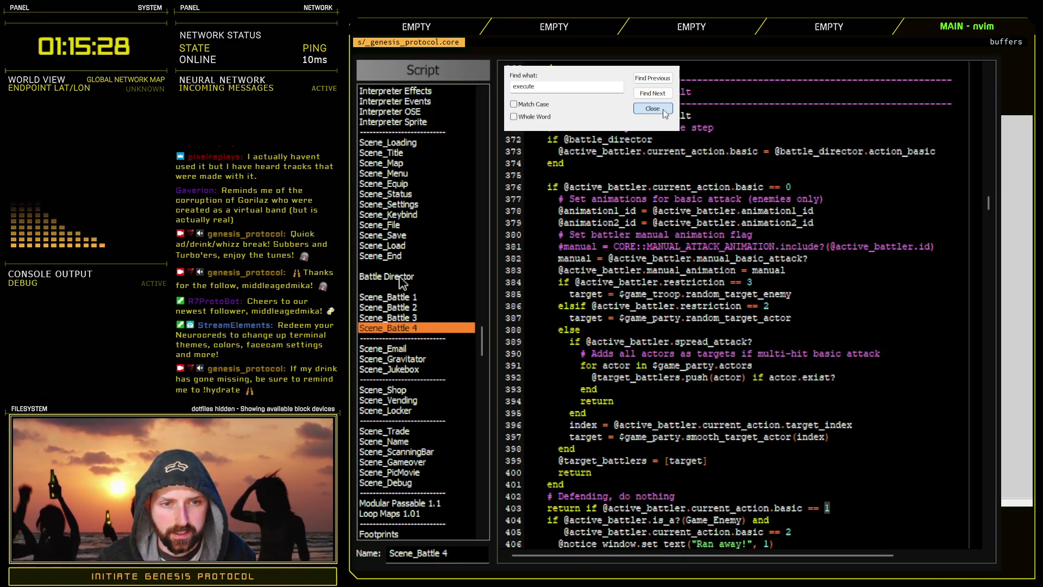
Duplicate Battle Director's action_kind method directly below the original
drag(514, 260, 513, 288)
key(ctrl+c)
click(514, 293)
key(ctrl+v)
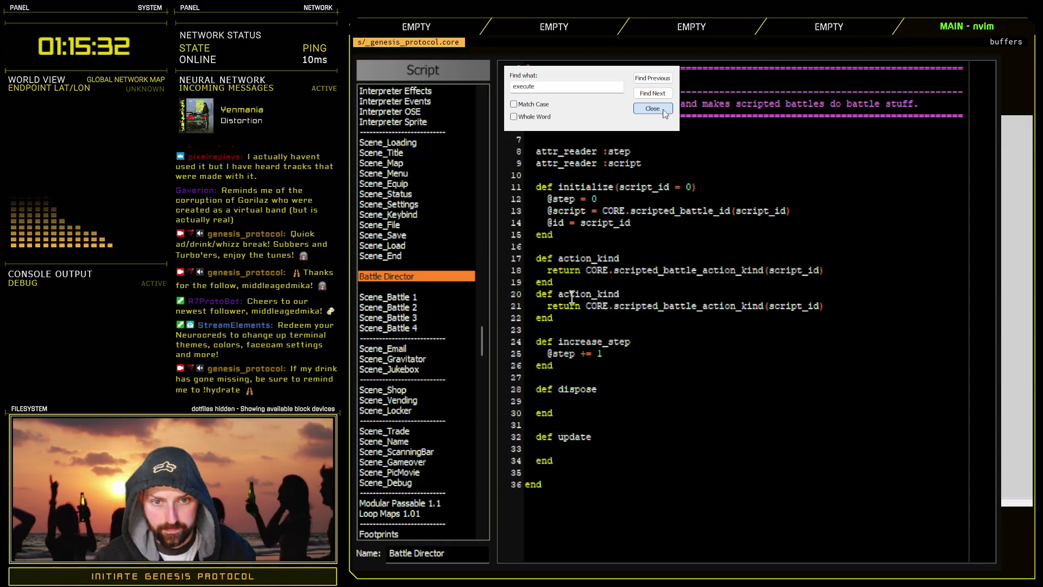
key(Return)
Rename the copy to action_basic, calling CORE.scripted_battle_action_basic(script_id)
click(435, 329)
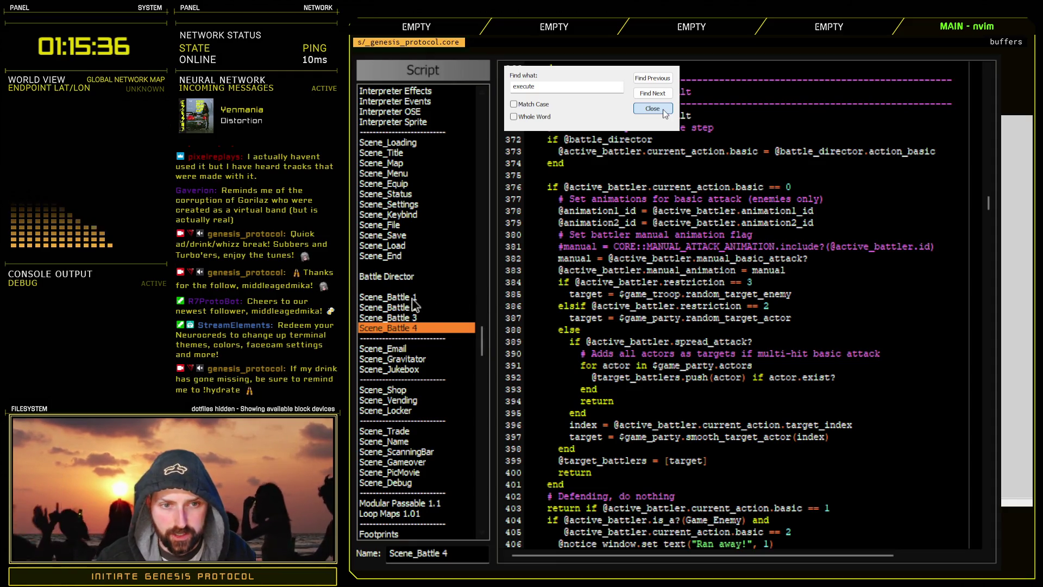
click(426, 278)
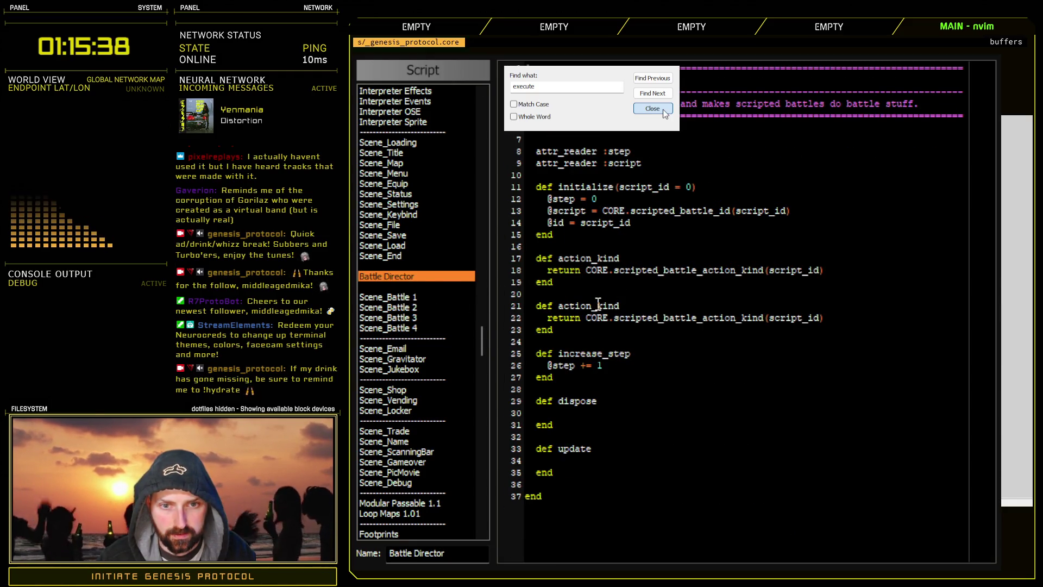
click(620, 306)
key(BackSpace)
key(BackSpace)
key(BackSpace)
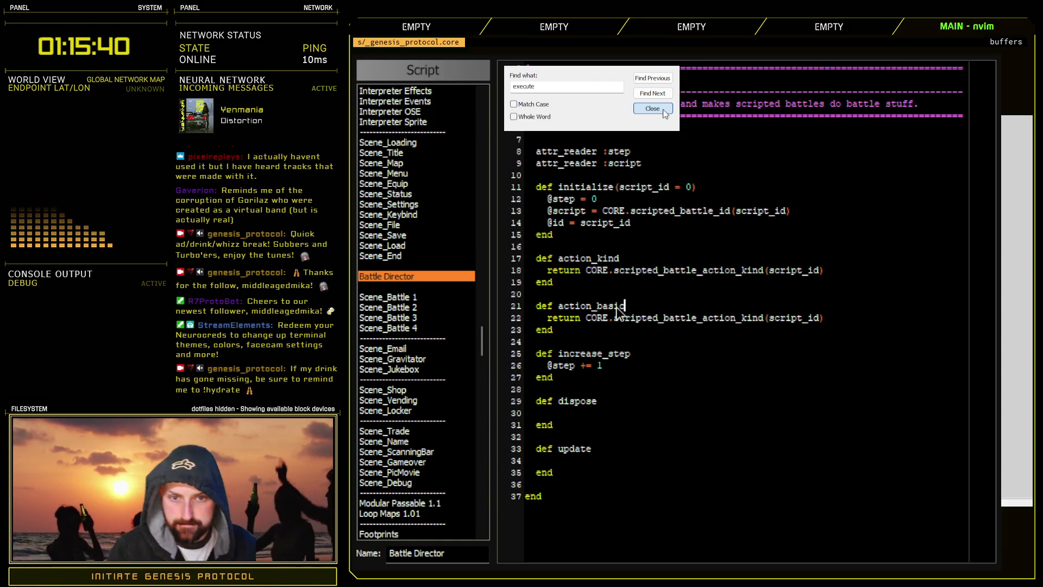
drag(742, 318, 758, 319)
text(basic)
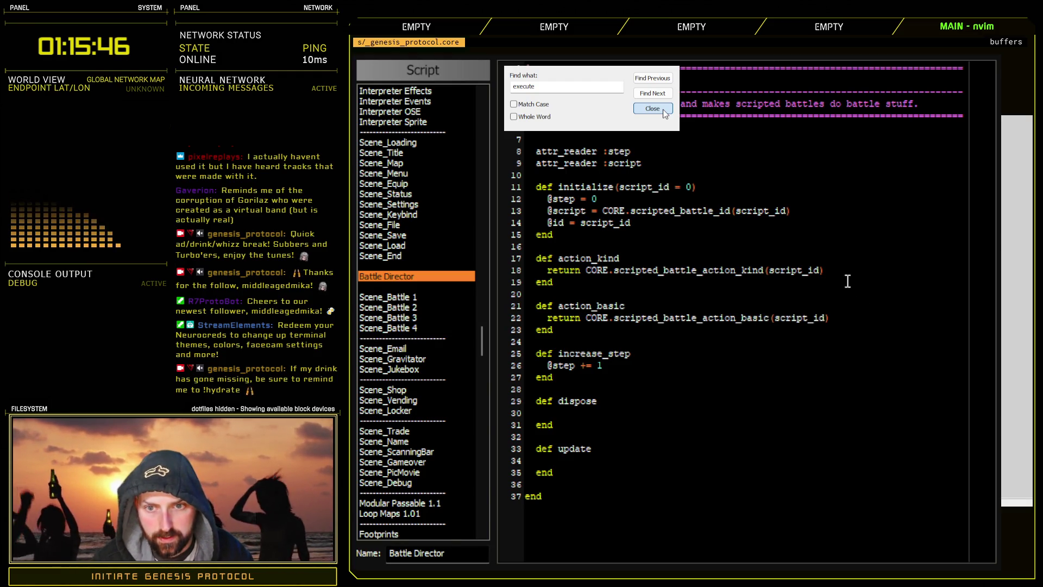
click(845, 320)
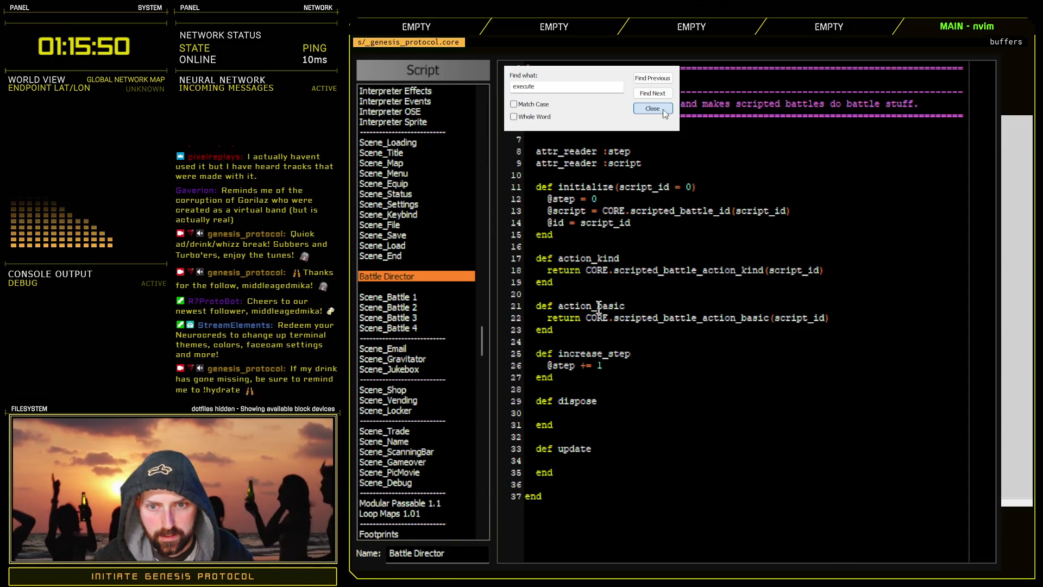
drag(774, 318, 824, 322)
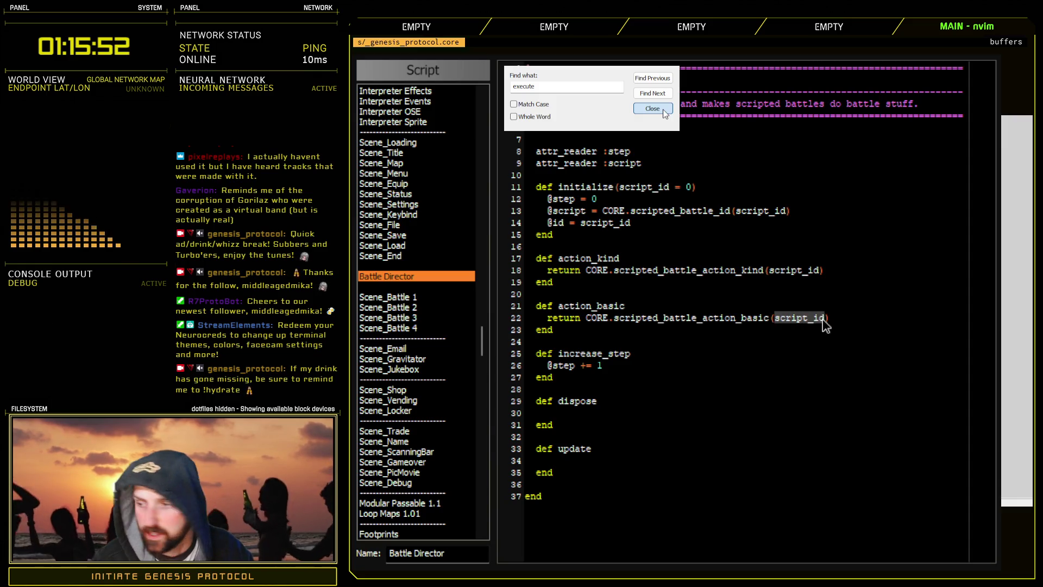
key(y)
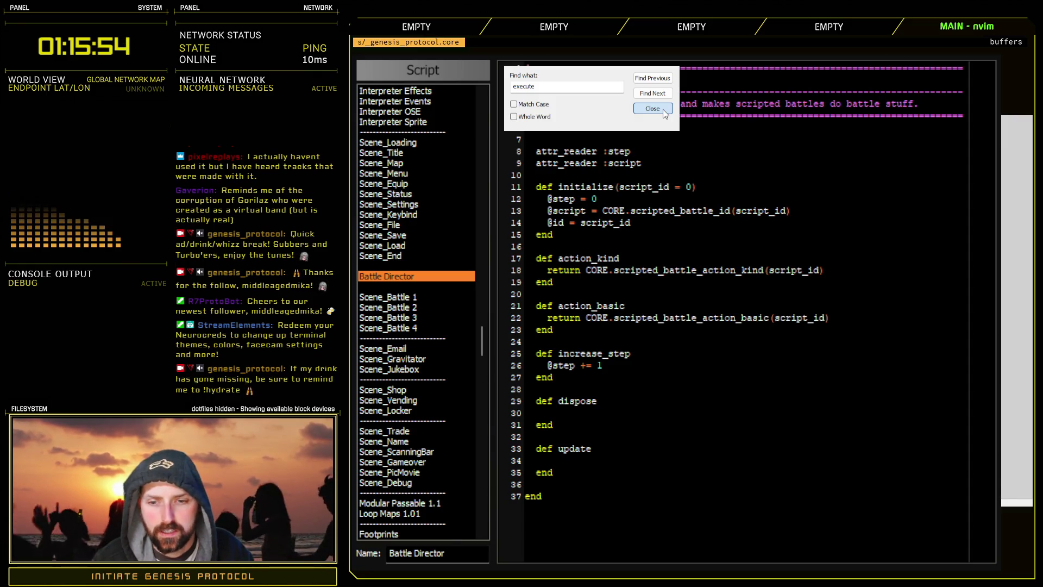
scroll(397, 383, up, 15)
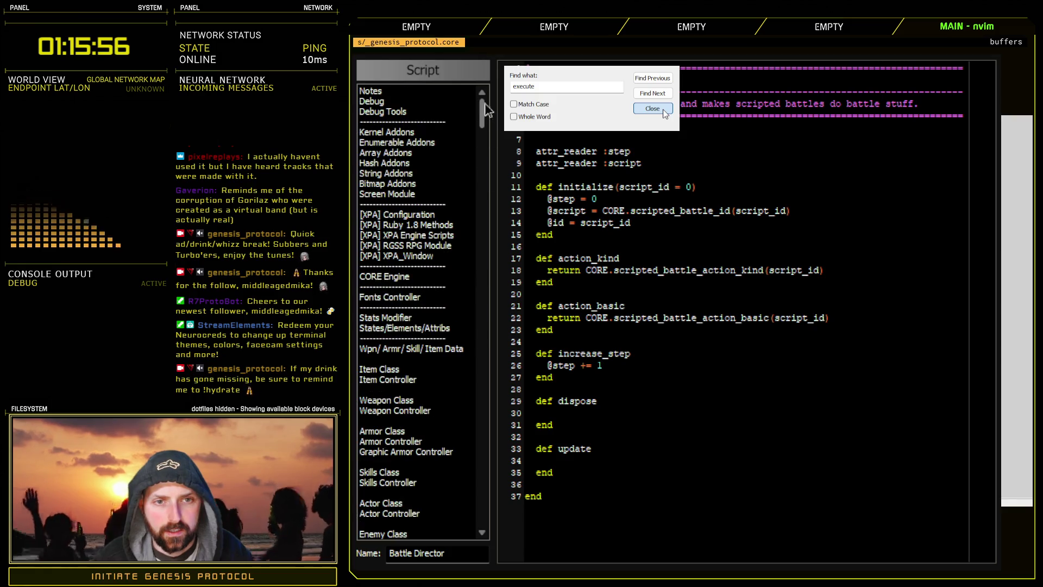
In Scripted Battle Controller, set step 0 to action_kind: 0 and action_basic: 1
scroll(397, 383, down, 8)
click(397, 380)
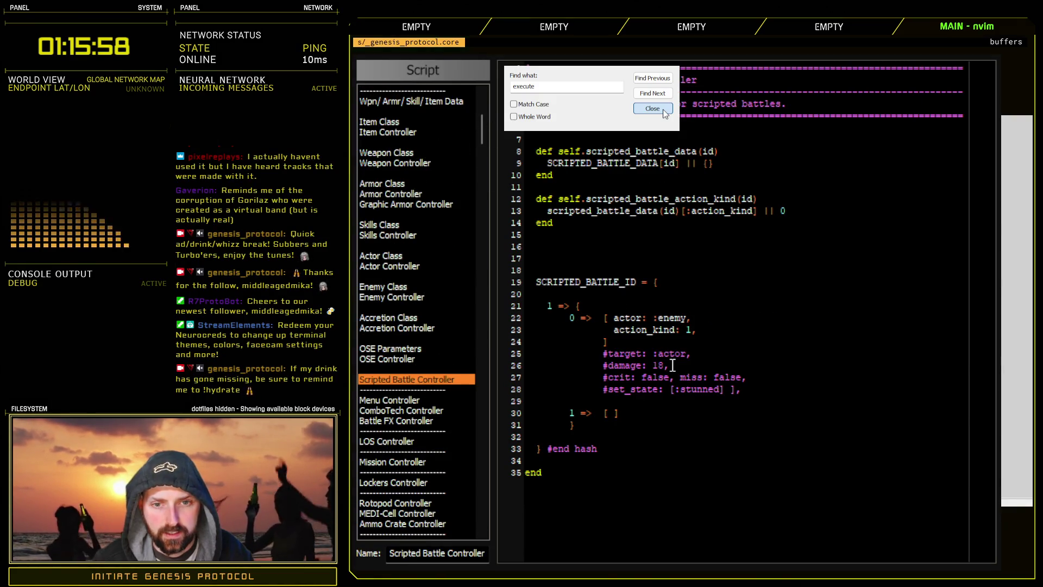
click(698, 330)
key(Return)
text(action_basic: 1)
click(693, 329)
key(BackSpace)
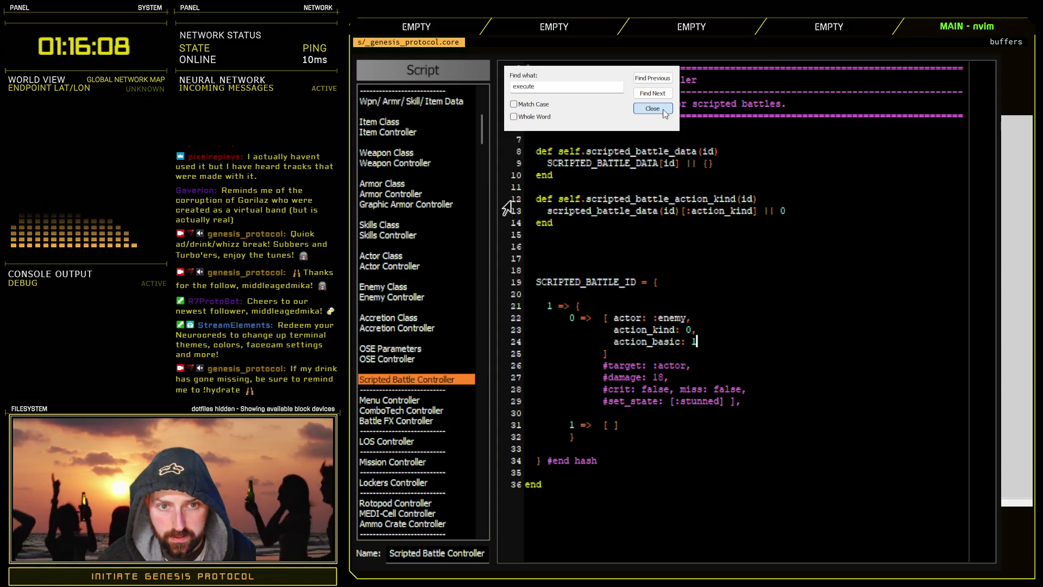
Add scripted_battle_action_basic, reading :action_basic with default 1, then close the editor
drag(510, 200, 509, 224)
key(ctrl+c)
key(ctrl+v)
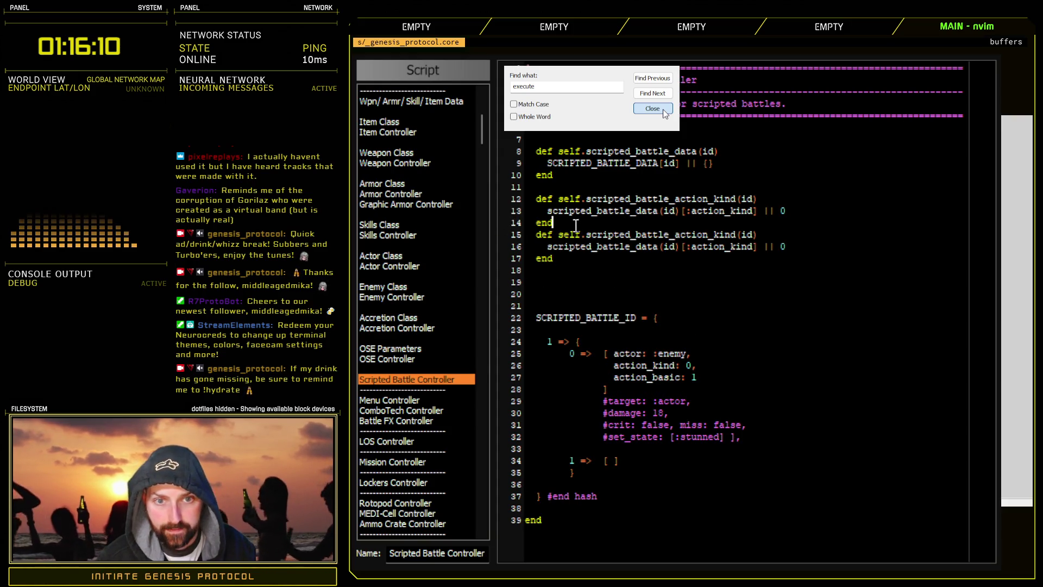
double_click(725, 246)
text(basic)
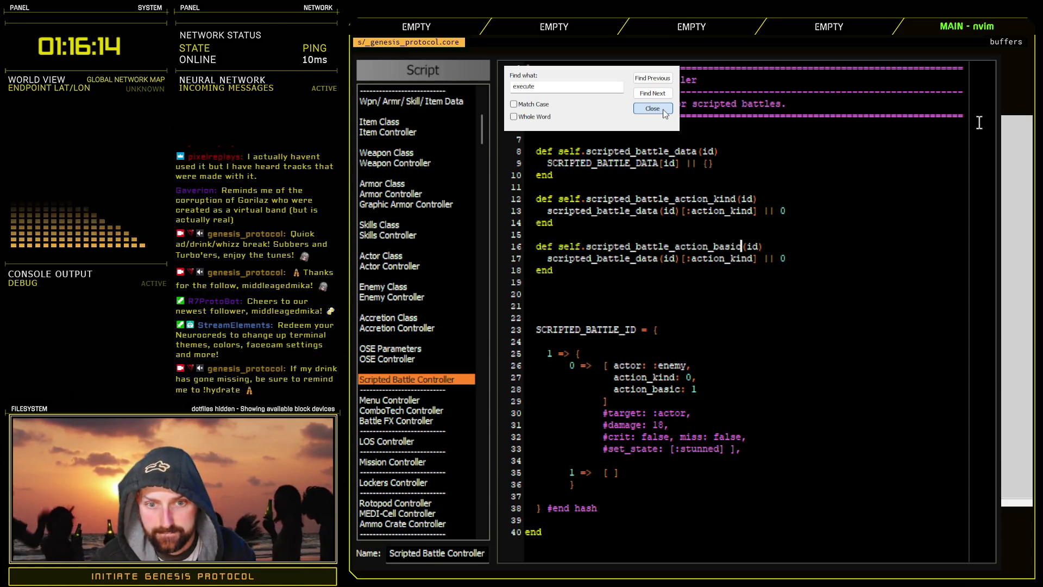
double_click(783, 258)
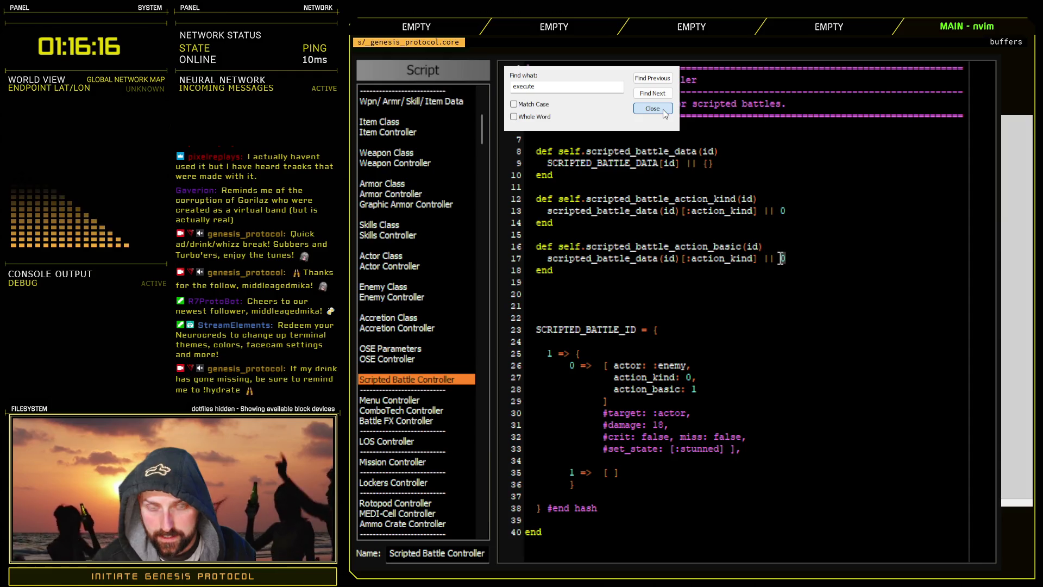
text(1)
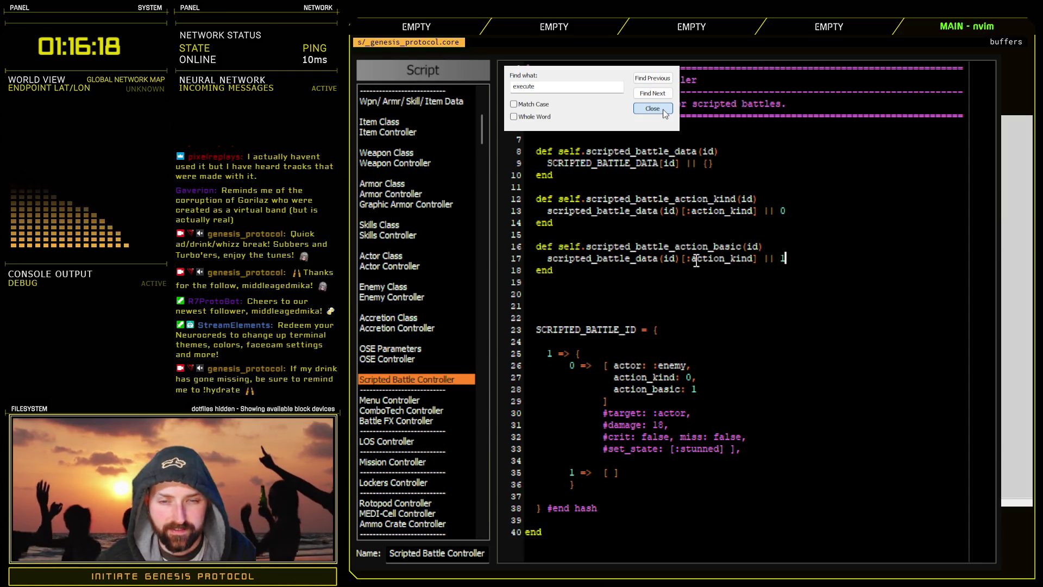
drag(729, 259, 753, 259)
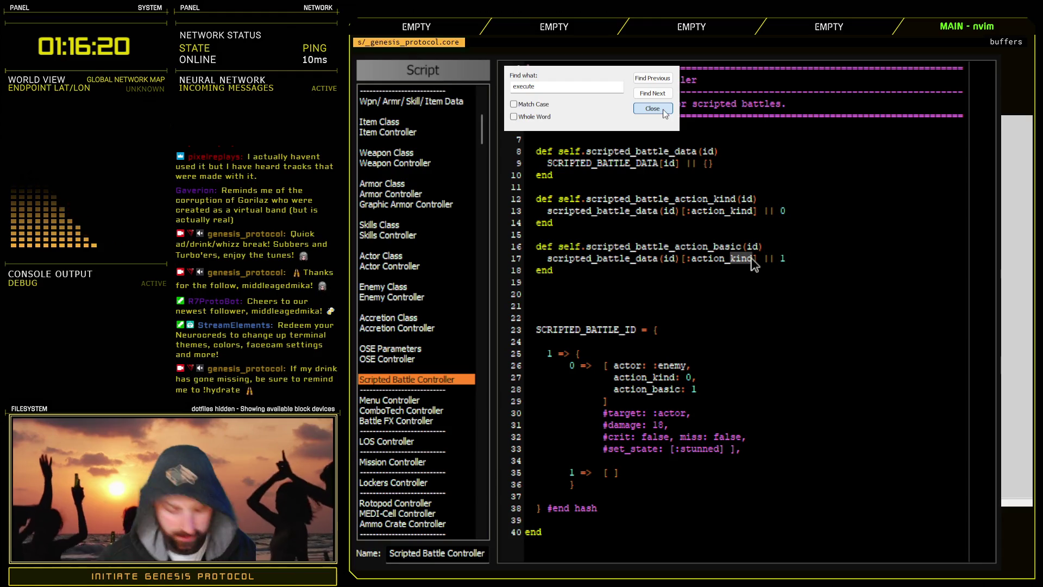
text(basic)
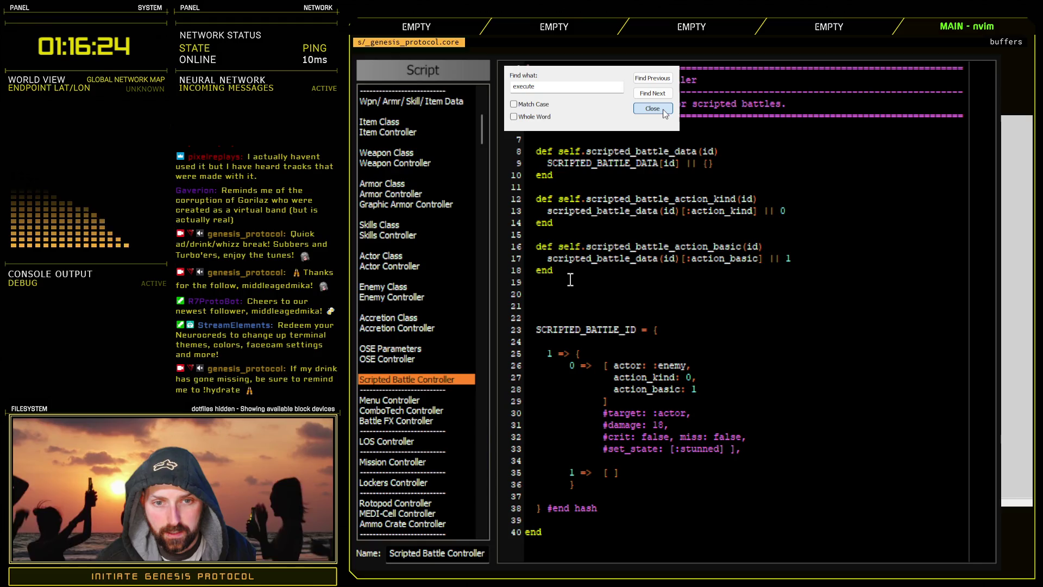
key(Delete)
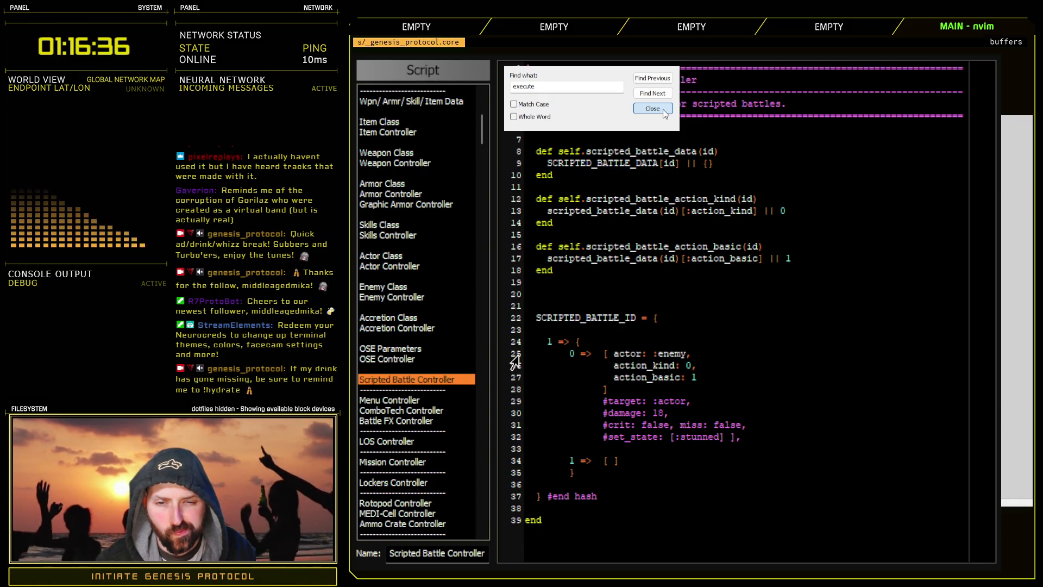
click(664, 112)
key(Escape)
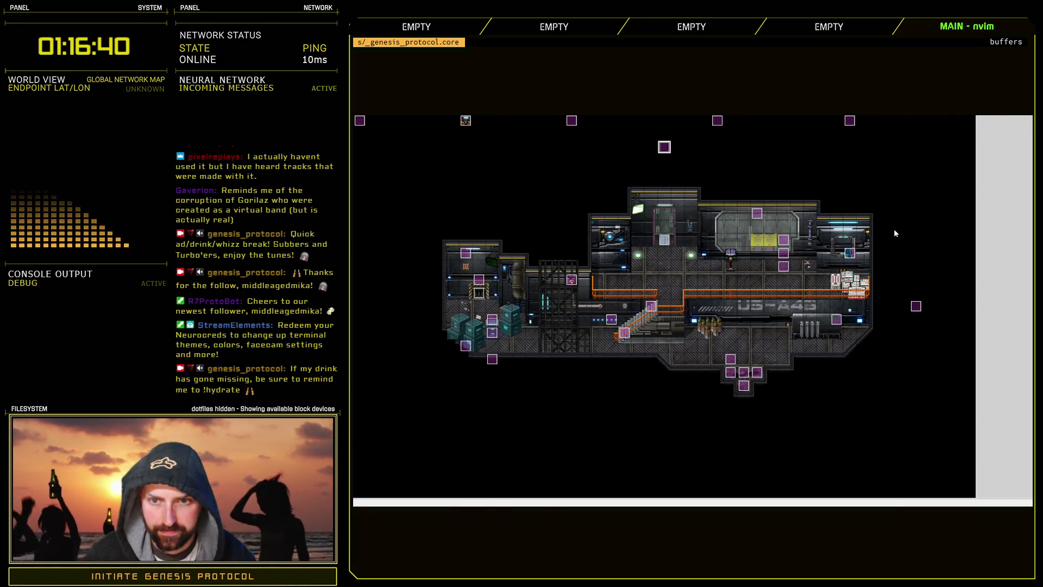
Battle-test the Test Battle troop from the Troops database, then reopen the Script Editor
key(F9)
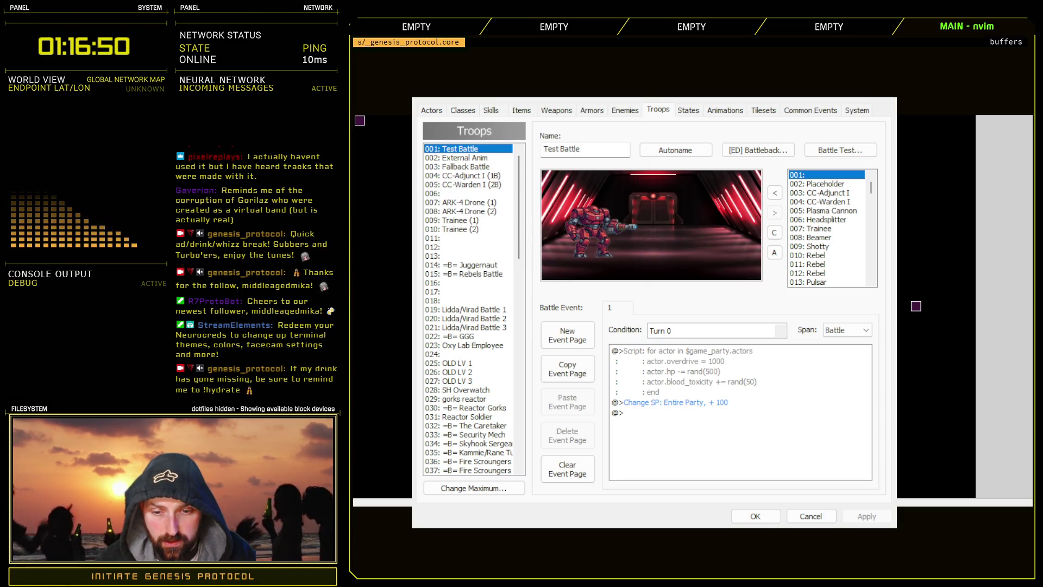
click(755, 516)
key(F11)
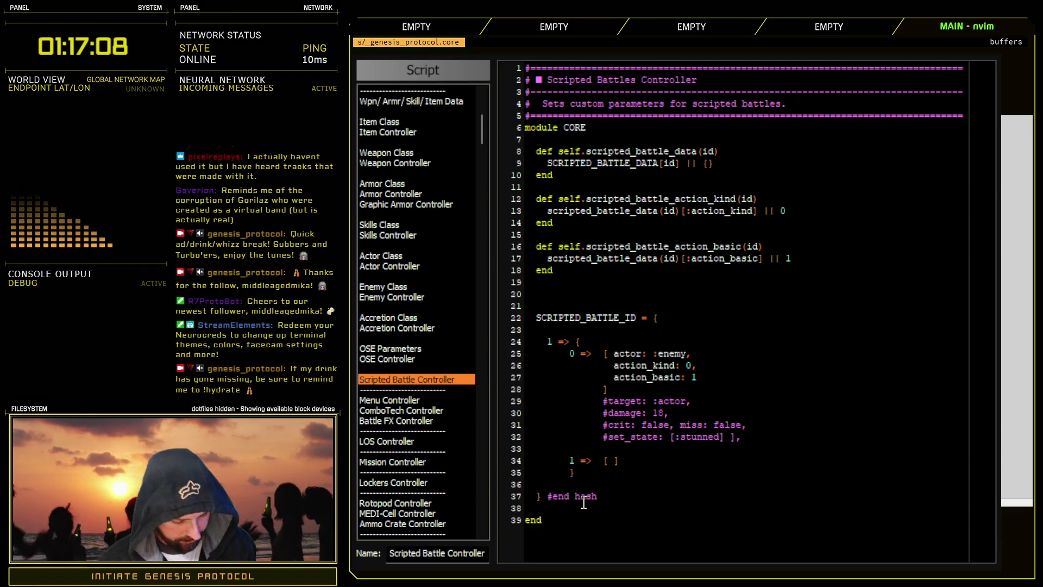
Leave the Script Editor and run another Test Battle troop battle test
click(823, 546)
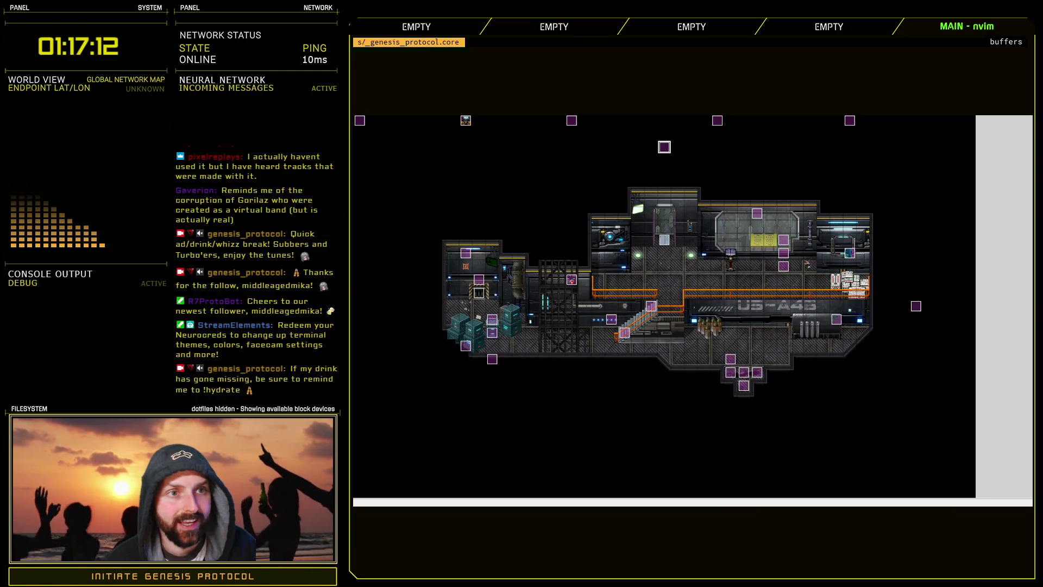
key(F9)
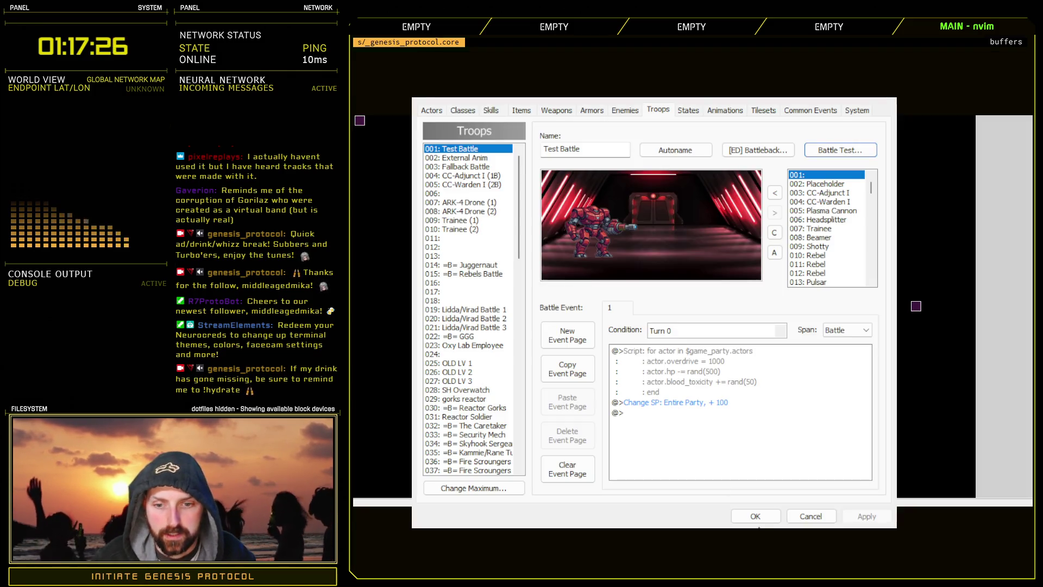
click(755, 516)
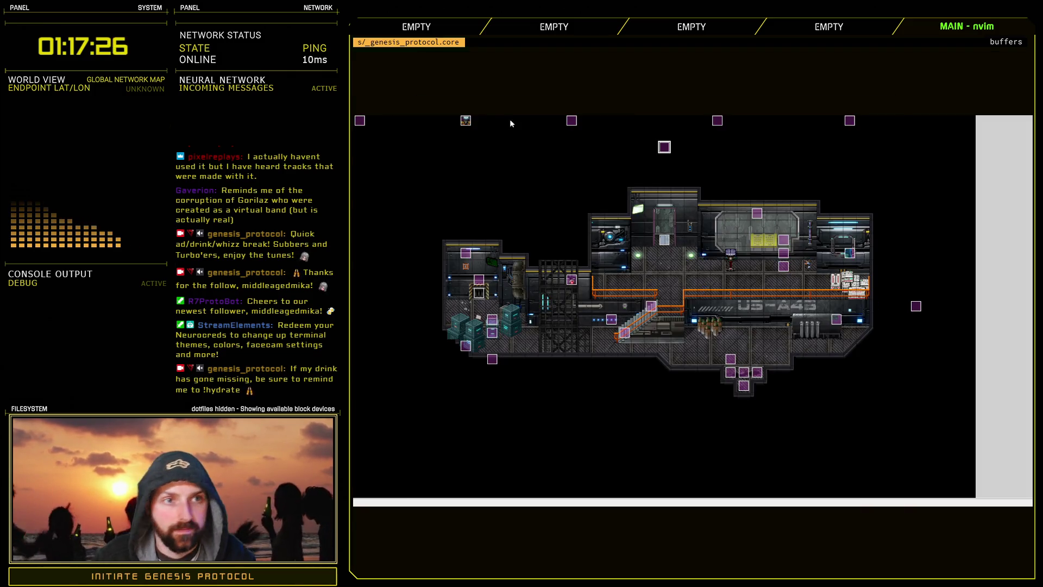
Change Battle Director line 13 to CORE.scripted_battle_data(script_id), then open the Troops database
key(F11)
scroll(480, 401, up, 15)
drag(479, 401, 481, 332)
click(392, 463)
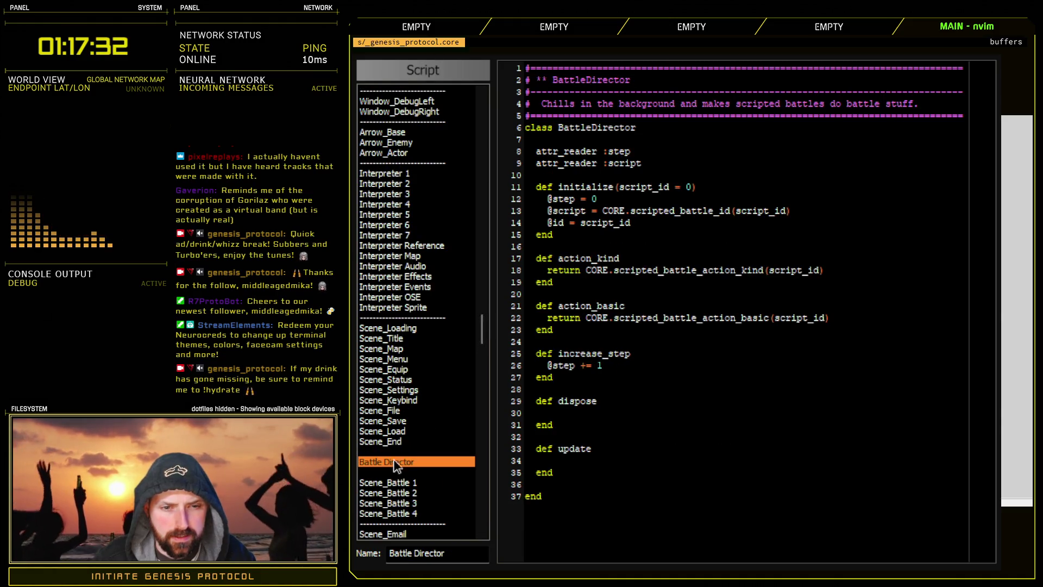
drag(723, 203, 730, 210)
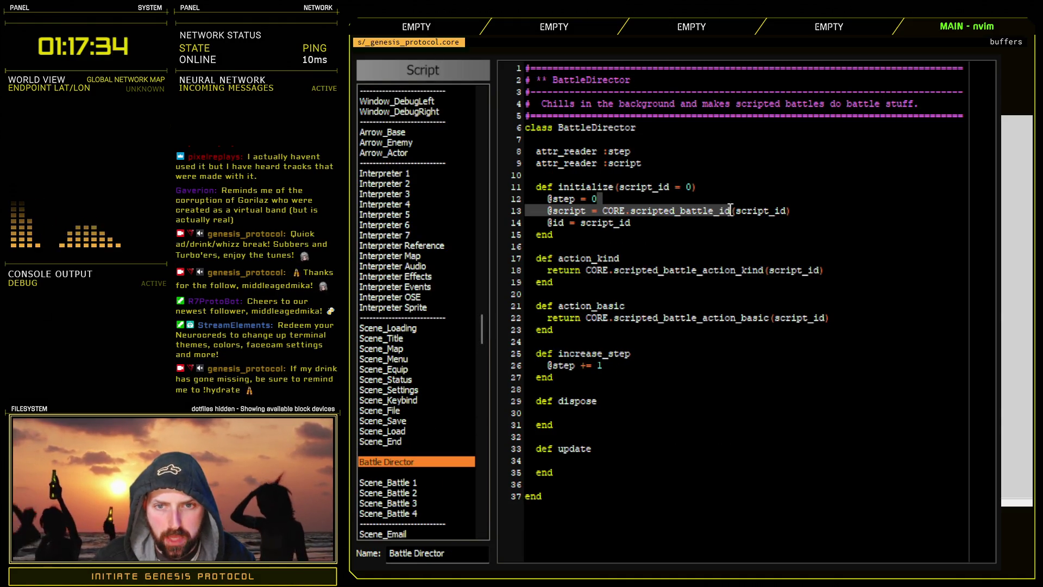
click(731, 213)
key(BackSpace)
key(BackSpace)
text(data)
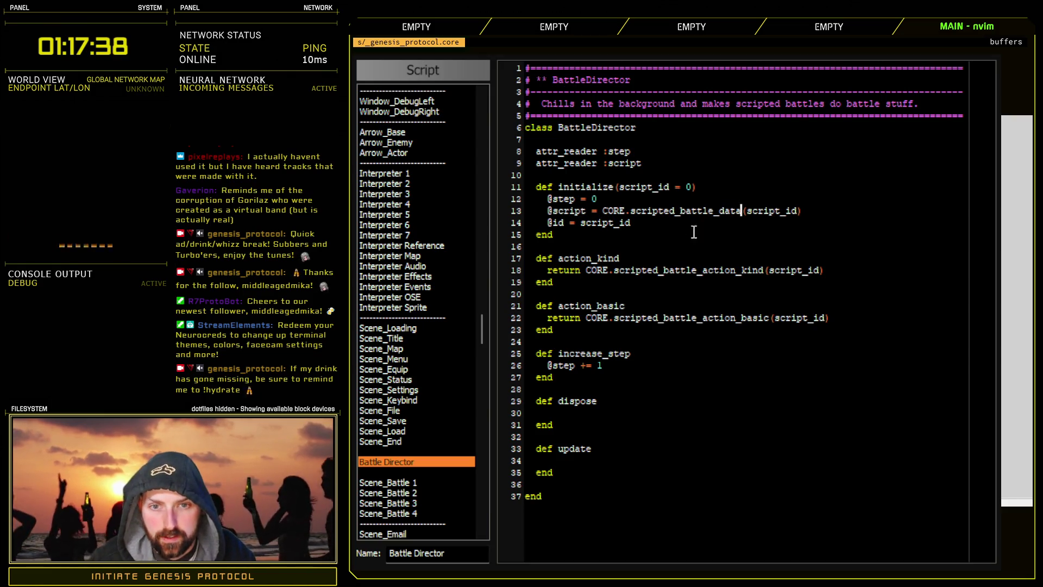
key(Escape)
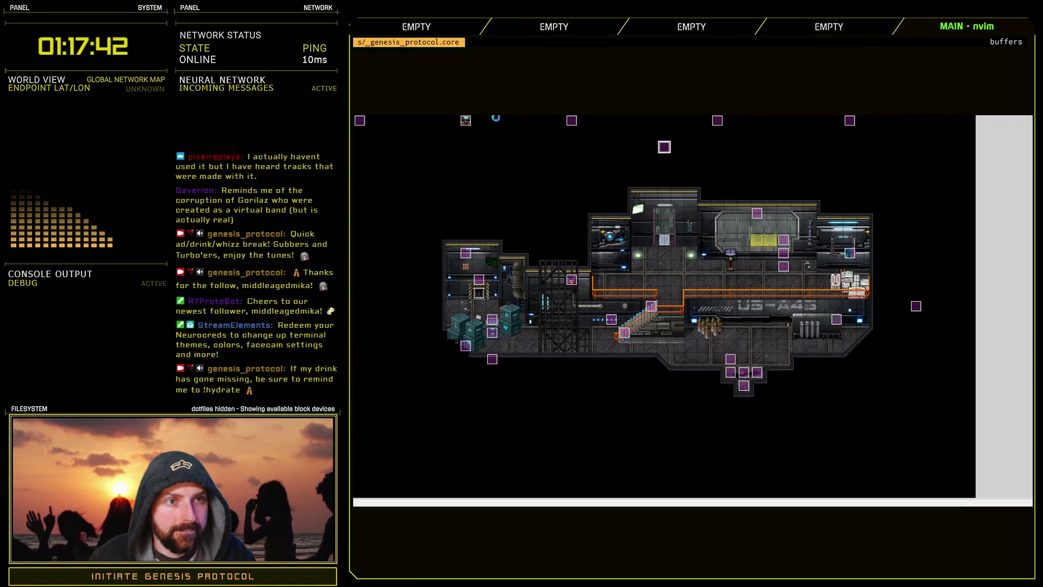
key(F9)
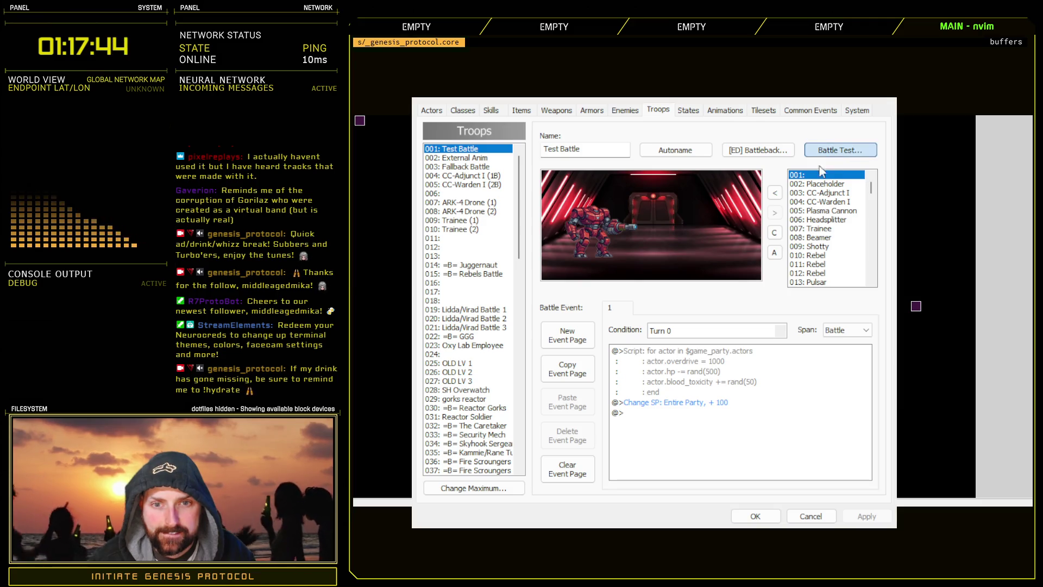
Battle-test the Test Battle troop, close the Database, and reopen the Script Editor
double_click(697, 416)
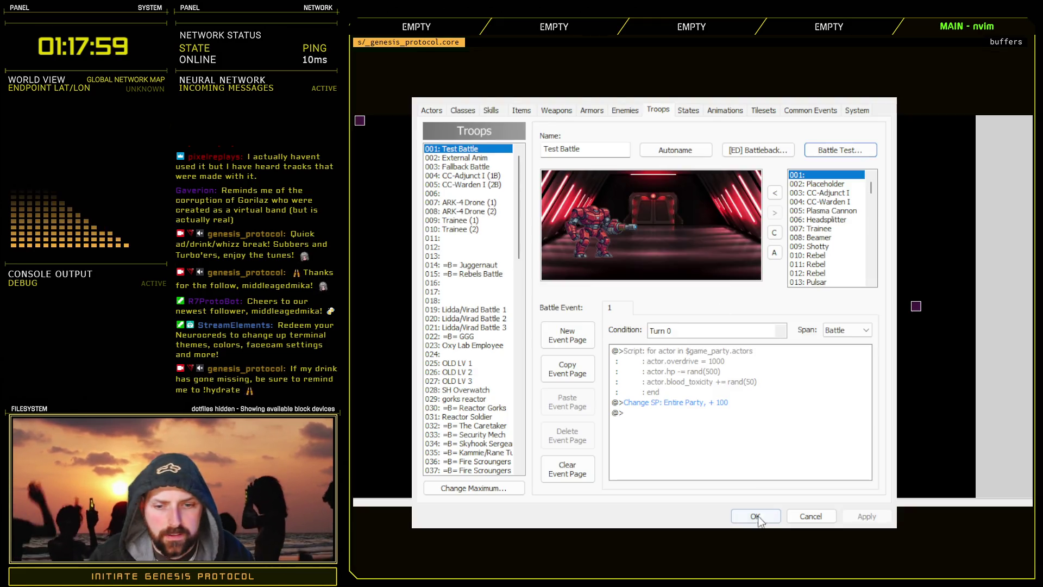
click(755, 516)
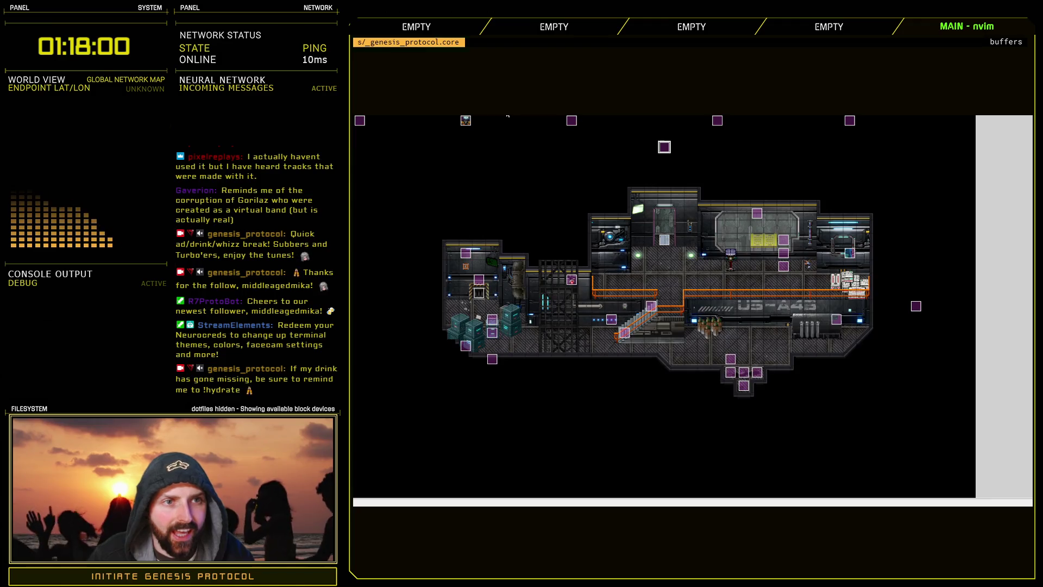
key(F11)
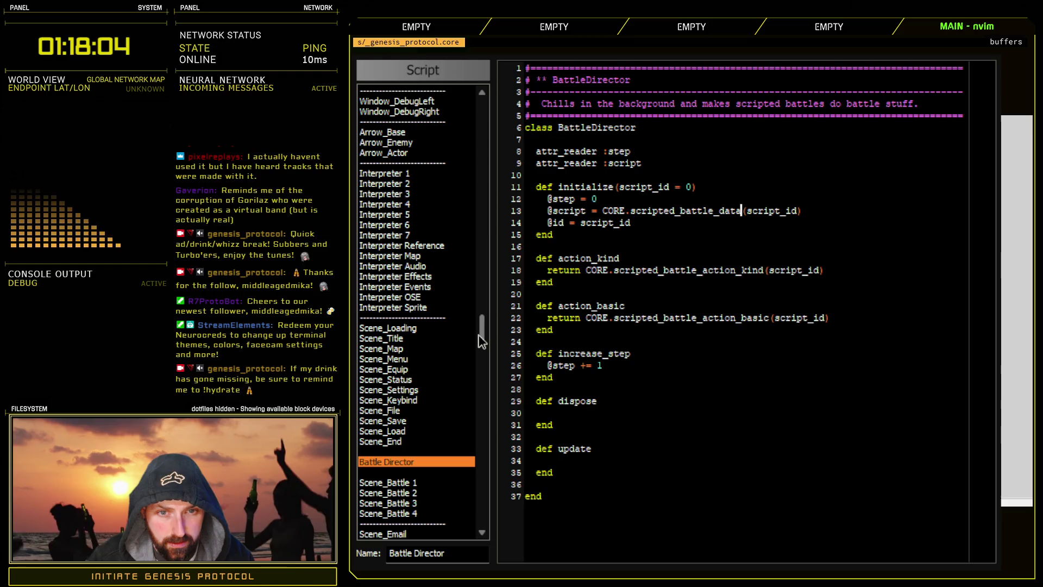
Fix Scripted Battle Controller line 22 to SCRIPTED_BATTLE_DATA, then open the troop database
drag(480, 341, 500, 138)
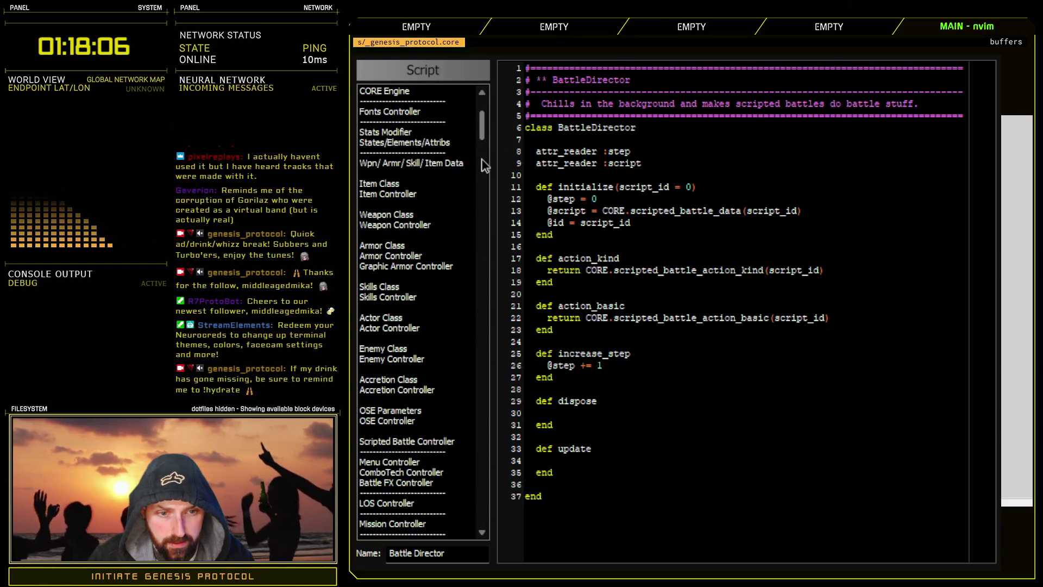
click(417, 442)
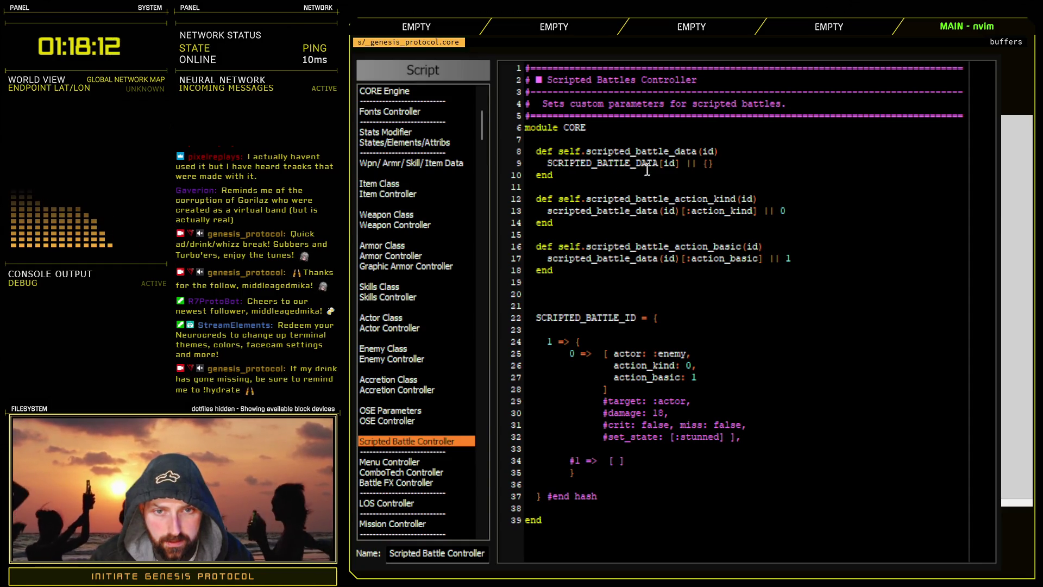
key(x)
text(sATA)
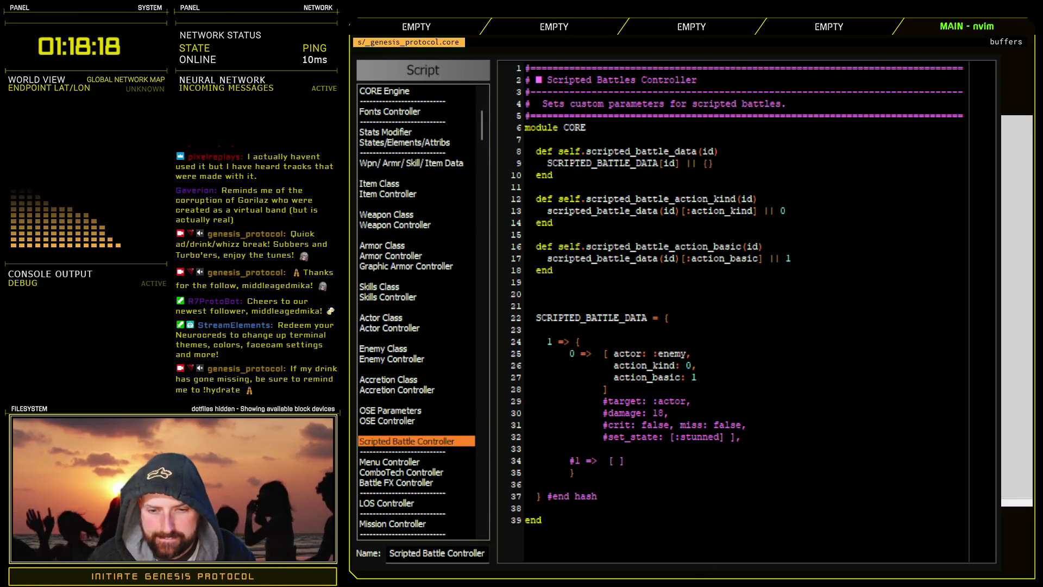
key(F12)
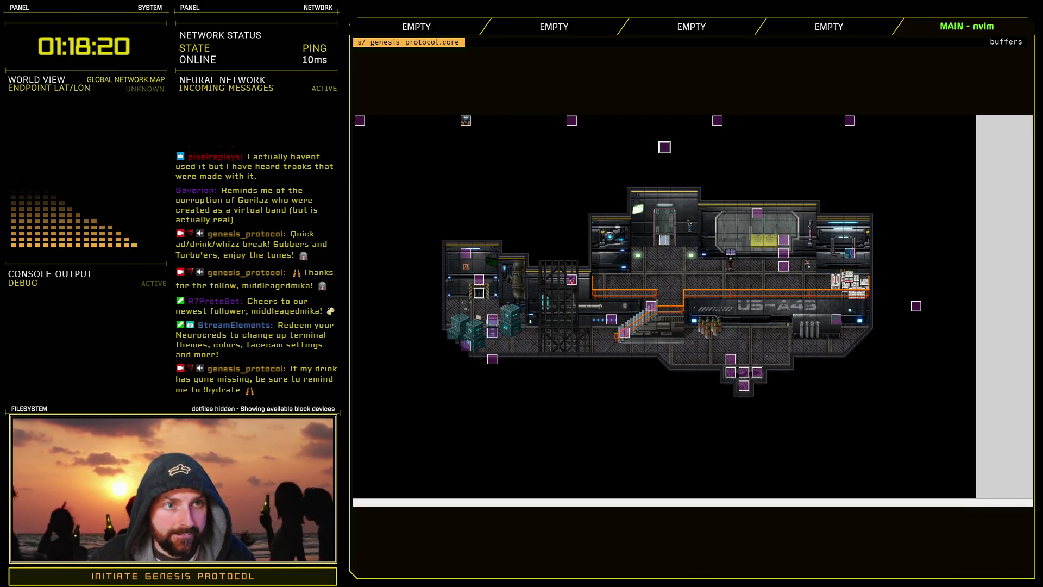
key(F9)
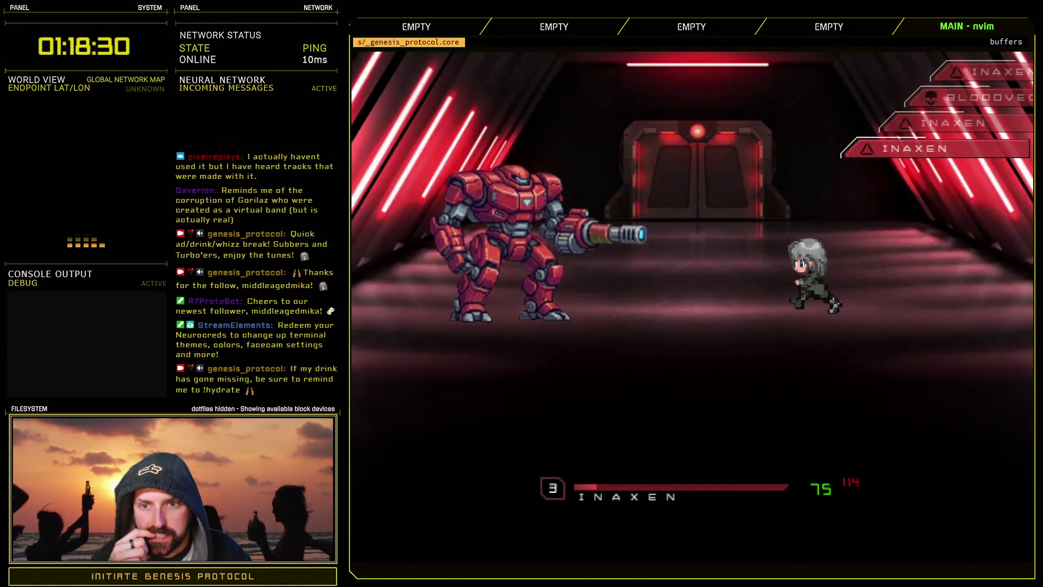
In the test battle choose Fight and Fast Blast against the red mech, then close the Database
key(Return)
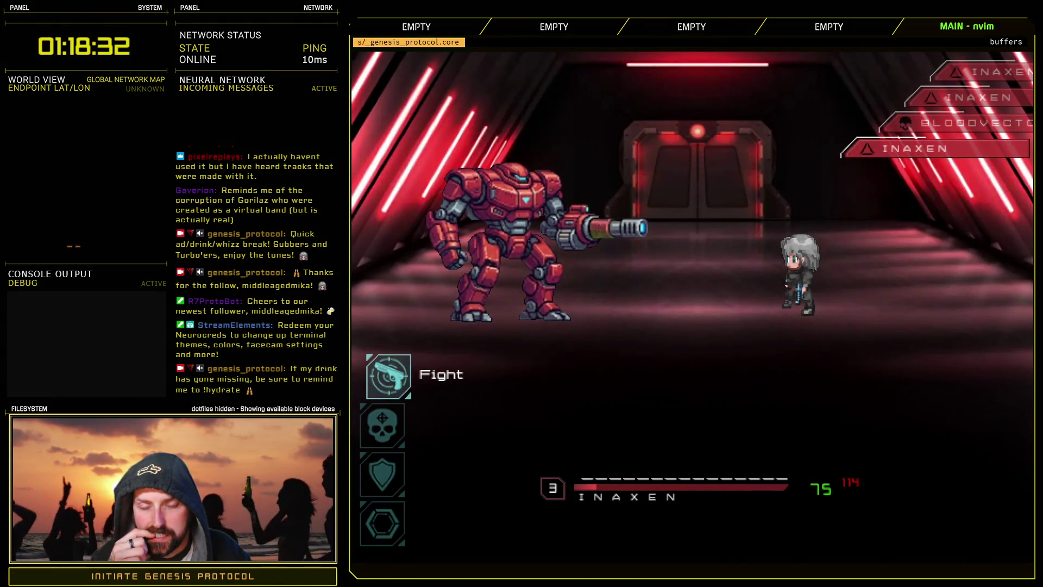
key(Return)
key(Return)
key(Return)
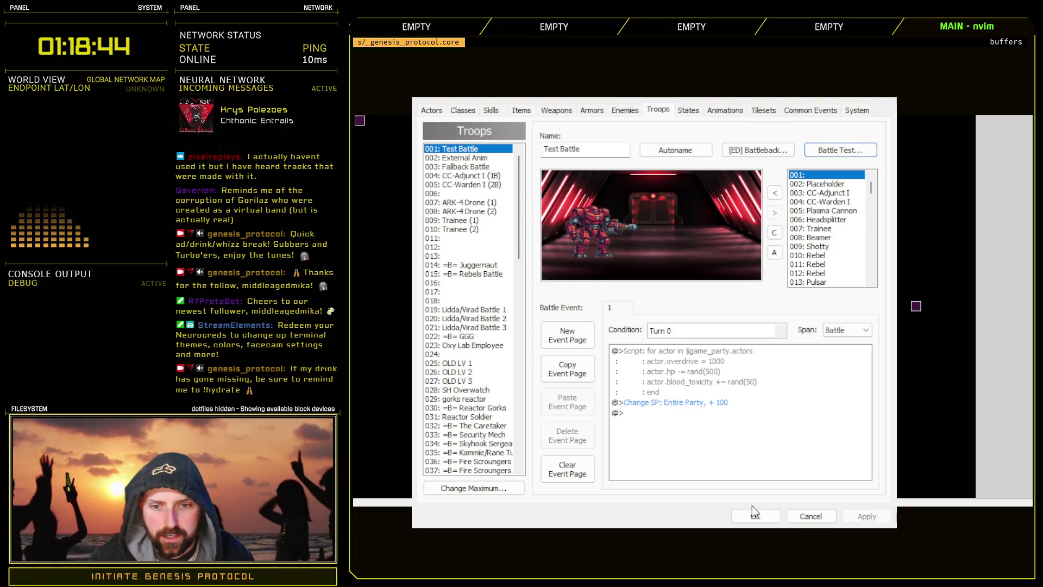
click(752, 513)
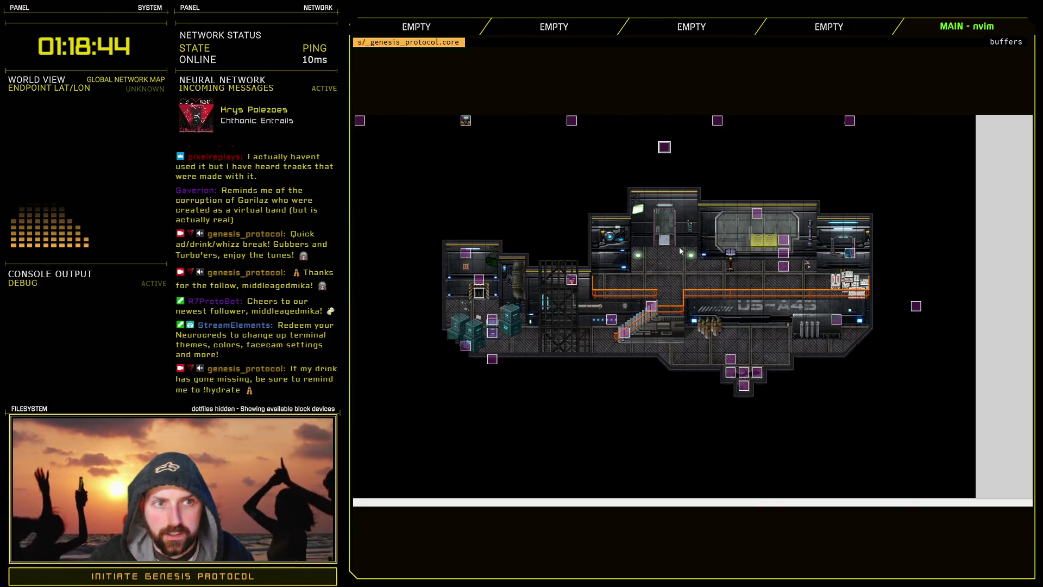
Replace script_id with self.id in Battle Director's action_kind and action_basic calls on lines 18 and 22
key(F11)
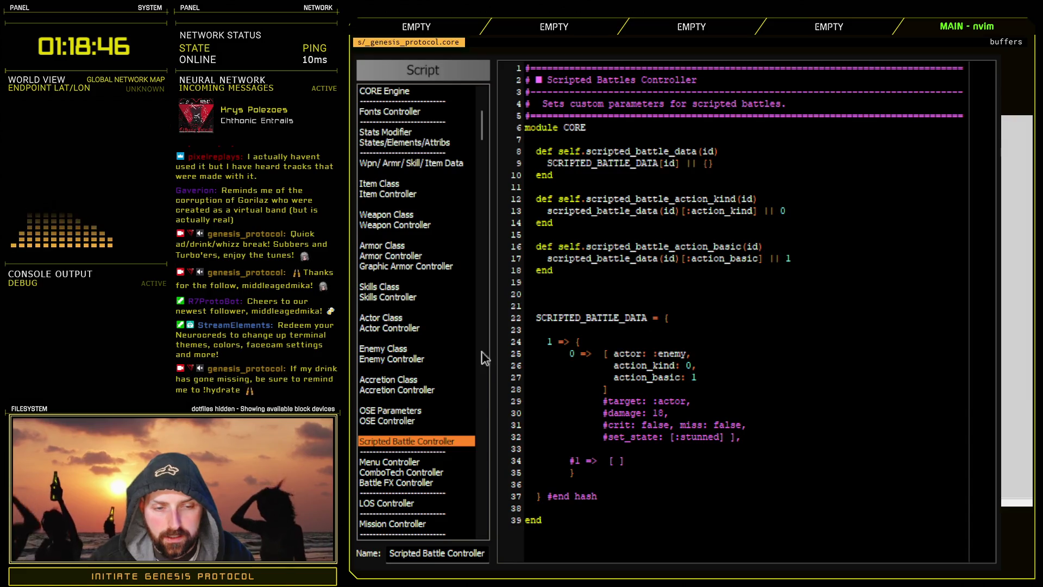
drag(477, 125, 482, 340)
click(416, 328)
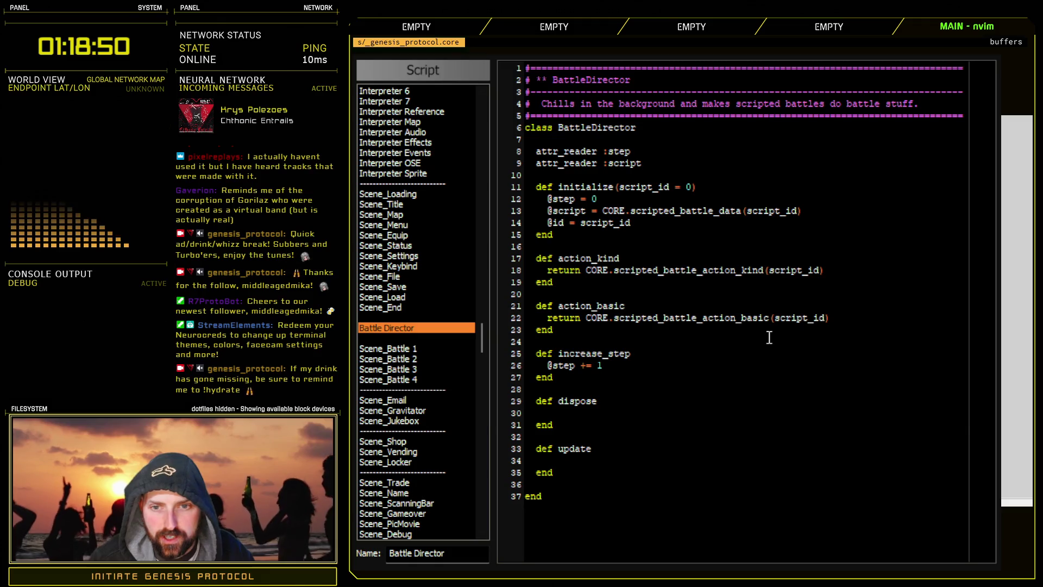
double_click(558, 222)
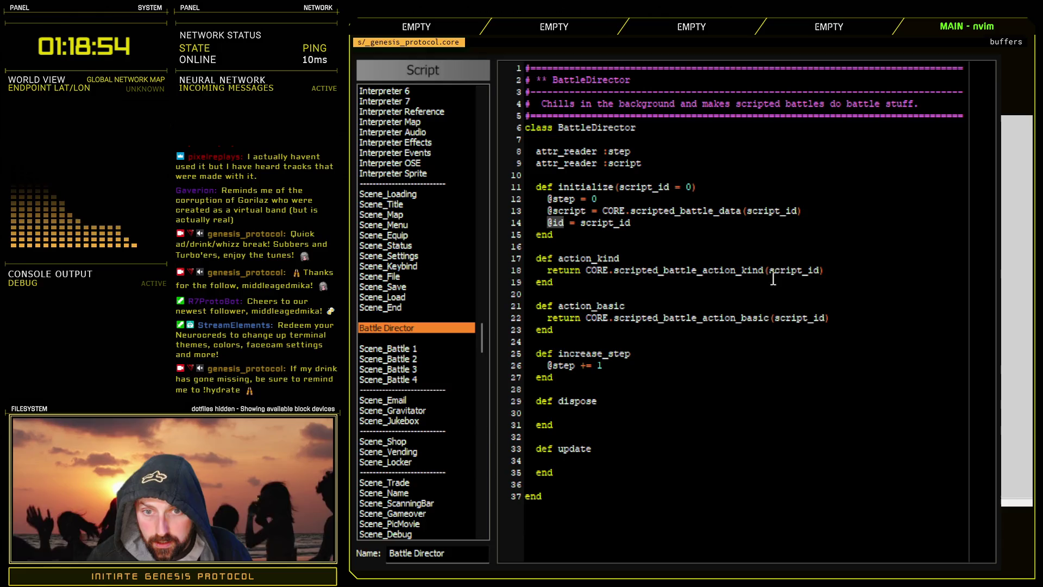
drag(768, 270, 825, 270)
key(p)
drag(775, 318, 826, 318)
key(p)
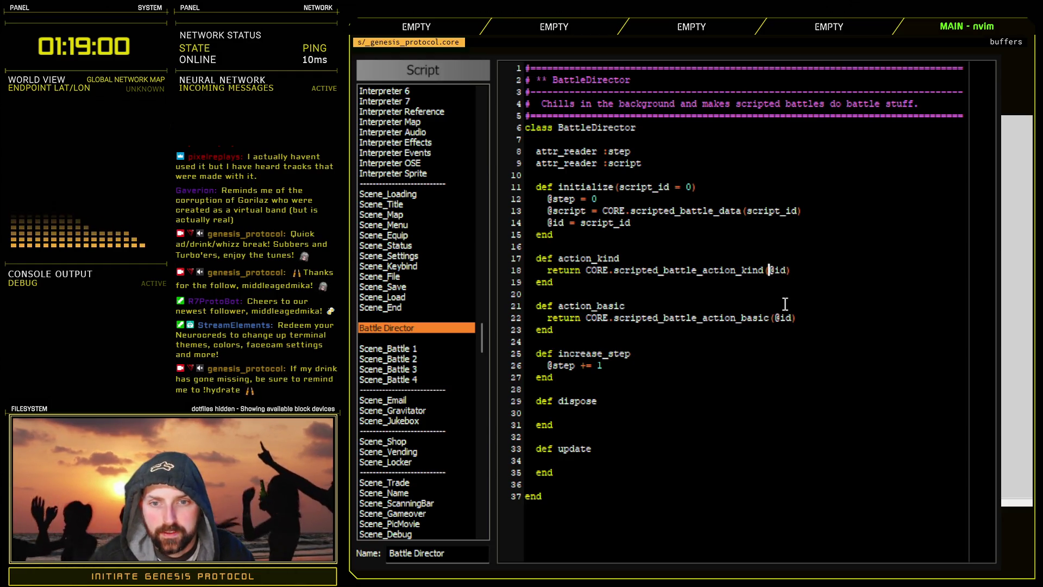
key(Delete)
text($)
text(el.)
text(f.)
click(803, 329)
text(elf)
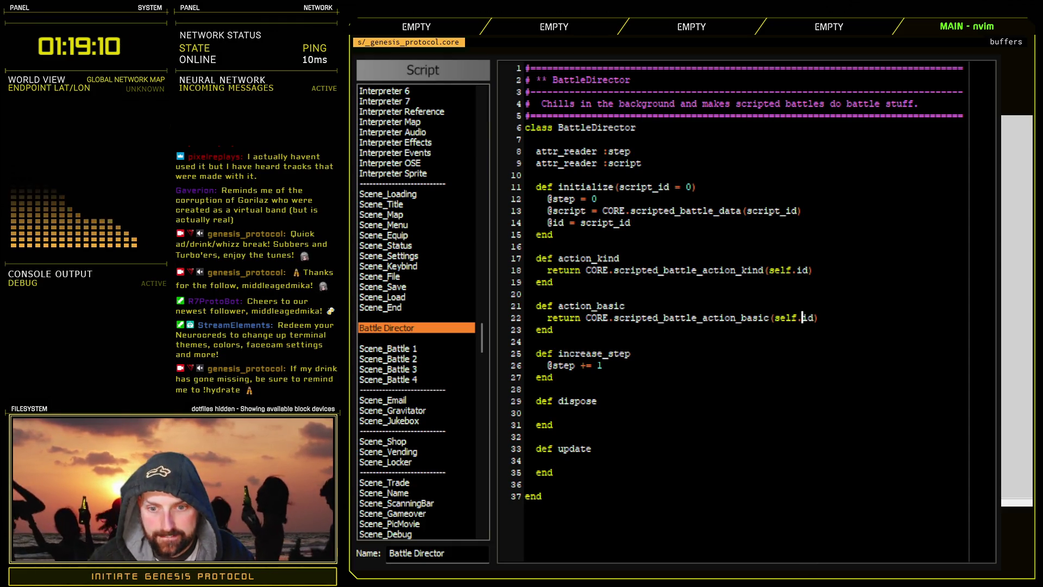
click(807, 567)
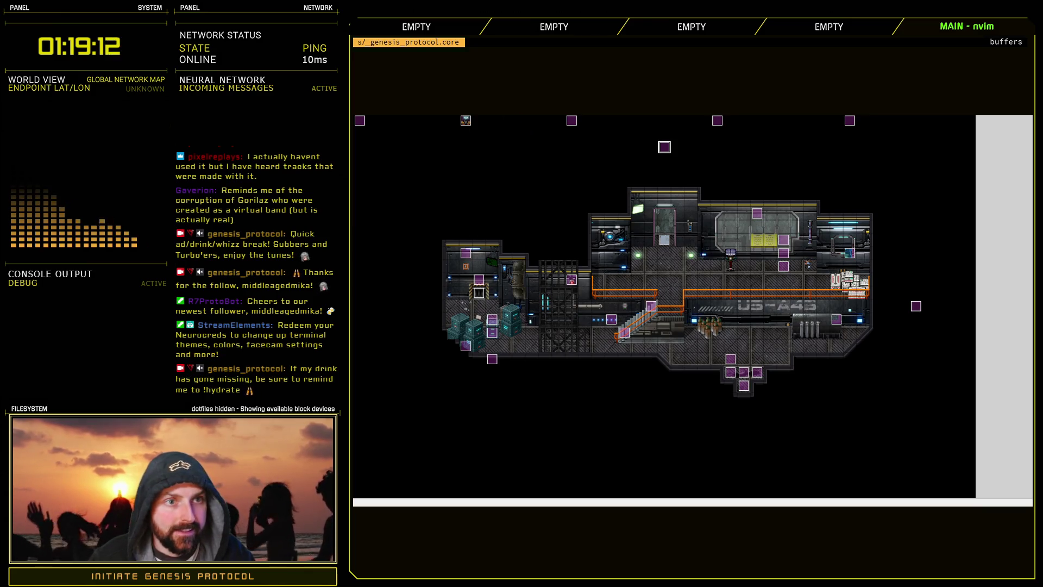
Start another Test Battle troop battle test, choosing Fight and targeting Bloodvector
key(F9)
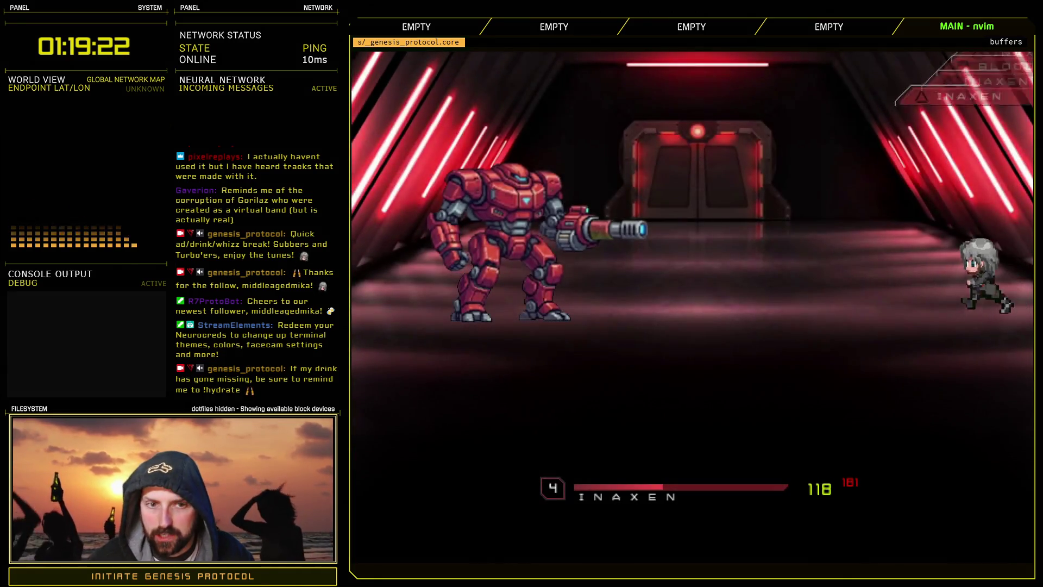
key(Return)
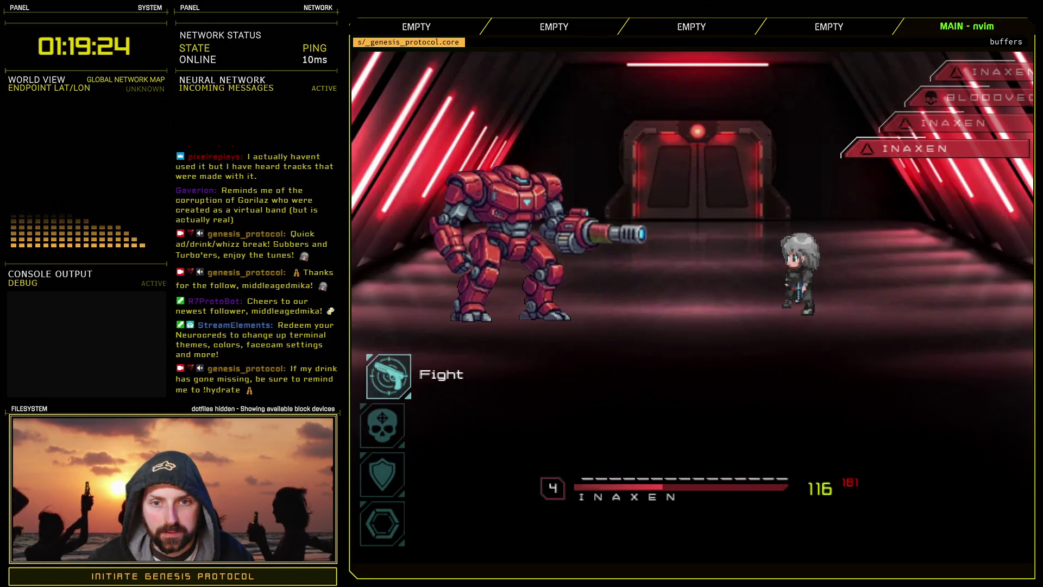
key(Return)
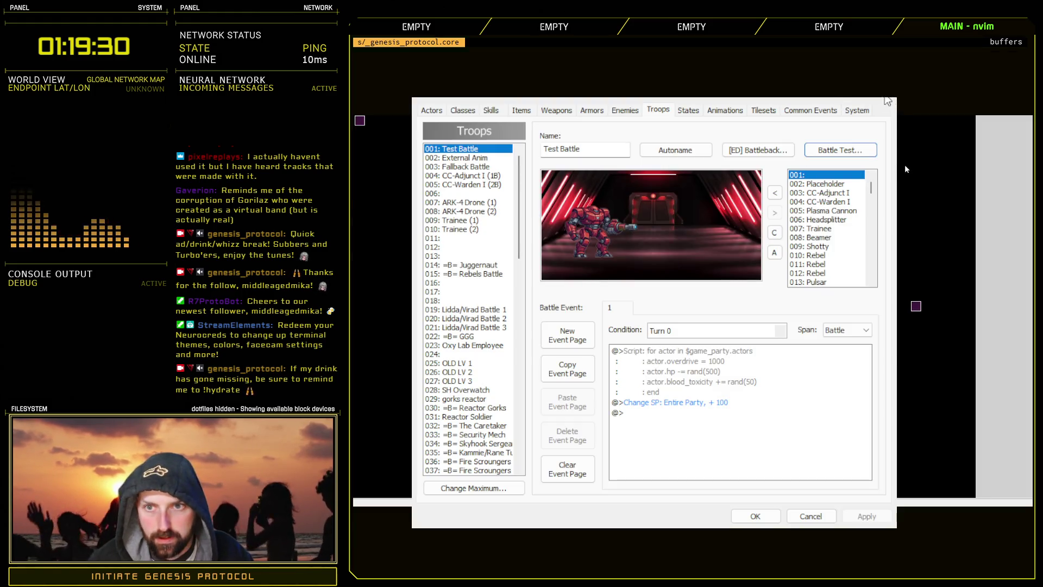
key(Escape)
key(F11)
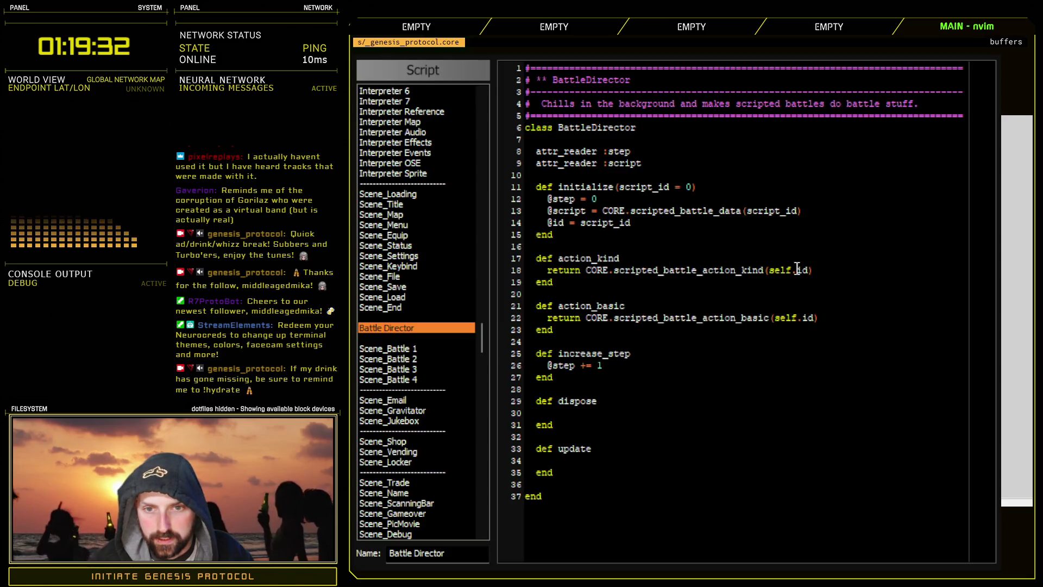
key(BackSpace)
key(BackSpace)
key(BackSpace)
text(@)
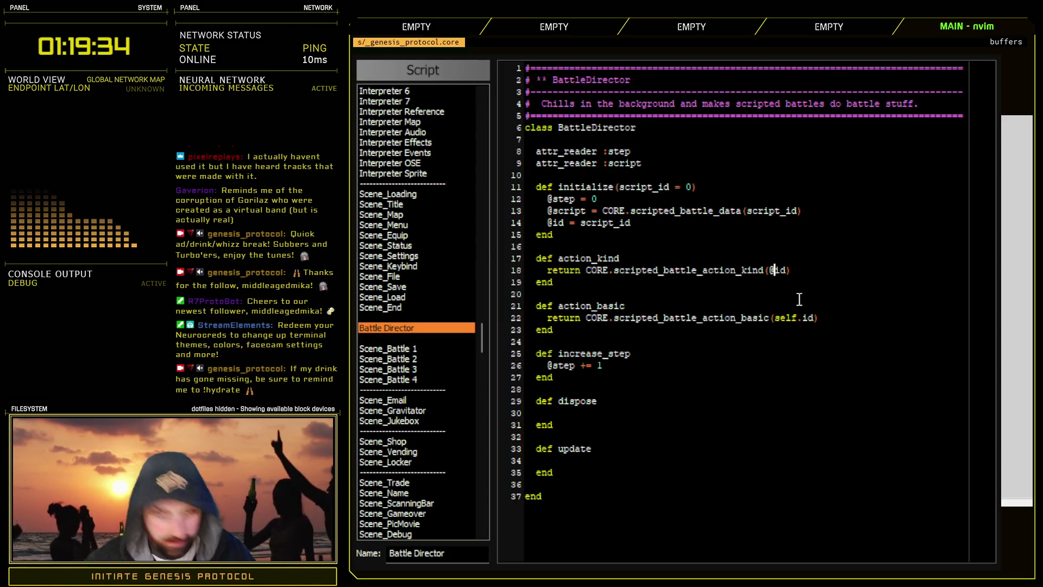
double_click(789, 318)
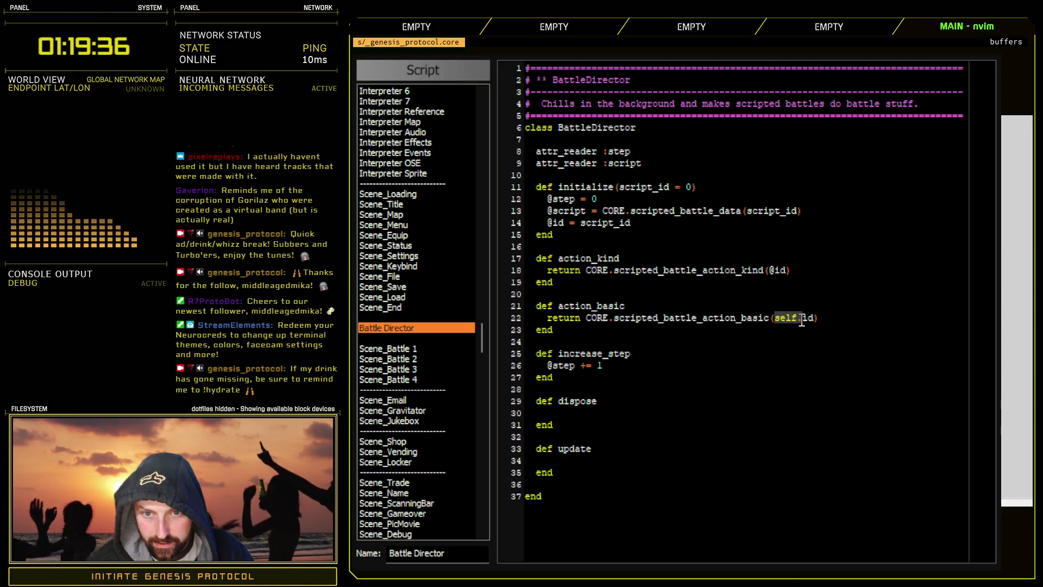
text(@)
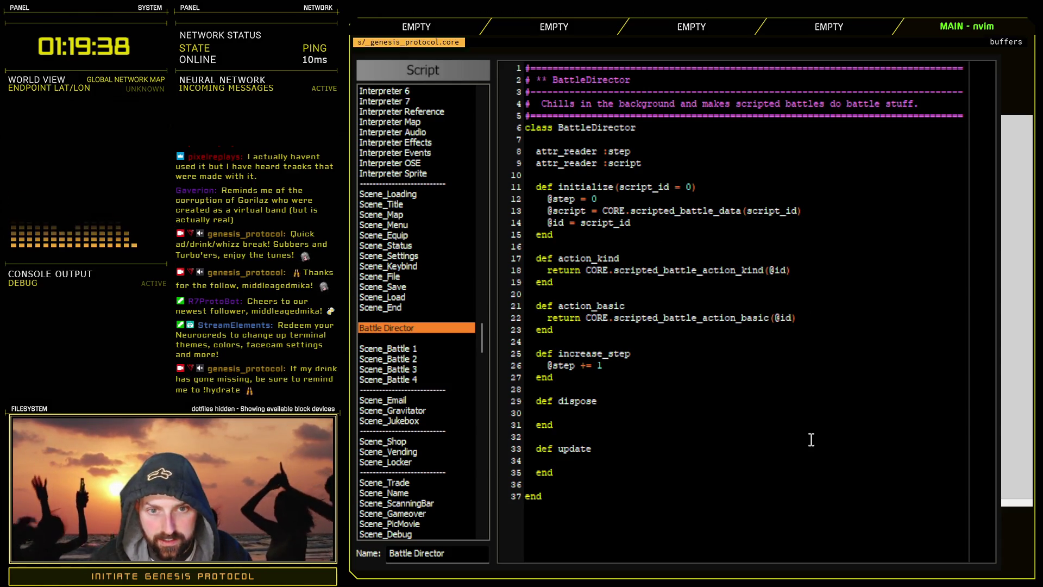
key(Escape)
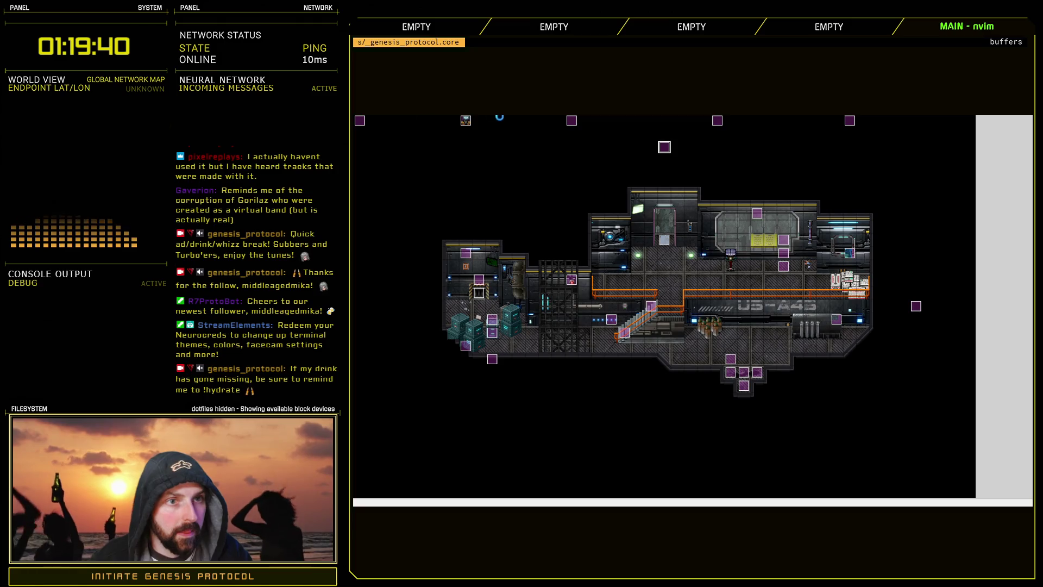
In the Test Battle test, use Fast Scan, then hit the red mech with Fast Blast
key(F9)
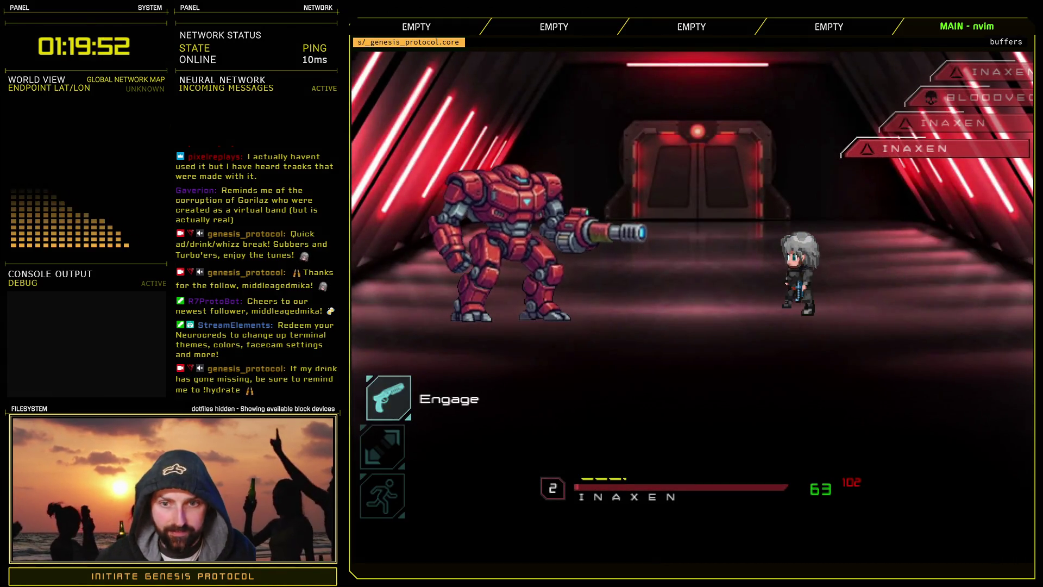
key(Return)
key(Return)
key(Return)
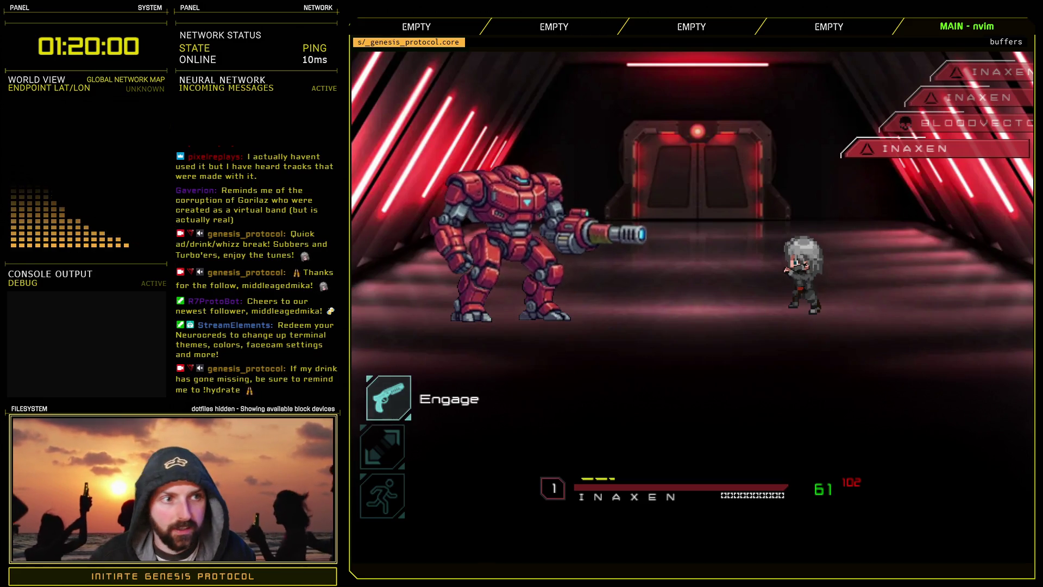
key(Down)
key(Up)
key(Return)
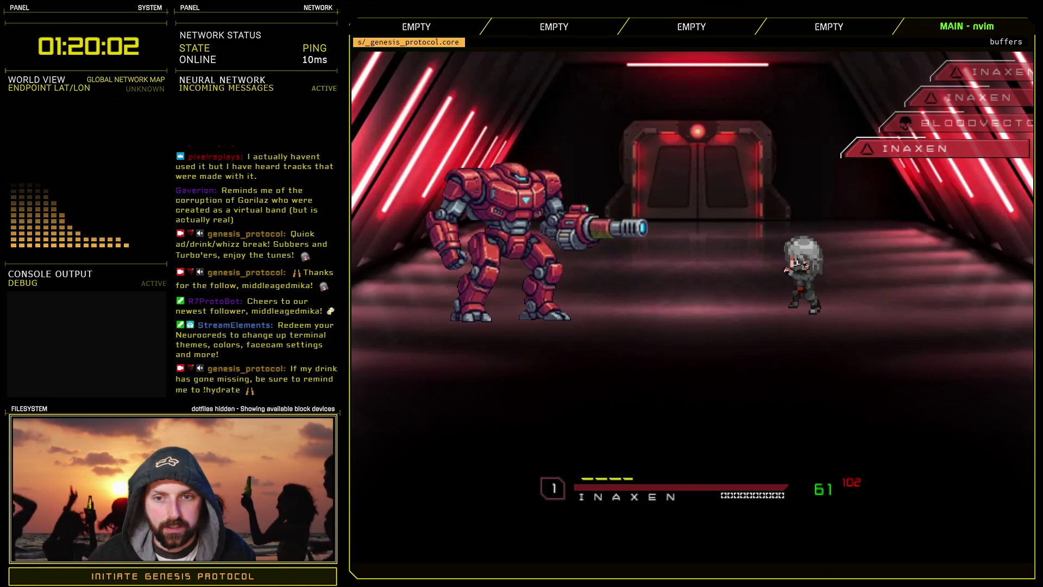
key(Return)
key(Return)
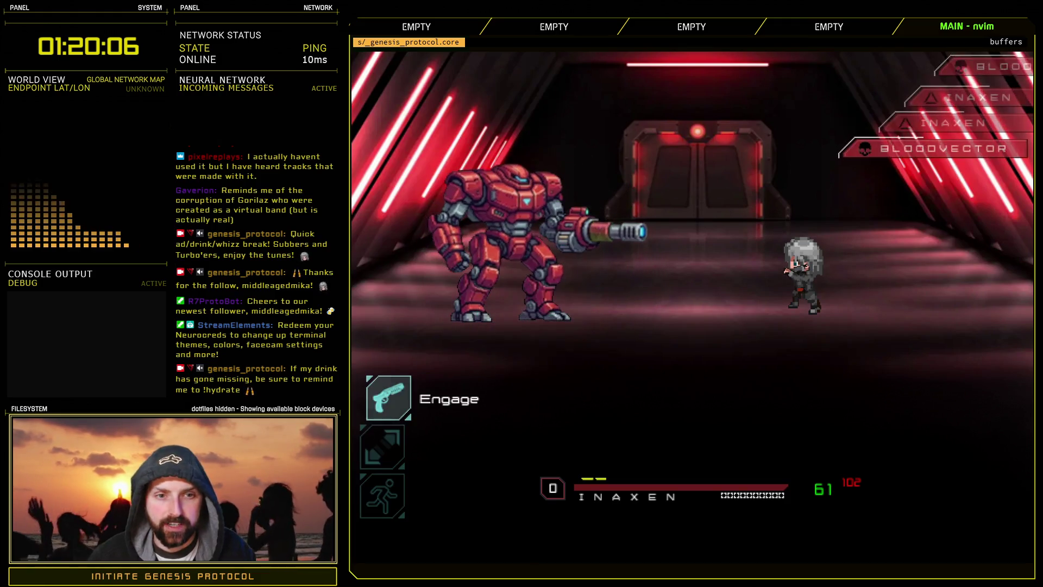
key(Return)
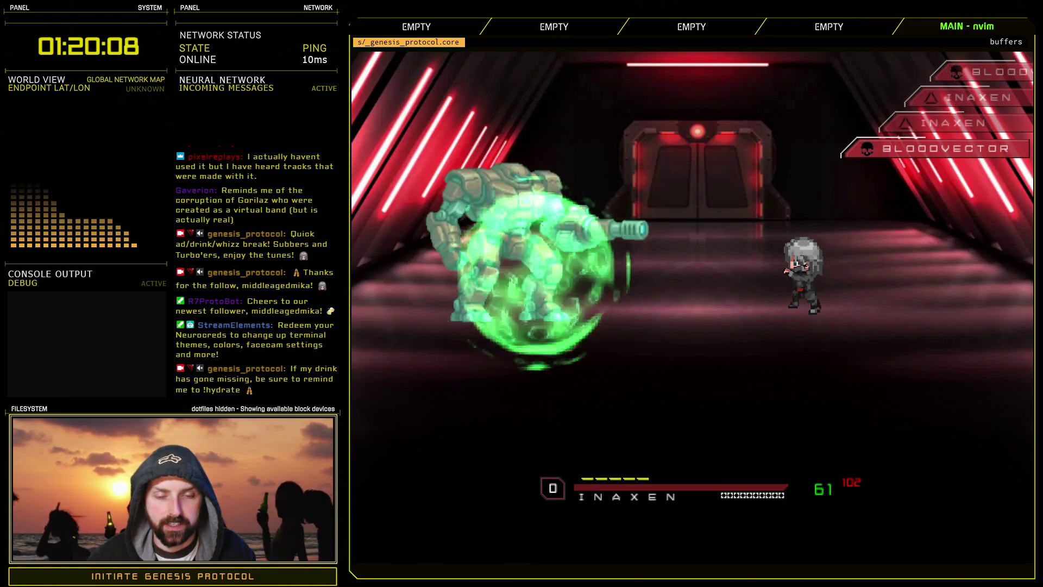
key(Return)
key(Return)
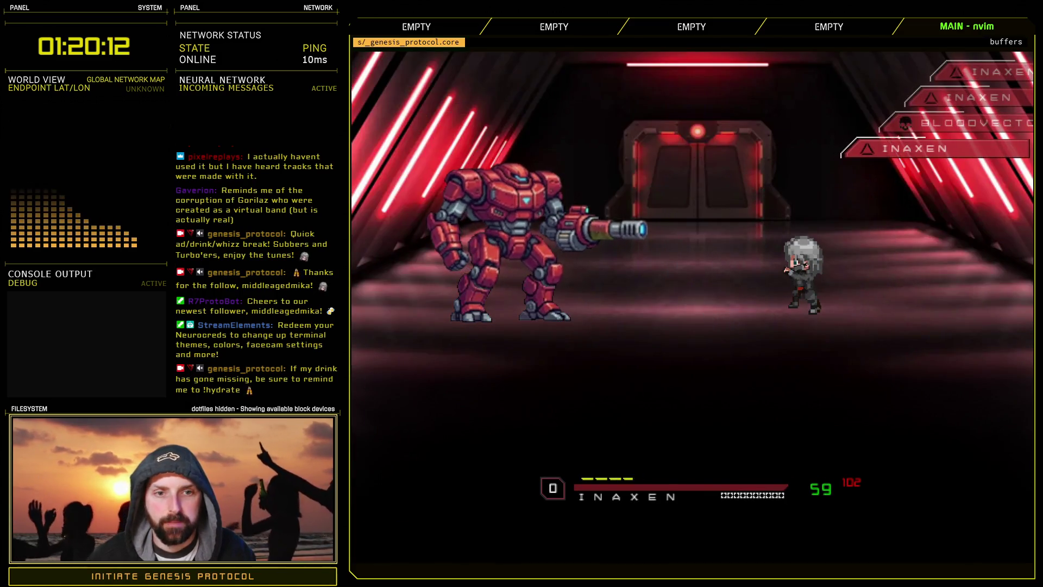
key(Return)
key(Return)
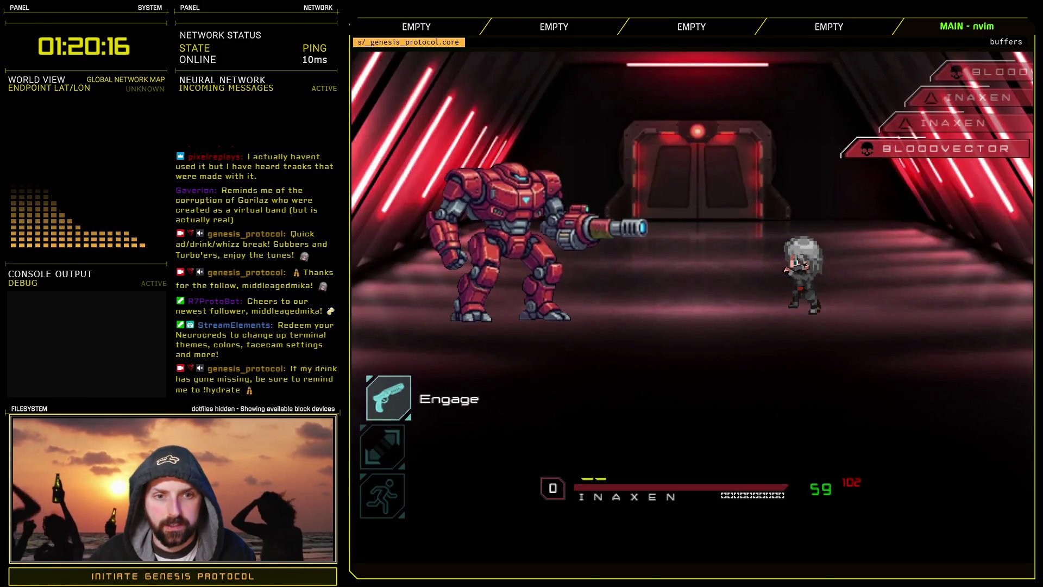
Flee the test battle and close the database
key(Down)
key(Down)
key(Return)
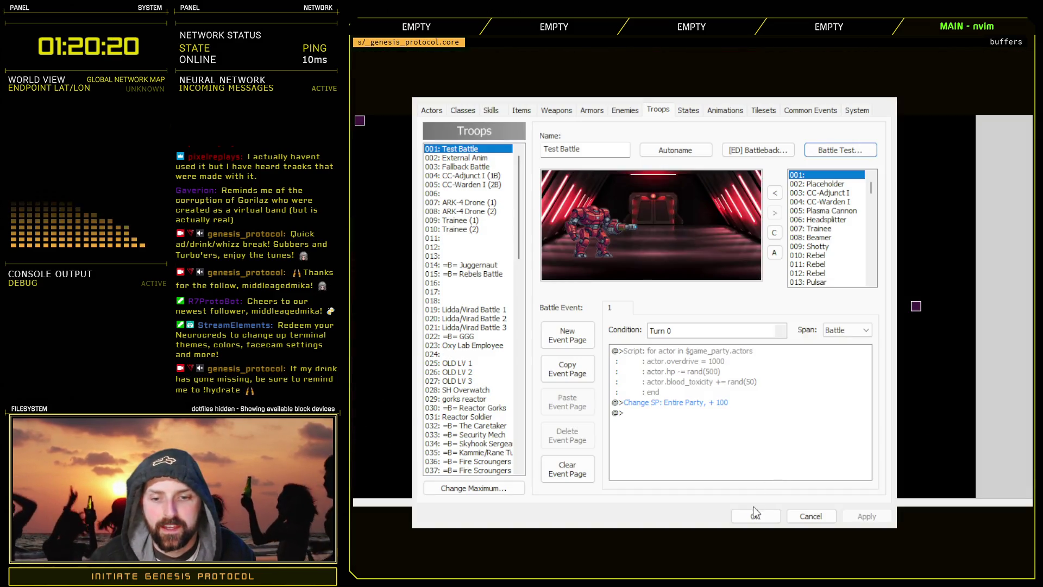
click(756, 514)
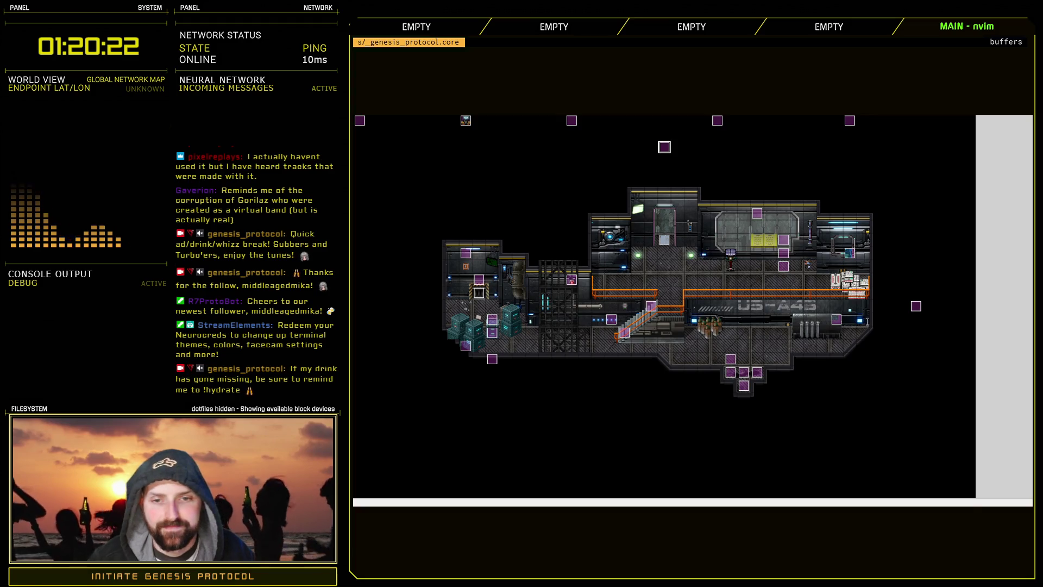
key(F11)
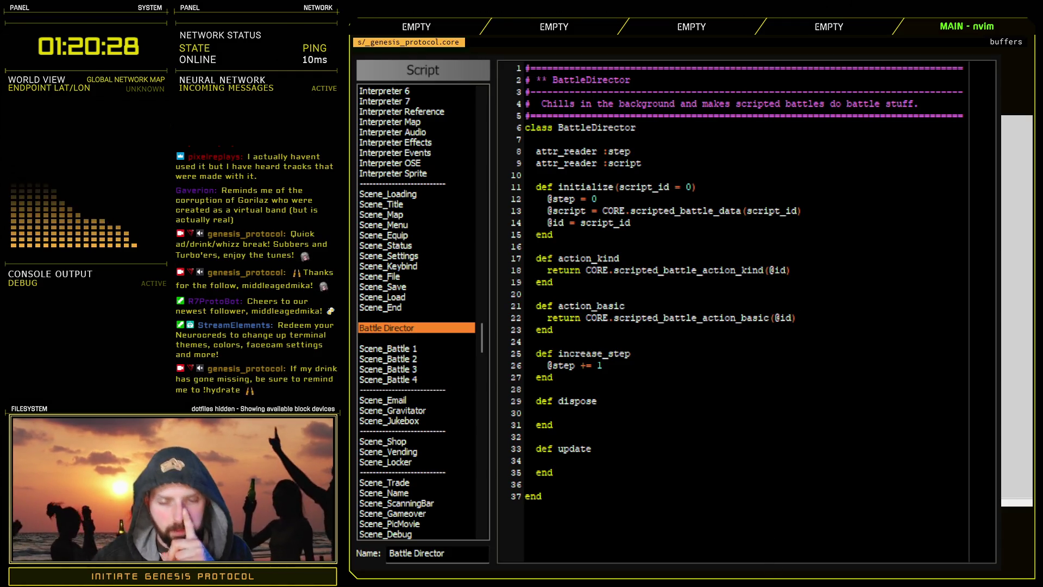
key(Escape)
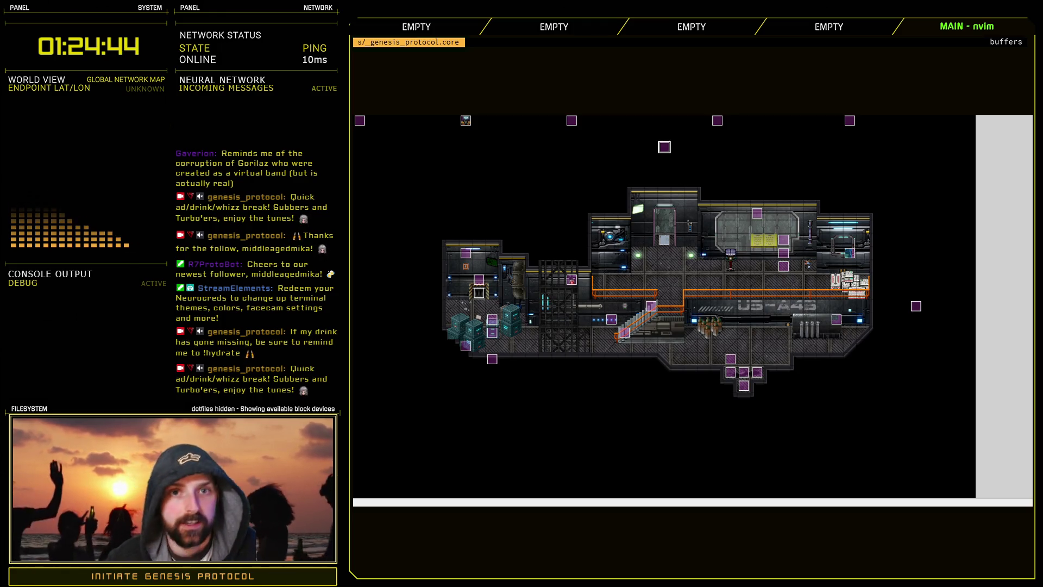
Add a def step_has_actions? method with a return line and end after initialize
text(ef step)
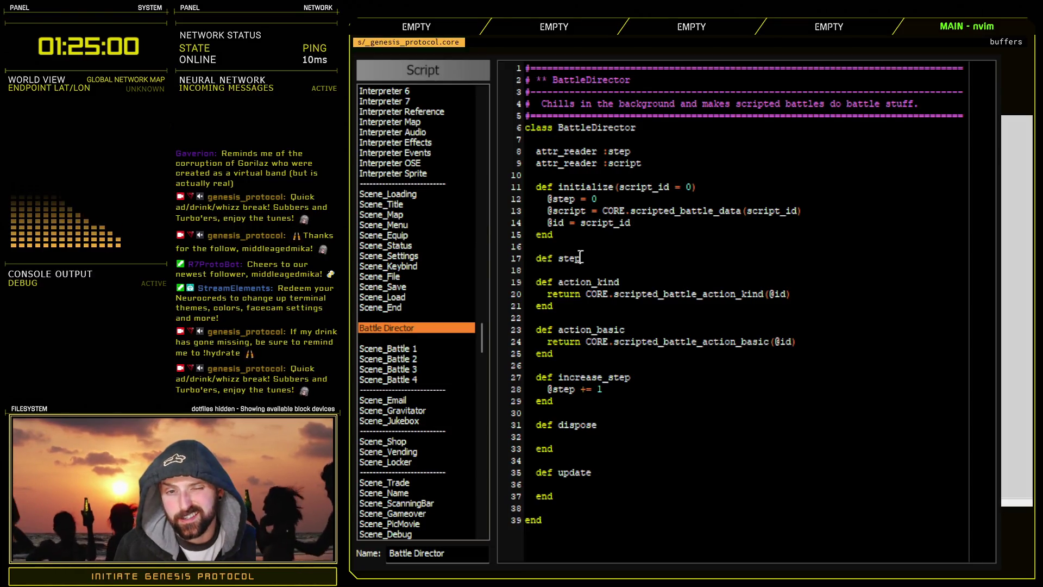
key(BackSpace)
key(BackSpace)
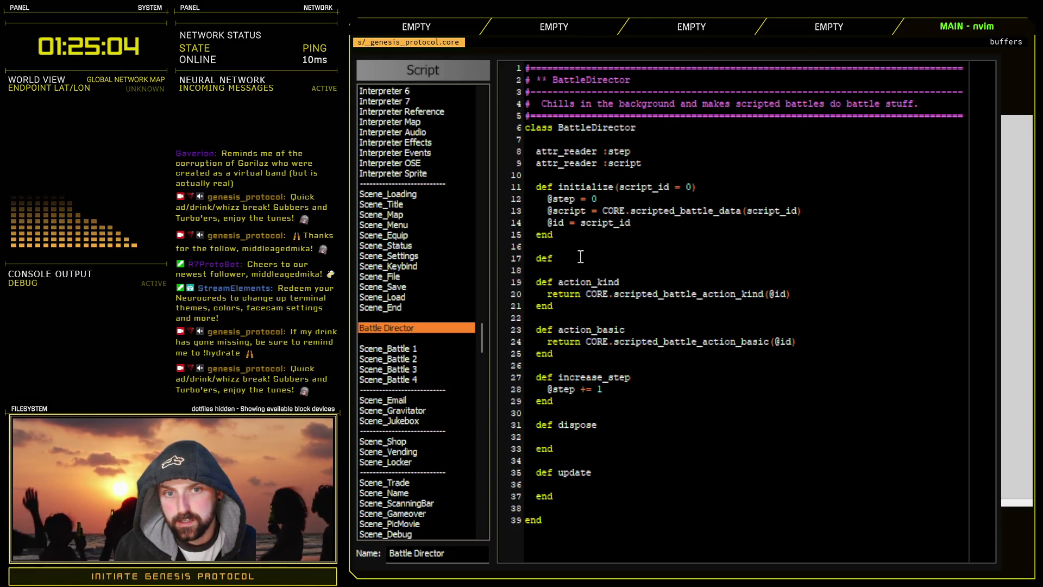
text(step_has_ac)
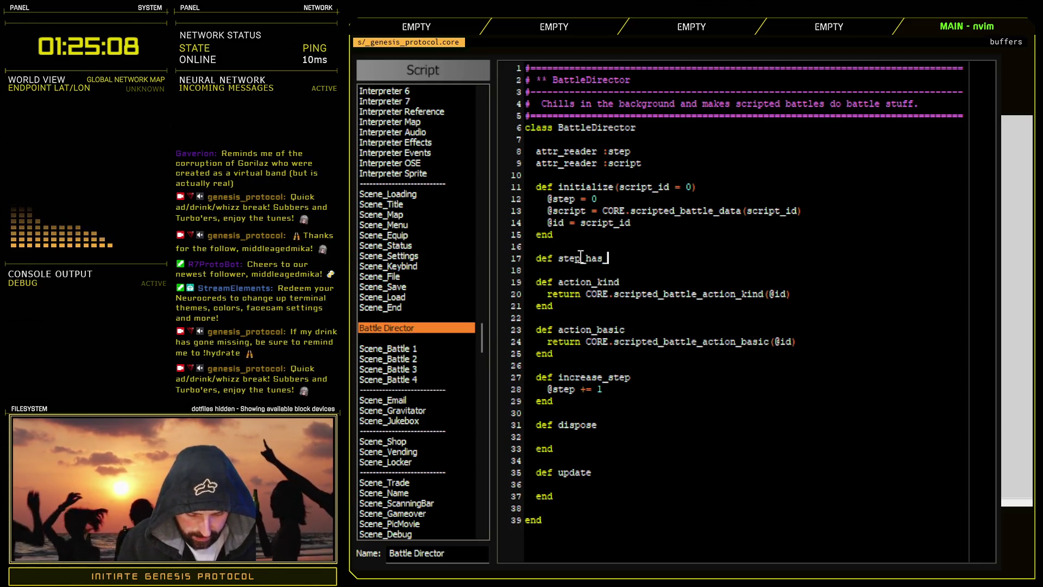
text(tions?)
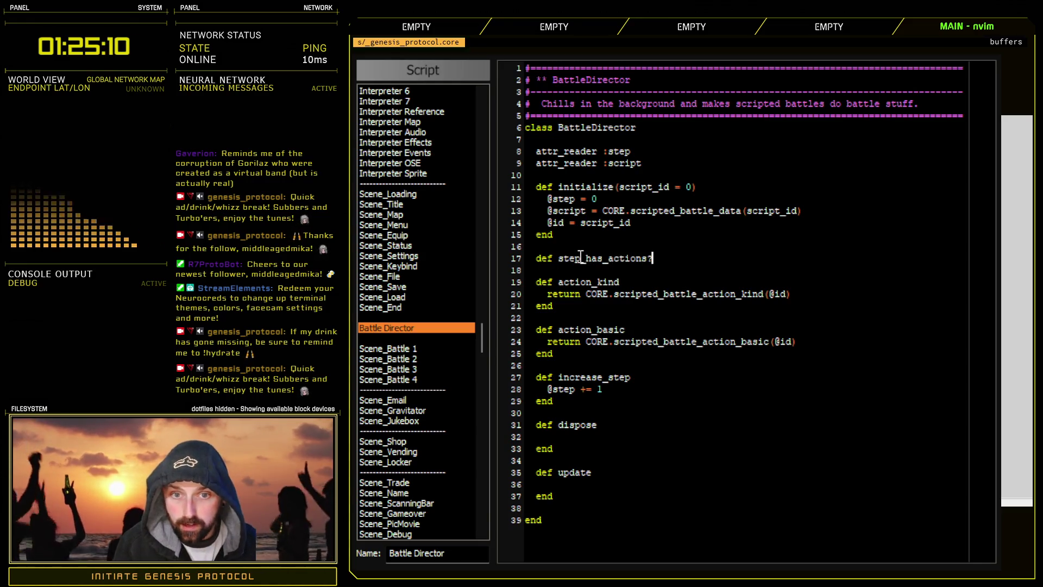
key(Return)
text(return)
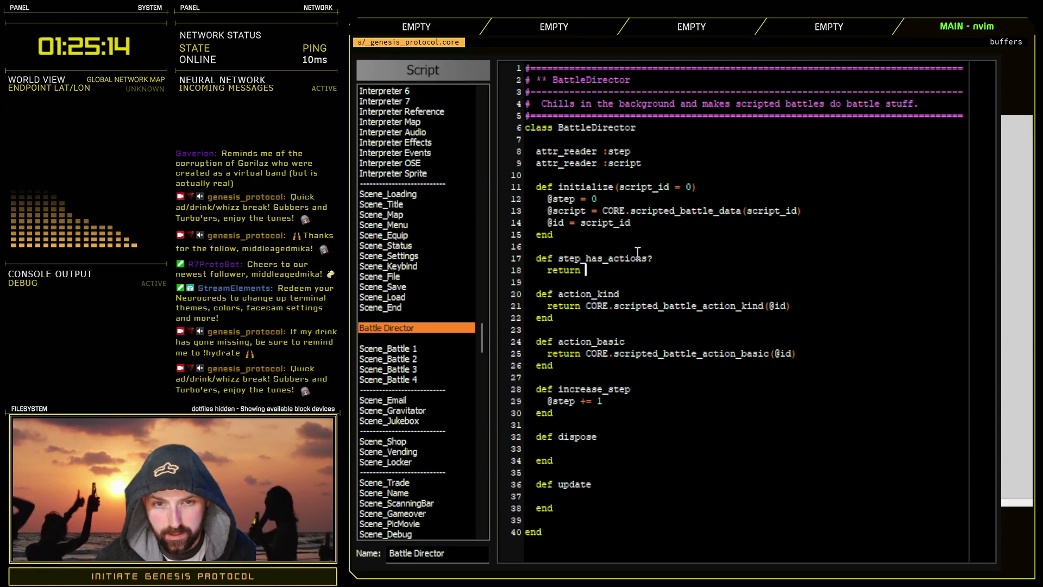
key(Return)
text(end)
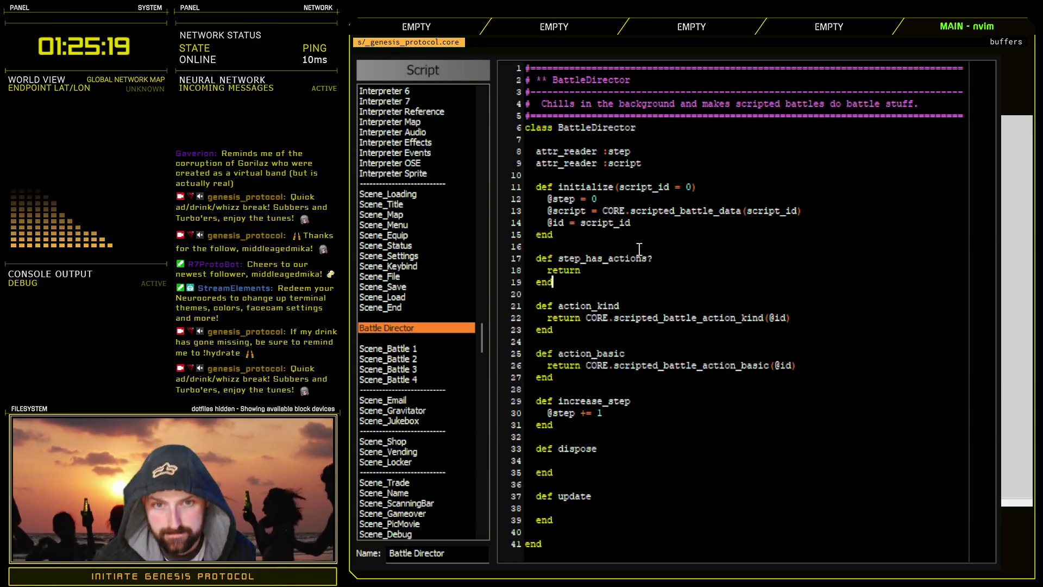
click(691, 261)
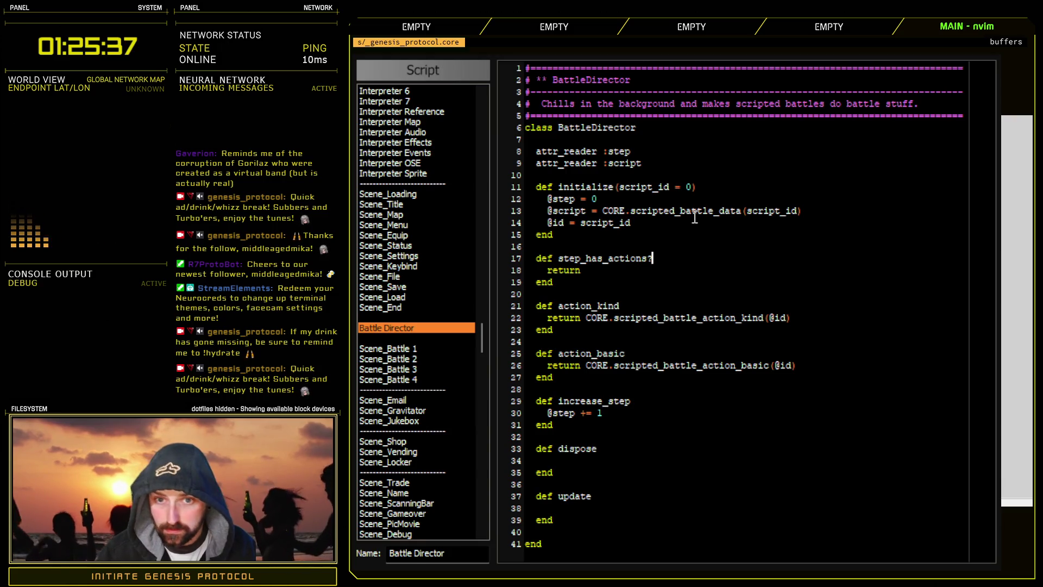
click(618, 269)
double_click(577, 215)
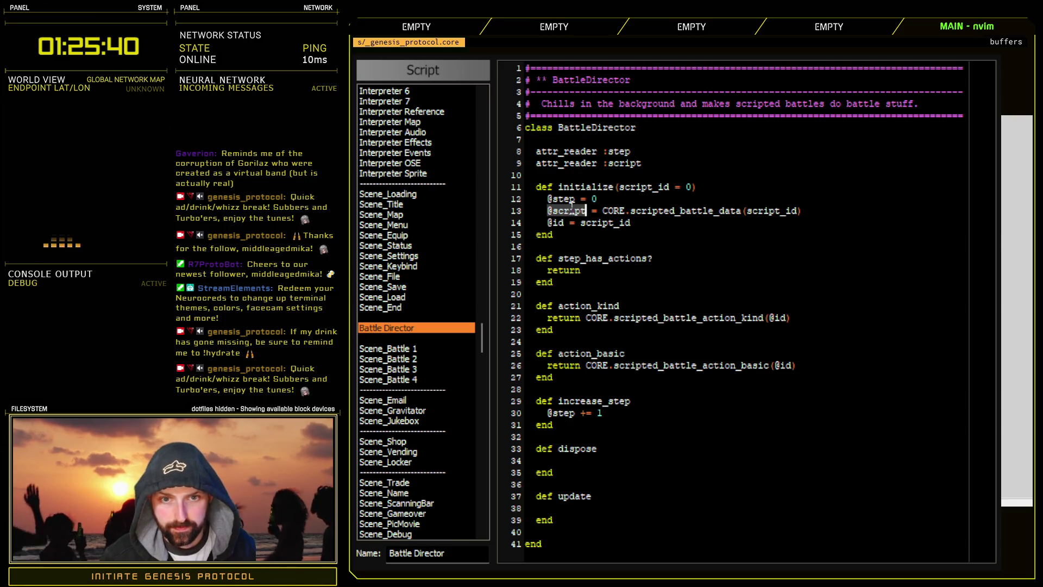
click(613, 269)
middle_click(612, 269)
text(.has_)
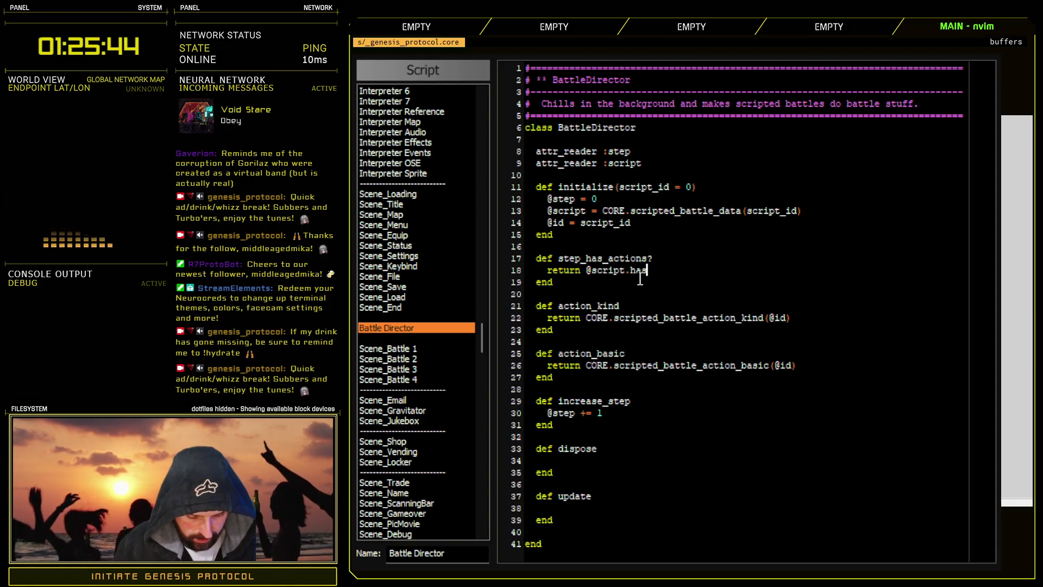
text(key?()
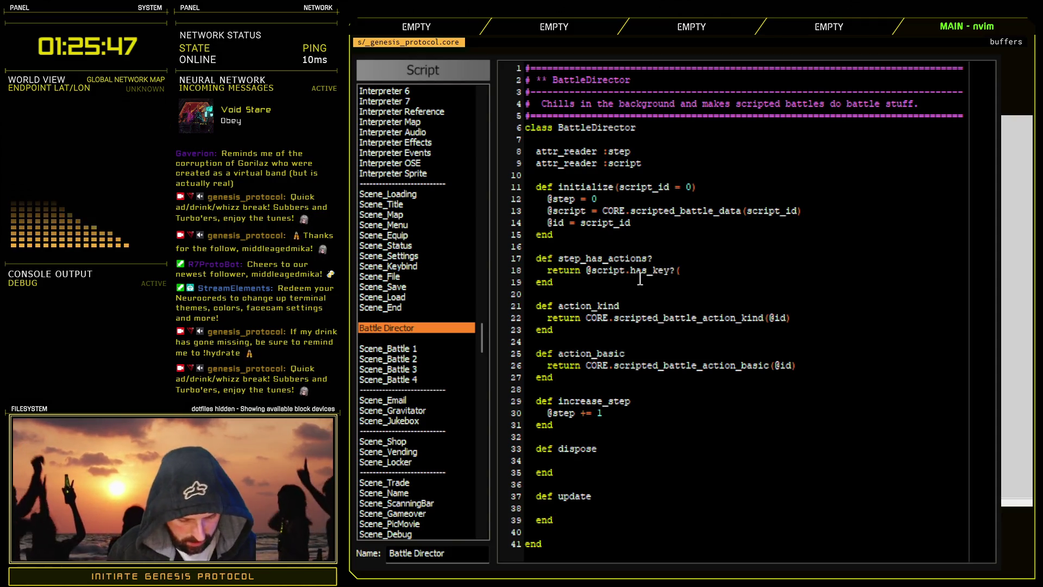
text(@step))
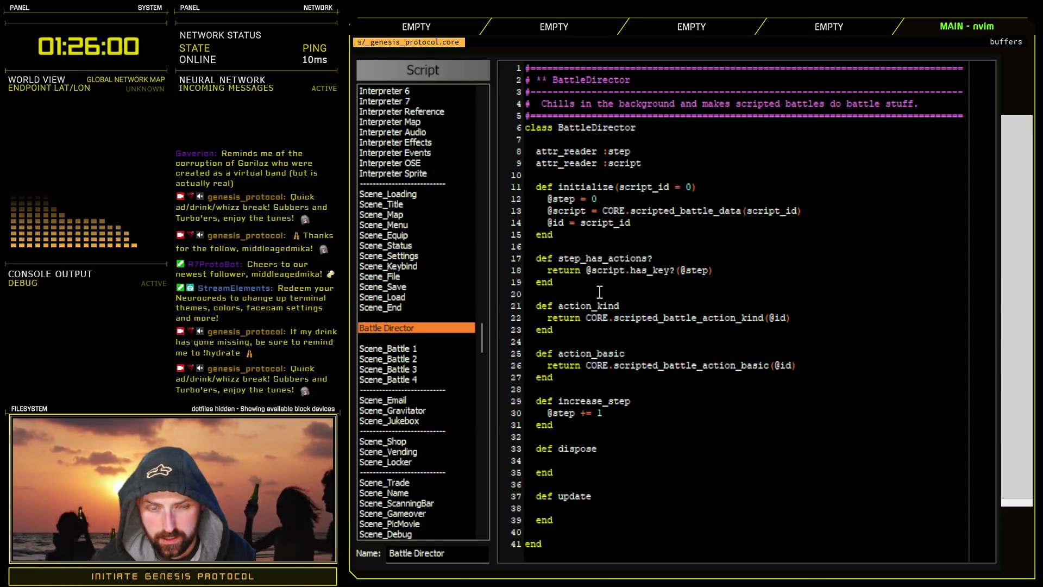
Select the step_has_actions name on line 17 and switch to the Scene_Battle 4 script
key(b)
key(v)
key(e)
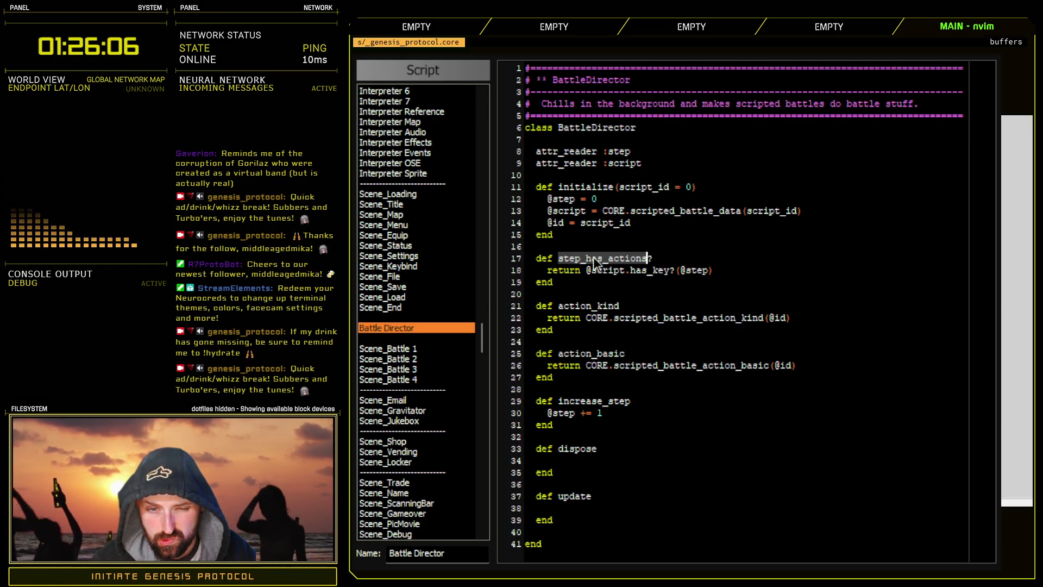
click(580, 252)
drag(559, 258, 662, 259)
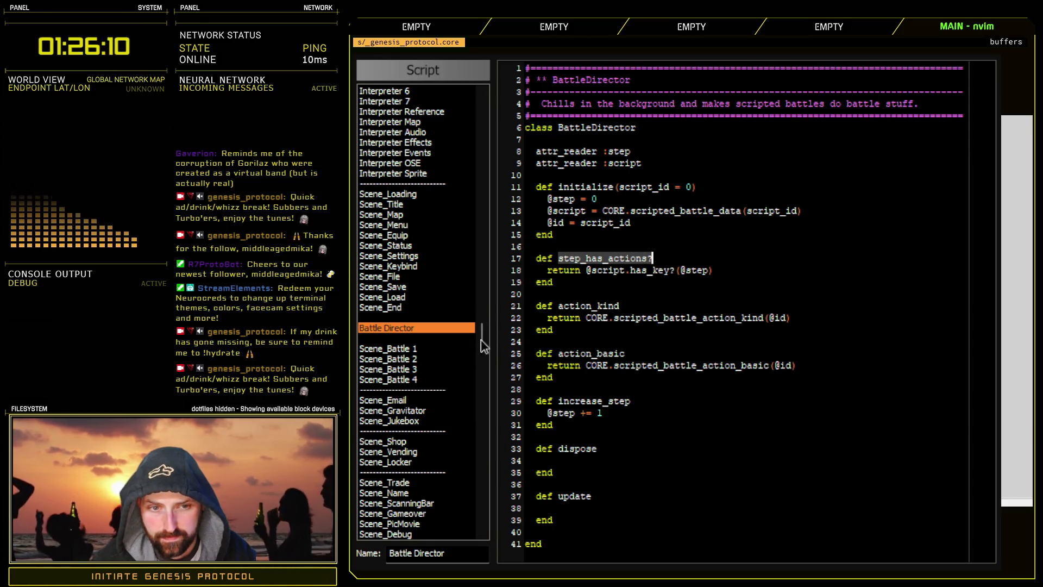
click(422, 381)
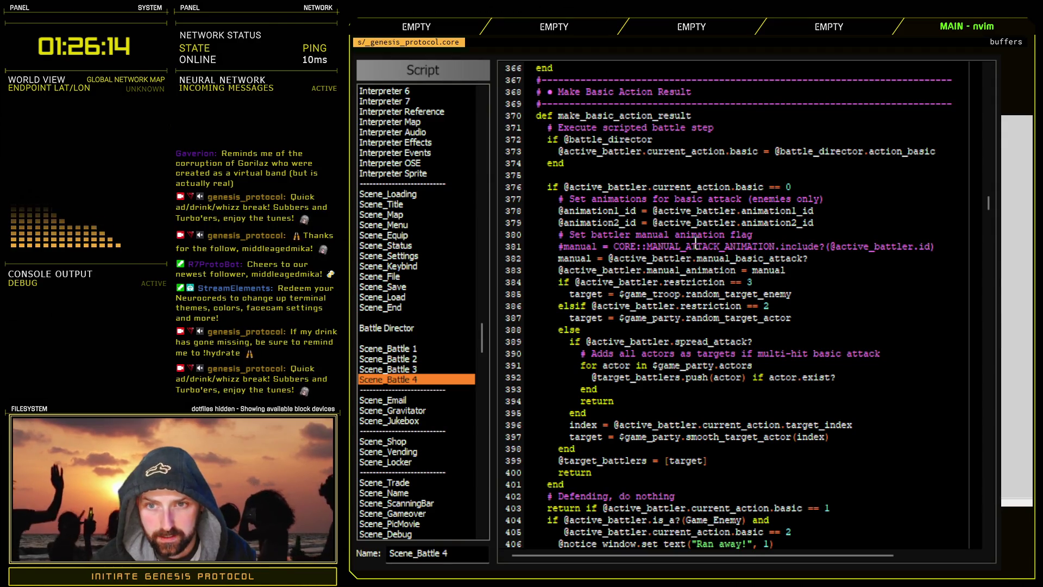
scroll(696, 239, up, 2)
click(683, 212)
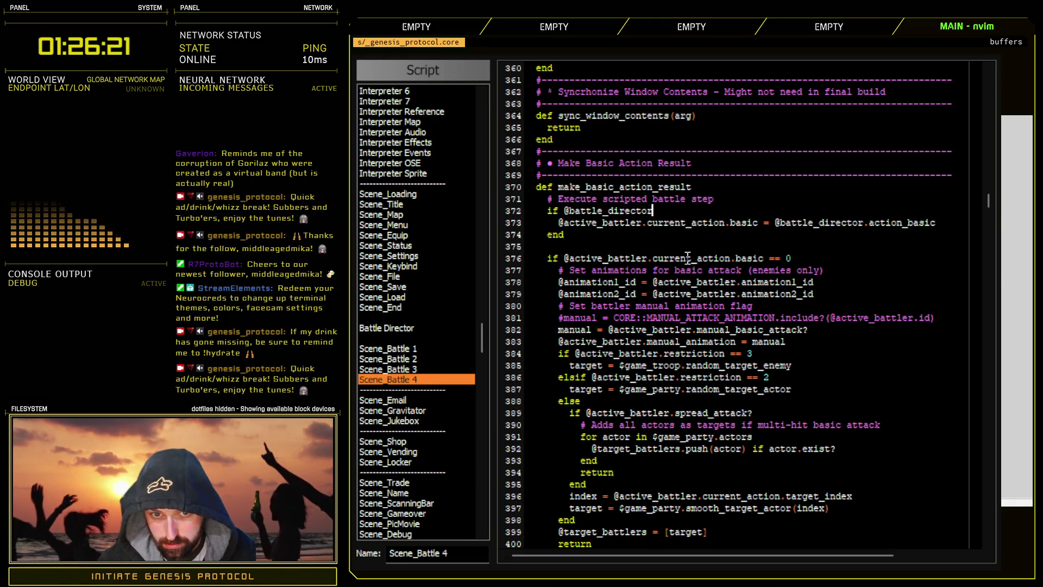
text(&& )
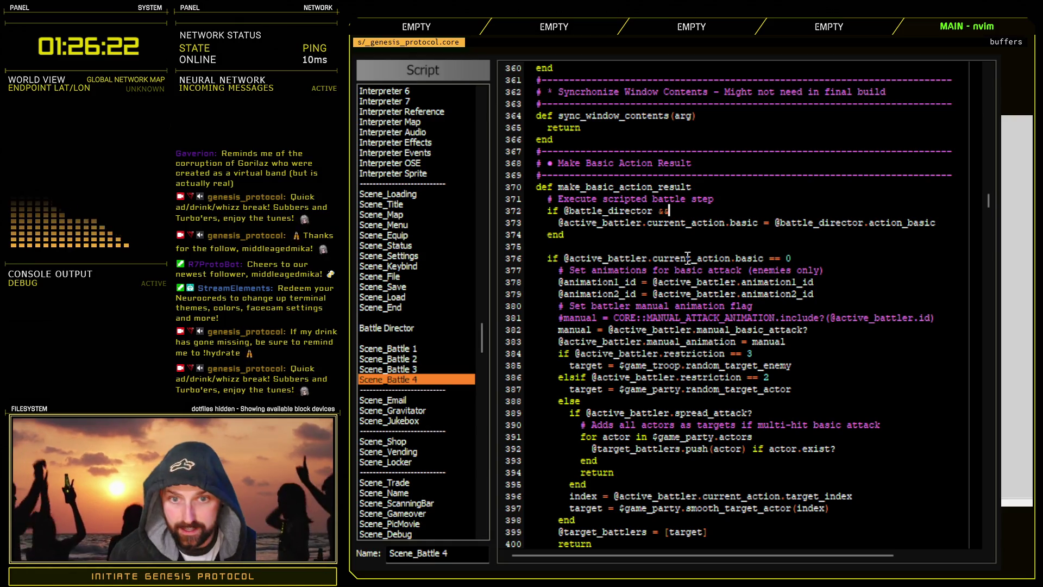
text(@battle)
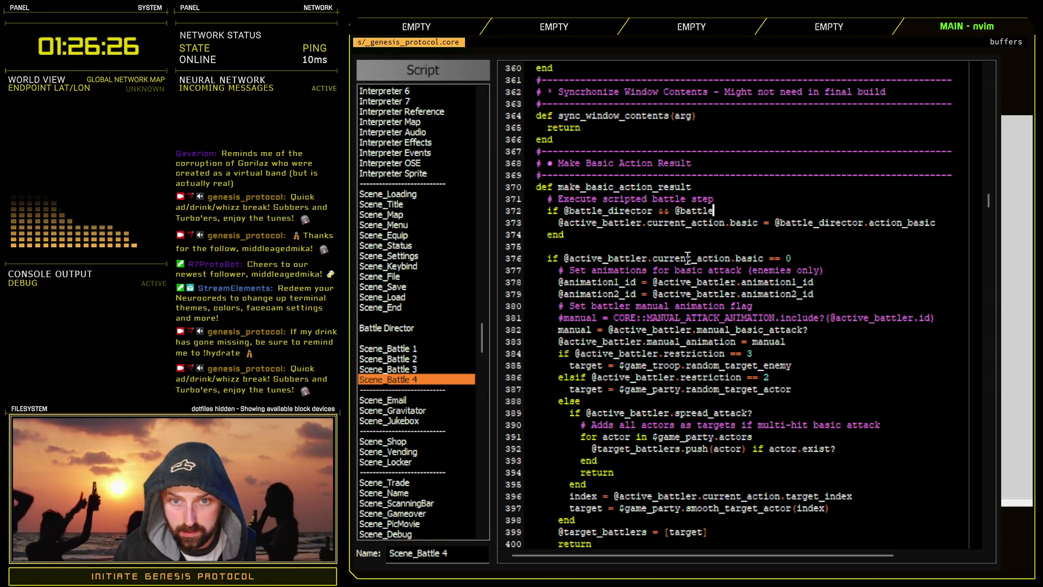
text(_director.)
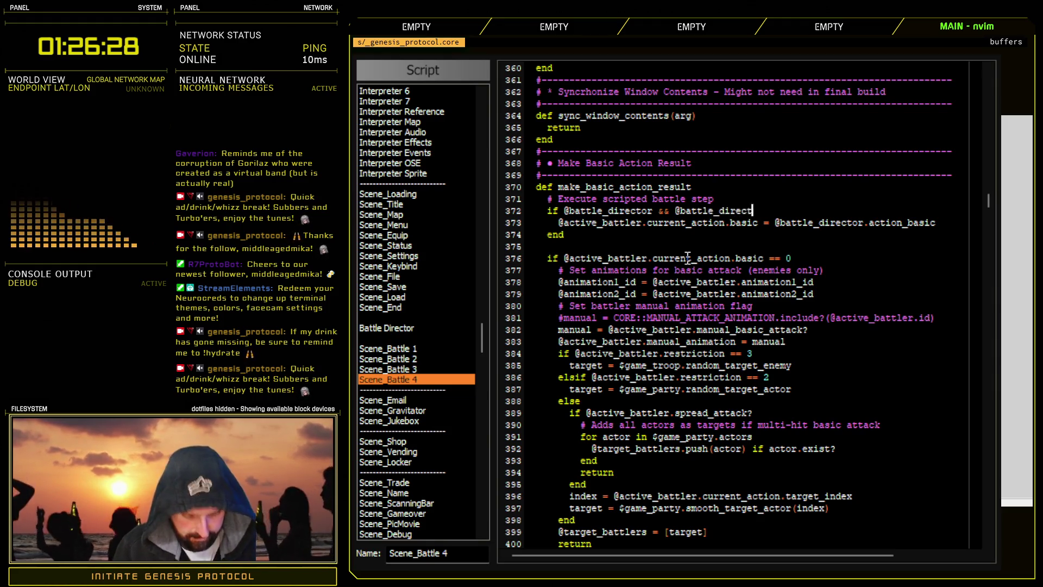
text(step_has_actions?)
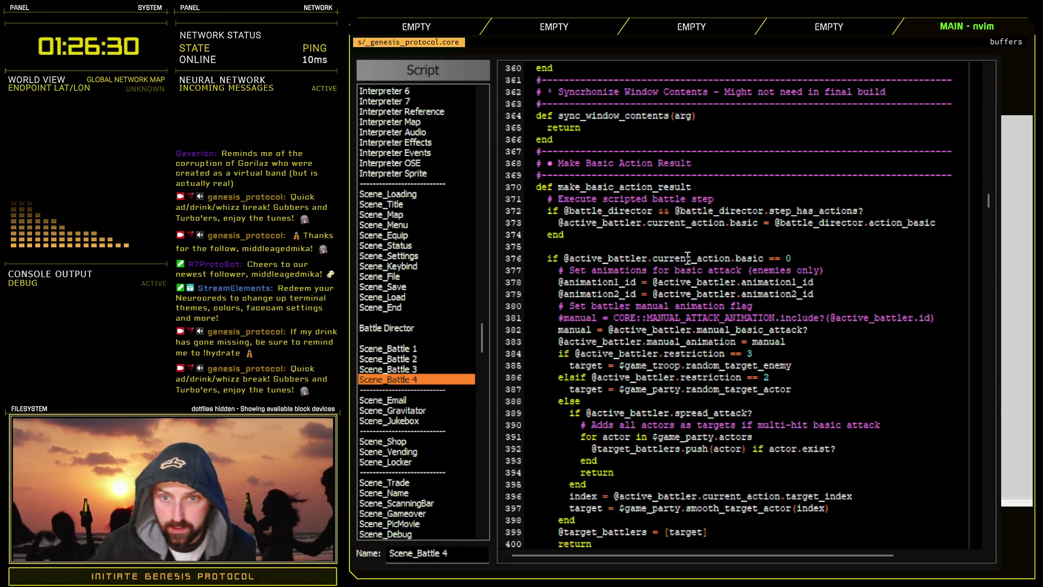
click(796, 212)
key(BackSpace)
key(BackSpace)
key(BackSpace)
click(835, 215)
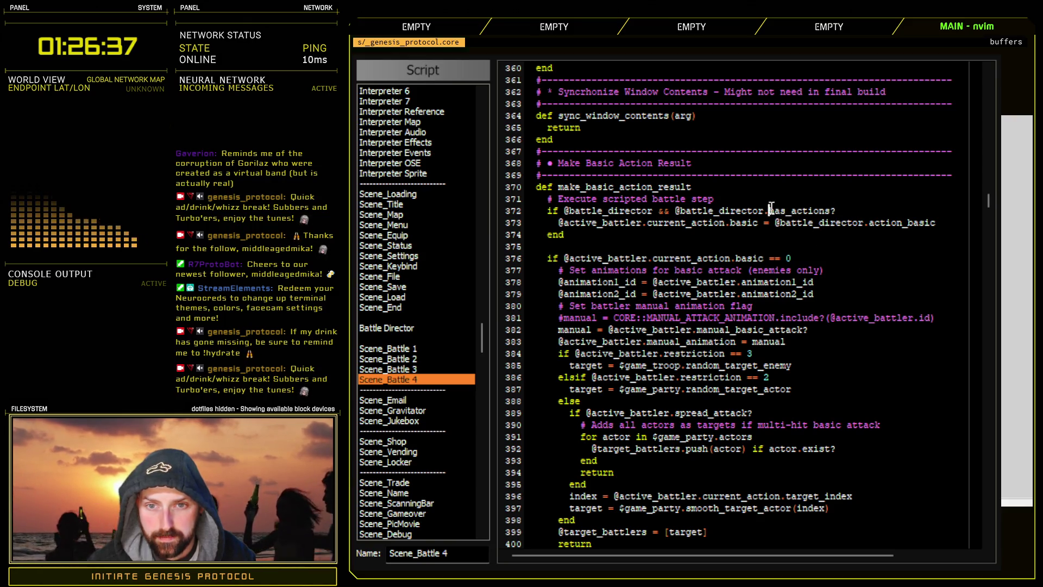
key(u)
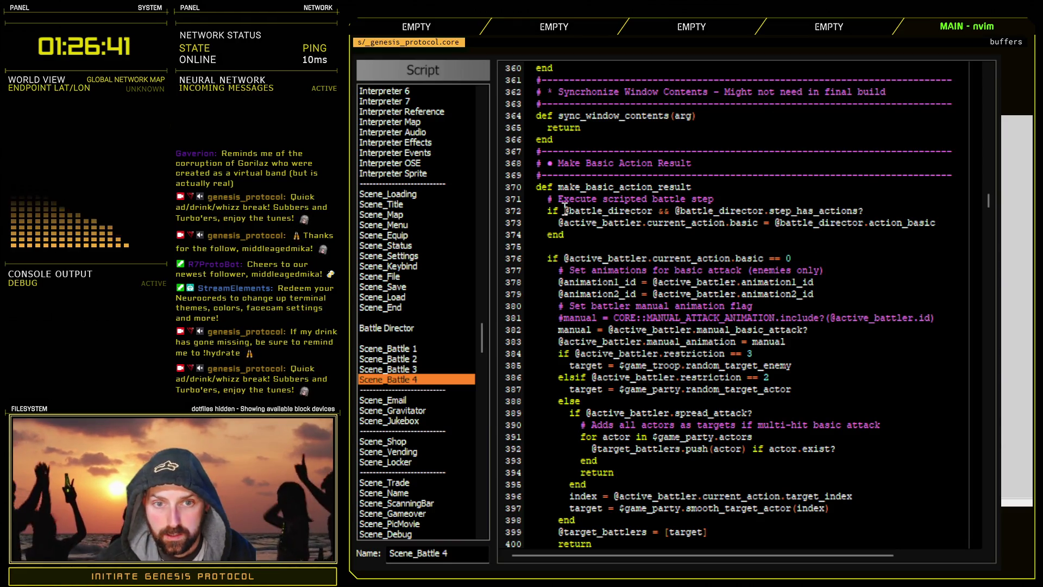
drag(565, 210, 865, 211)
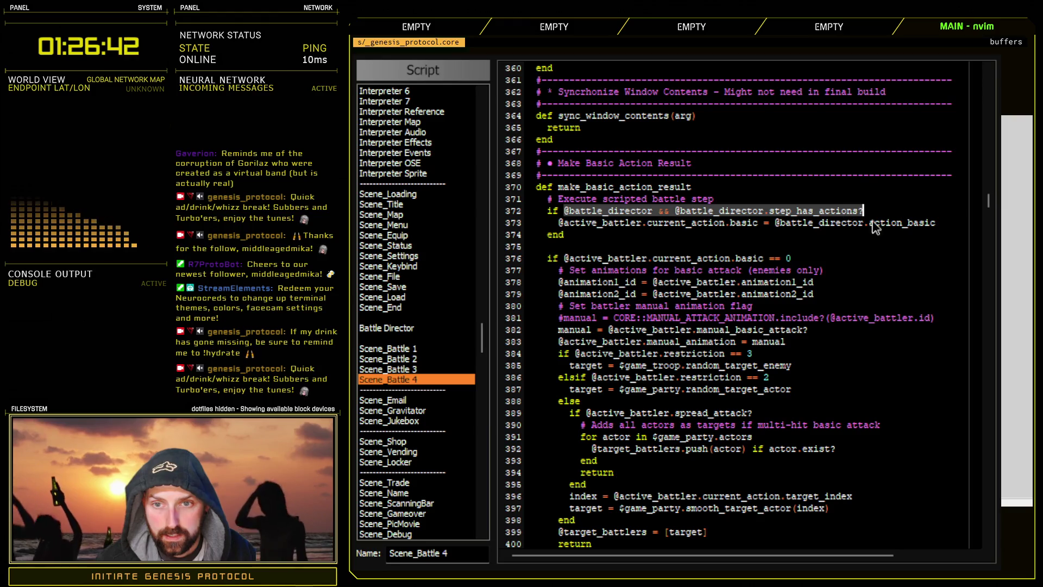
drag(989, 202, 992, 174)
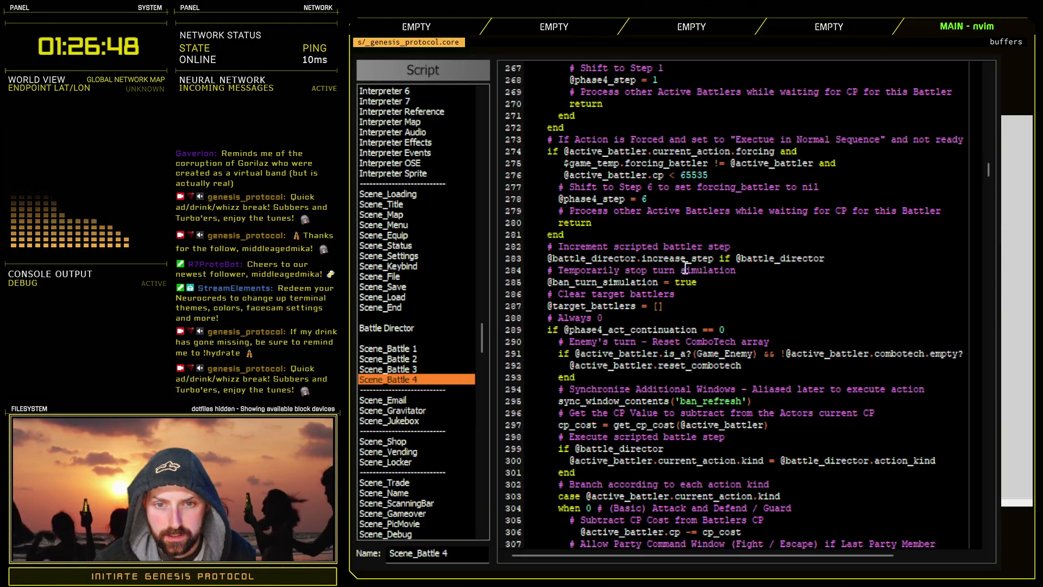
scroll(683, 323, down, 8)
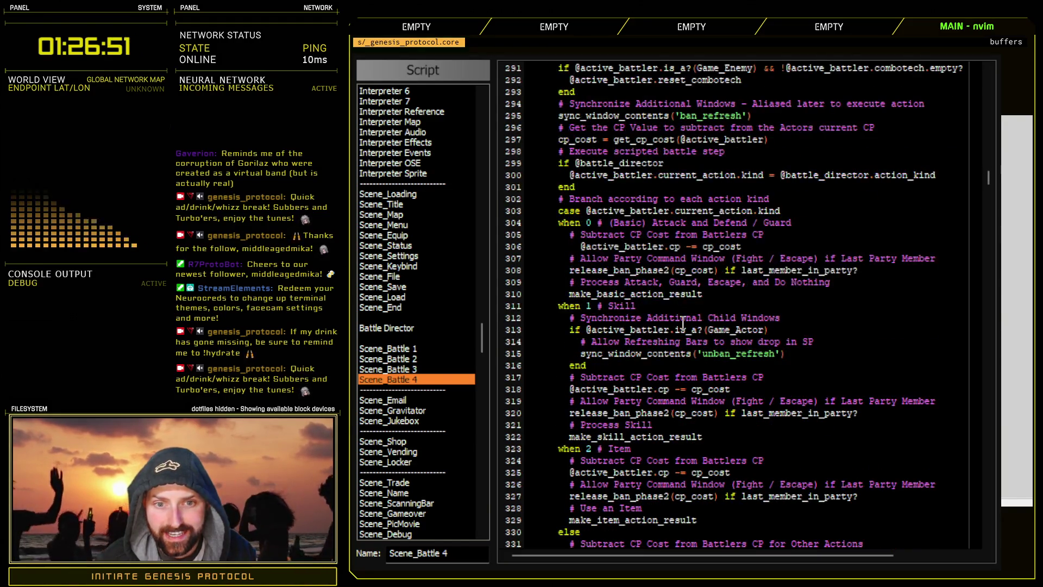
click(671, 163)
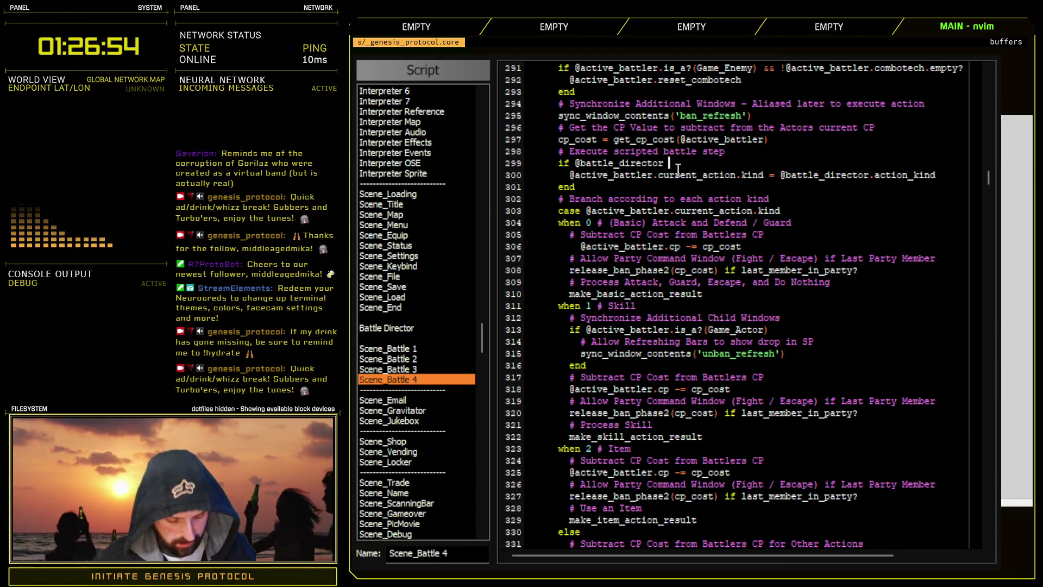
text(@battle_director && @battle_director.step_has_actions?)
click(609, 163)
key(shift+b)
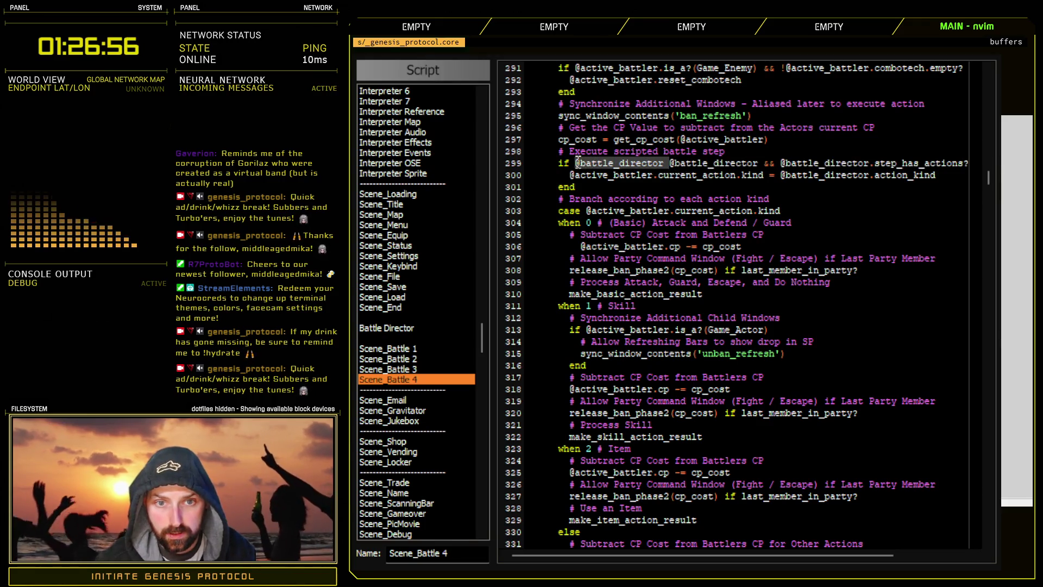
key(d)
key(shift+w)
click(877, 157)
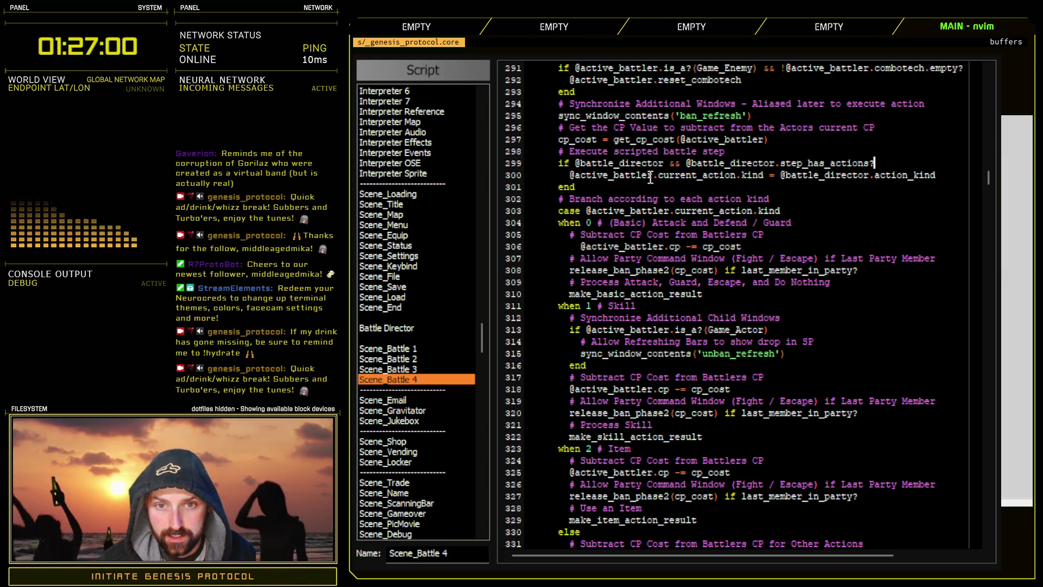
key(Escape)
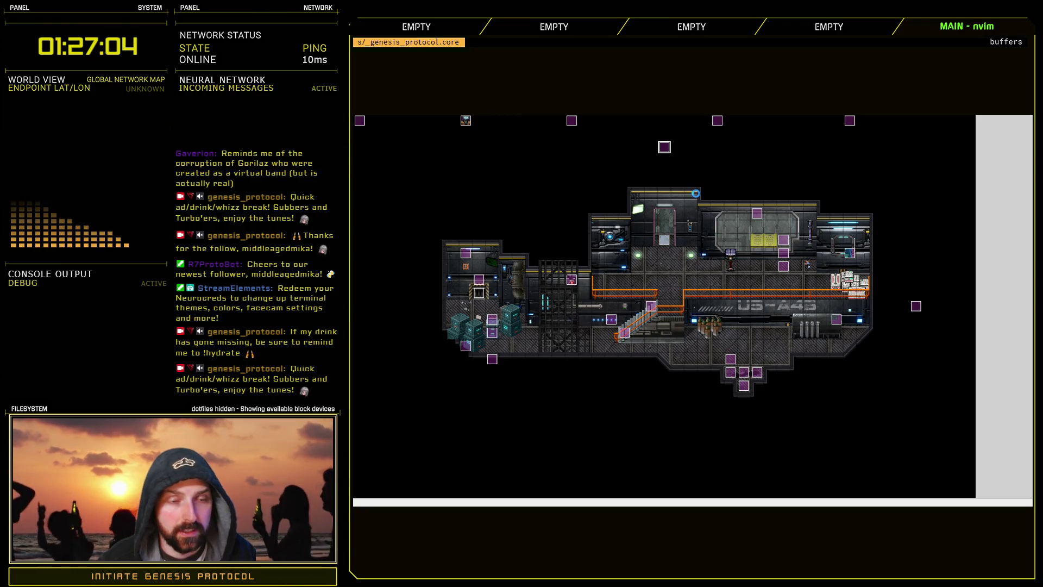
Battle-test Test Battle, fire one Fast Blast at the mech, flee, and reopen the scripts
key(F9)
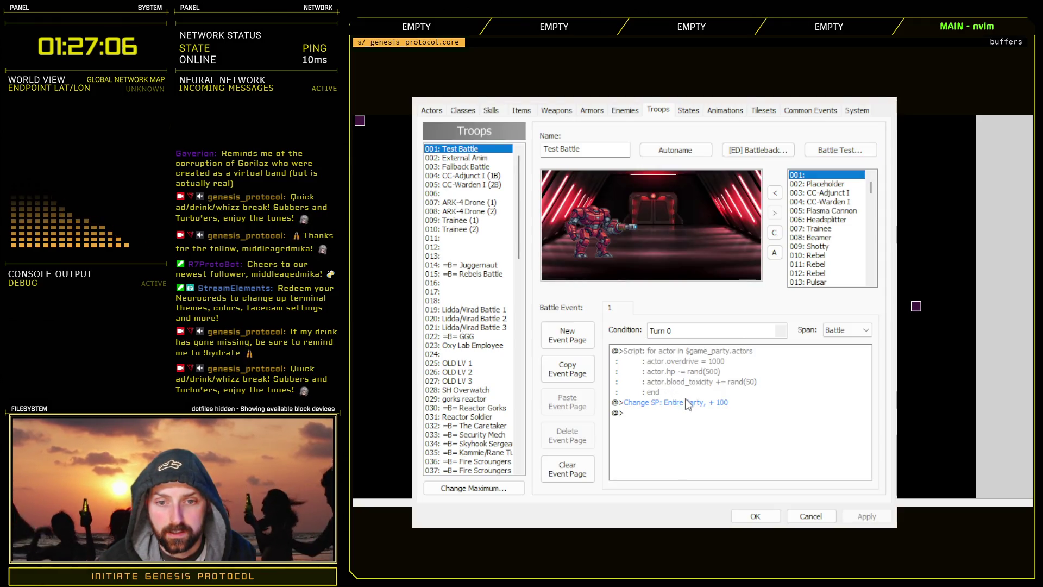
double_click(688, 410)
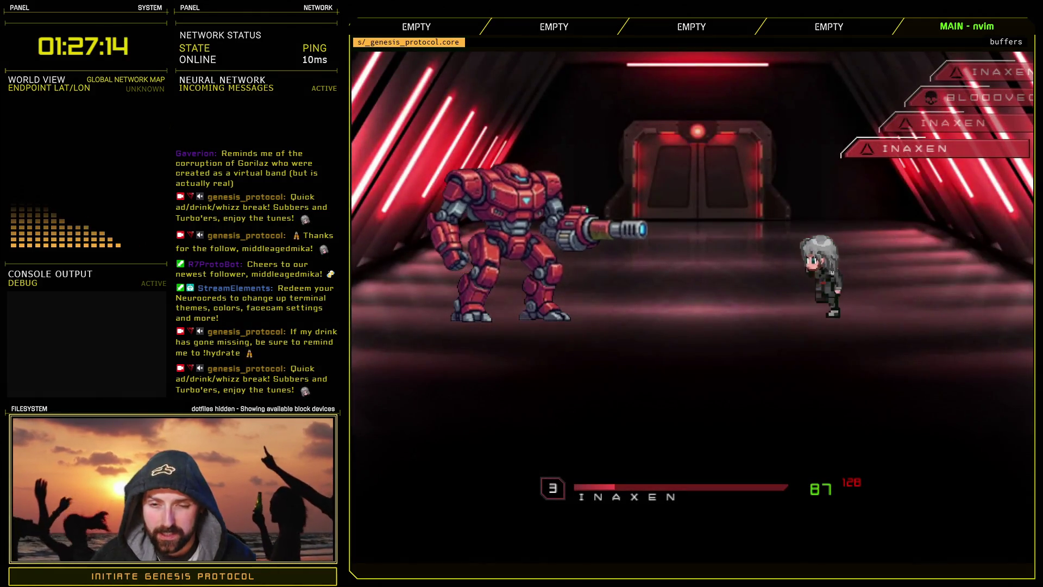
key(Return)
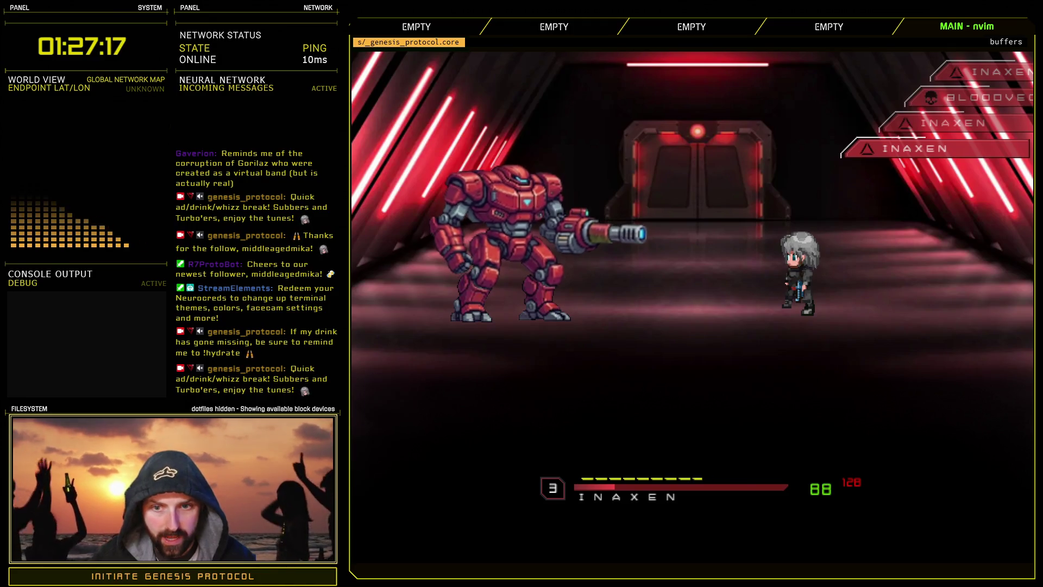
key(Return)
key(Return)
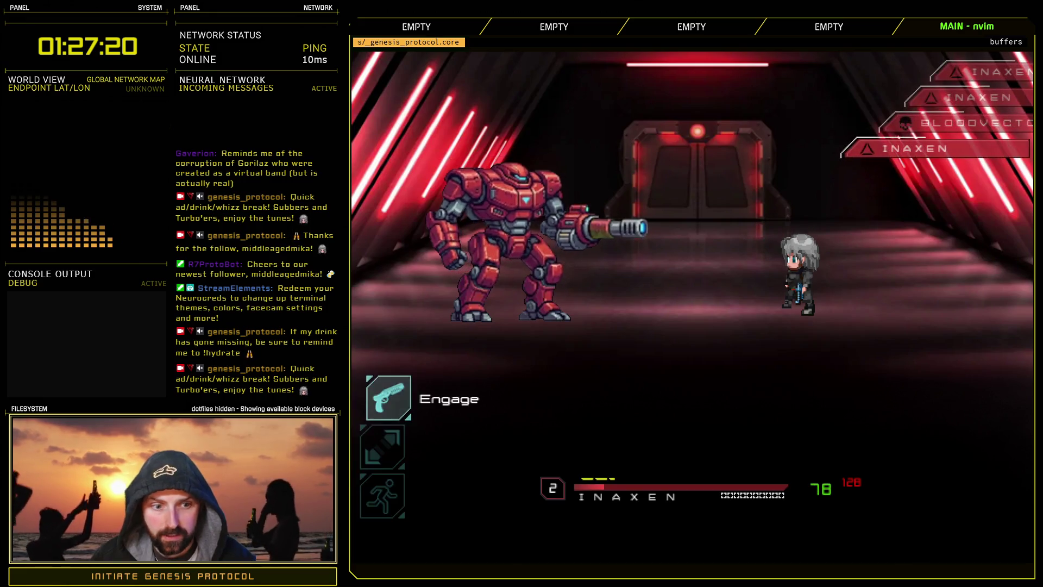
key(Down)
key(Return)
click(757, 514)
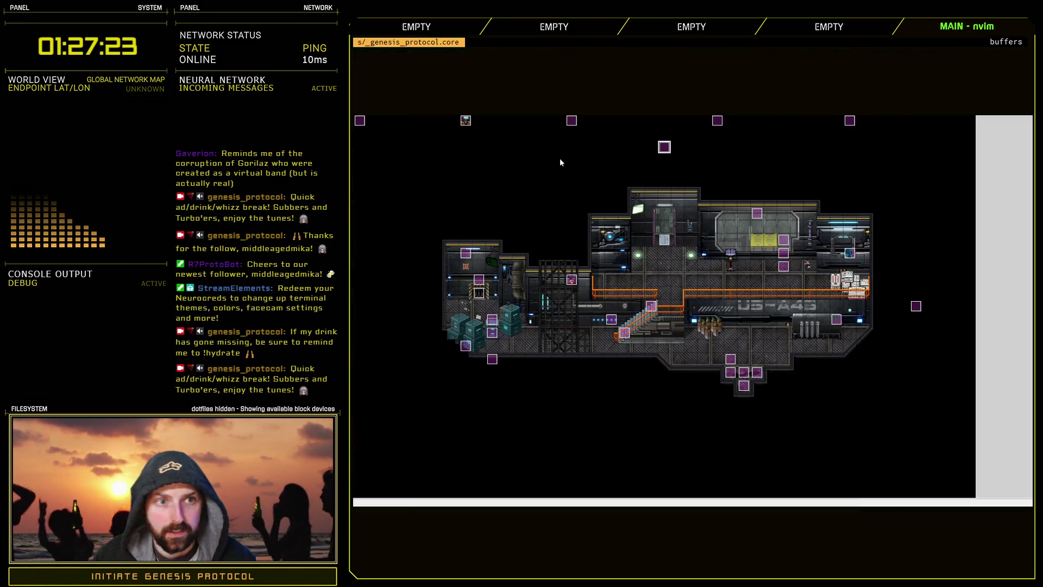
key(F11)
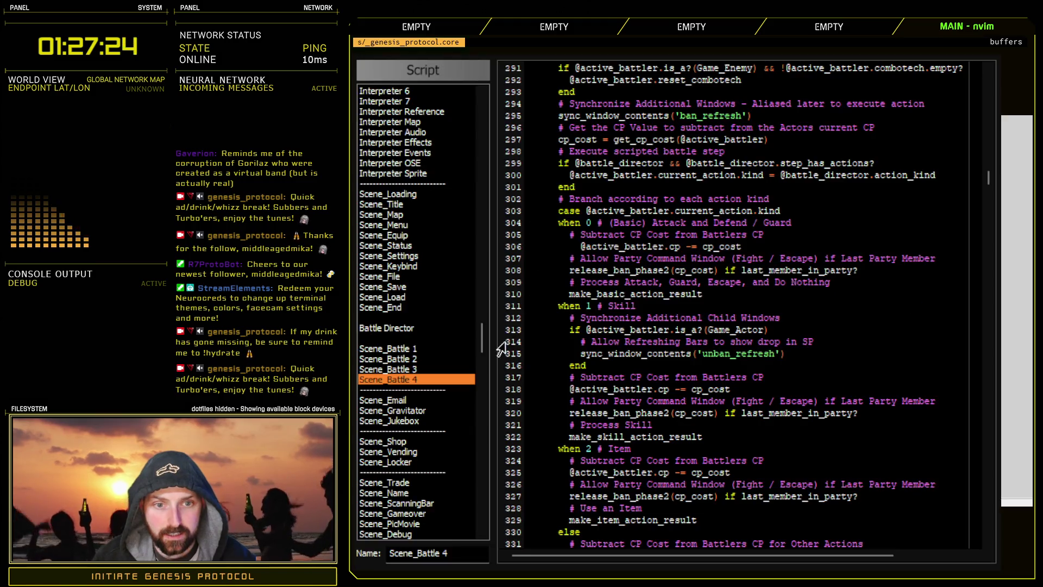
Change the first step key on line 25 of Scripted Battle Controller from 0 to 1
drag(485, 345, 477, 103)
scroll(421, 344, down, 7)
click(409, 378)
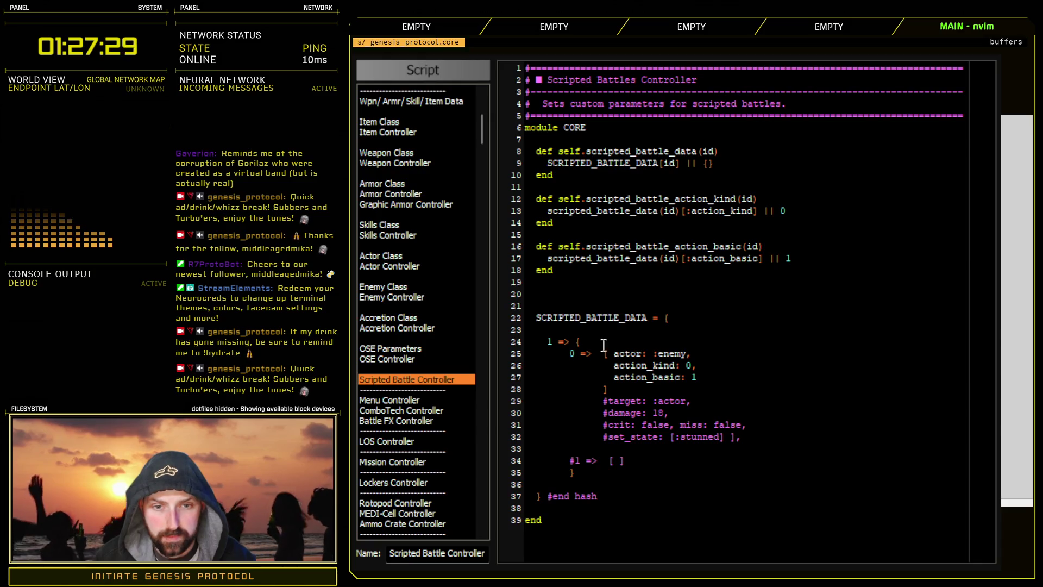
double_click(573, 353)
text(1)
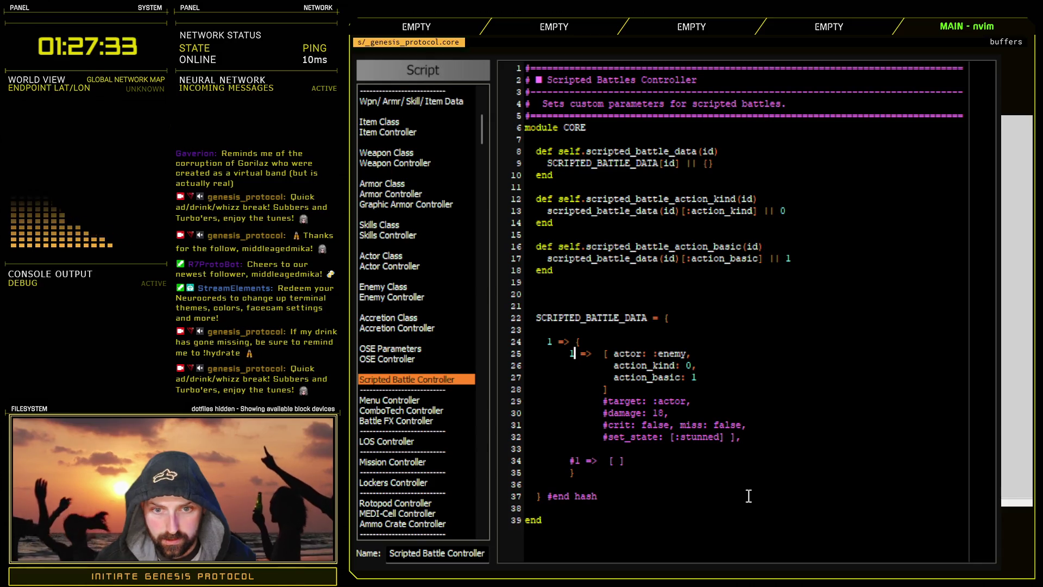
drag(614, 353, 677, 356)
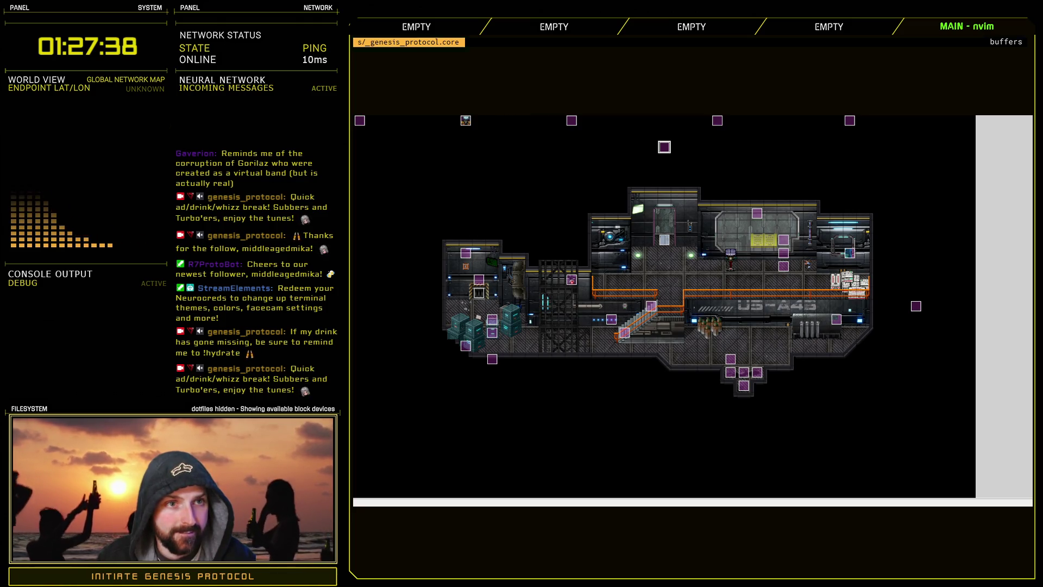
Start a Test Battle battle test and fire Fast Blast at Bloodvector
key(alt+F4)
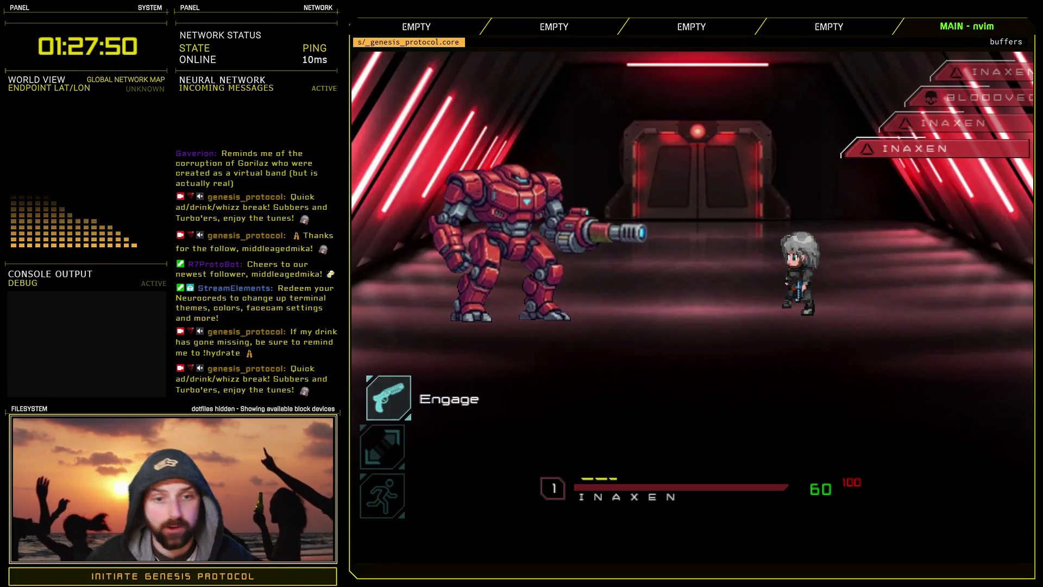
key(Return)
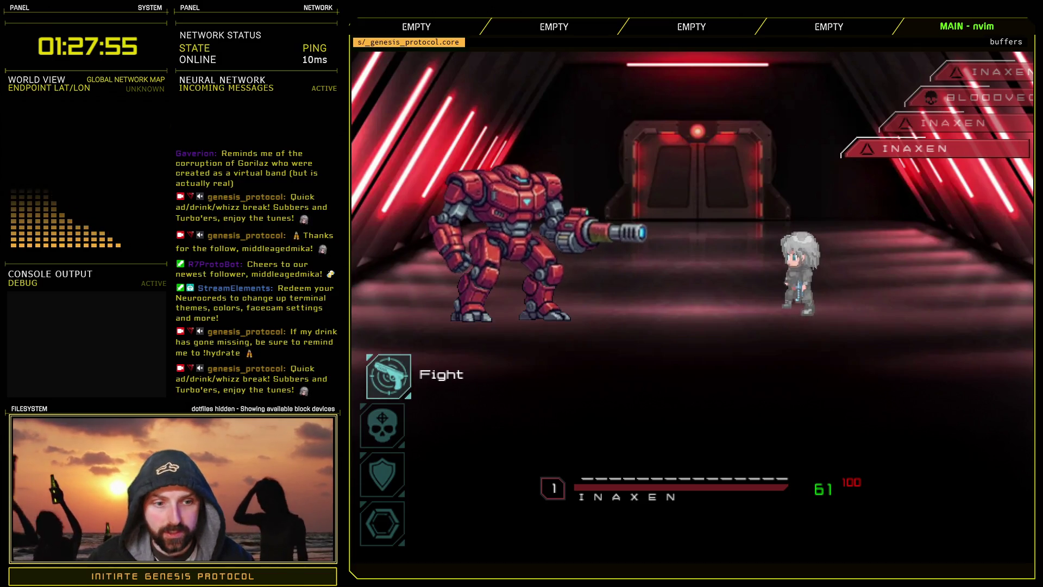
key(Return)
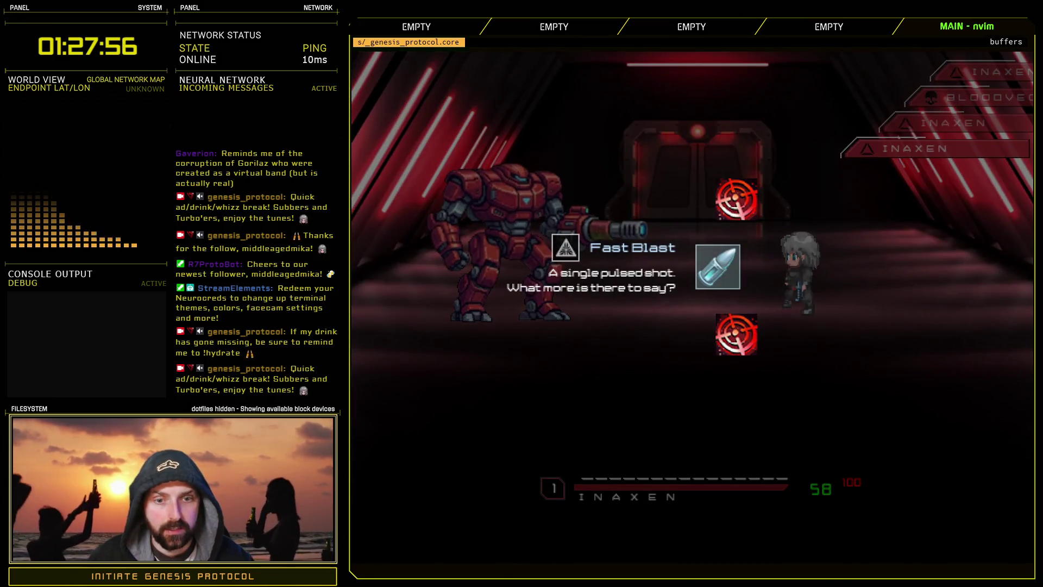
key(Return)
key(Return)
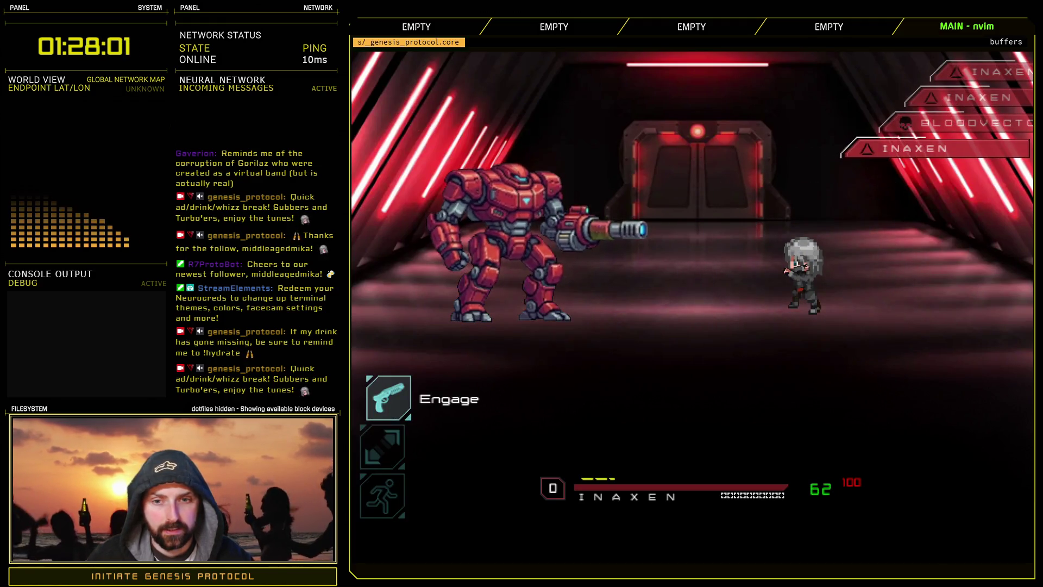
key(Return)
key(Return)
key(Return)
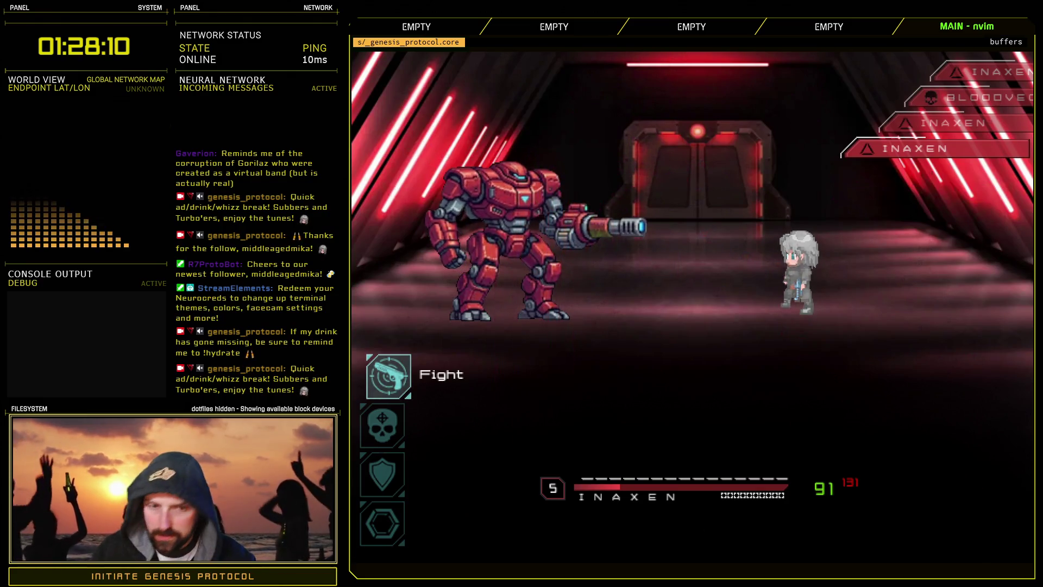
Fire Fast Blast at Bloodvector again, flee the battle, and close the database
key(Down)
key(Down)
key(Down)
key(Up)
key(Up)
key(Up)
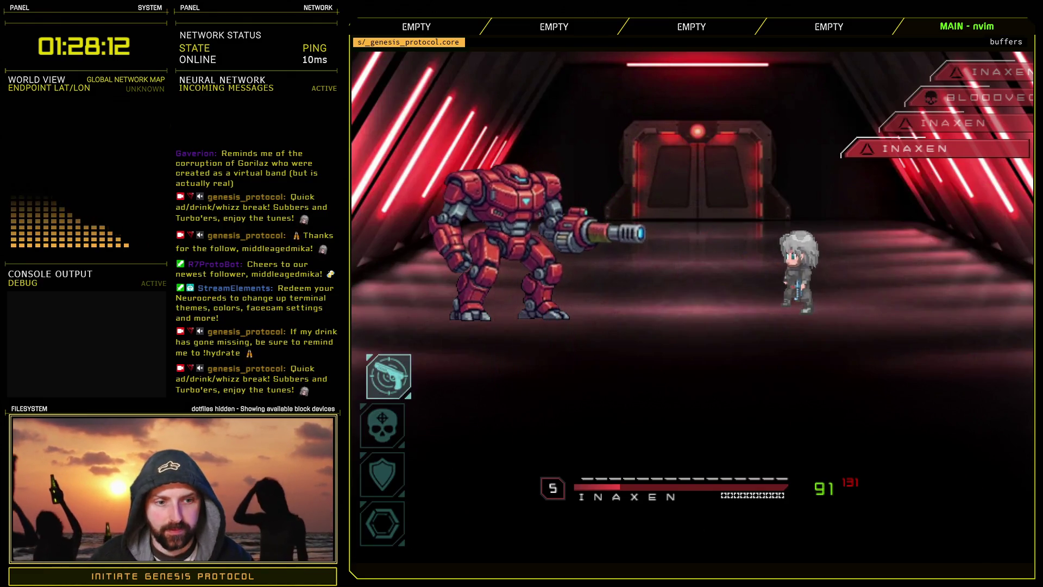
key(Return)
key(Return)
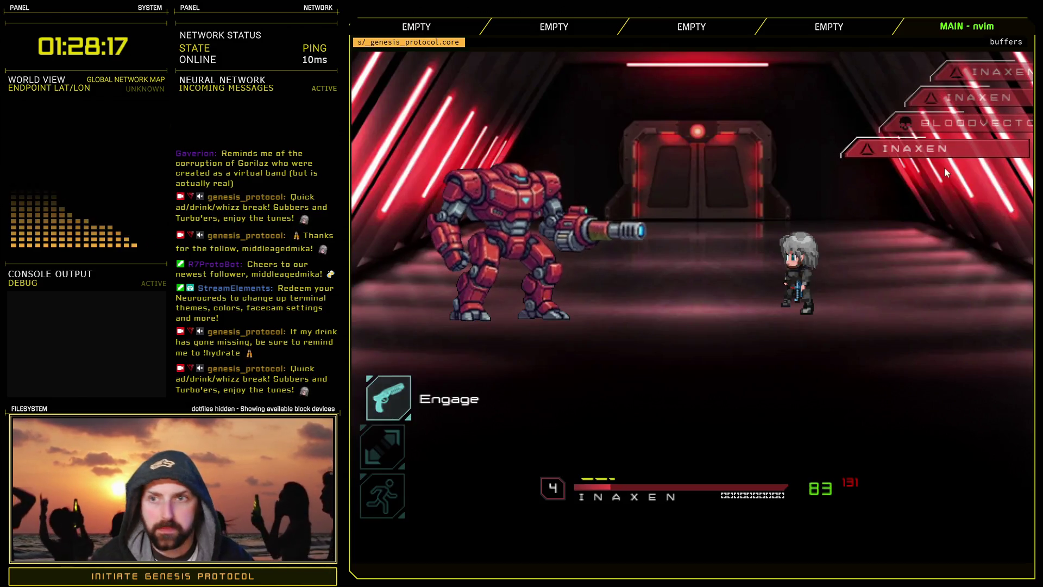
key(Down)
key(Down)
key(Return)
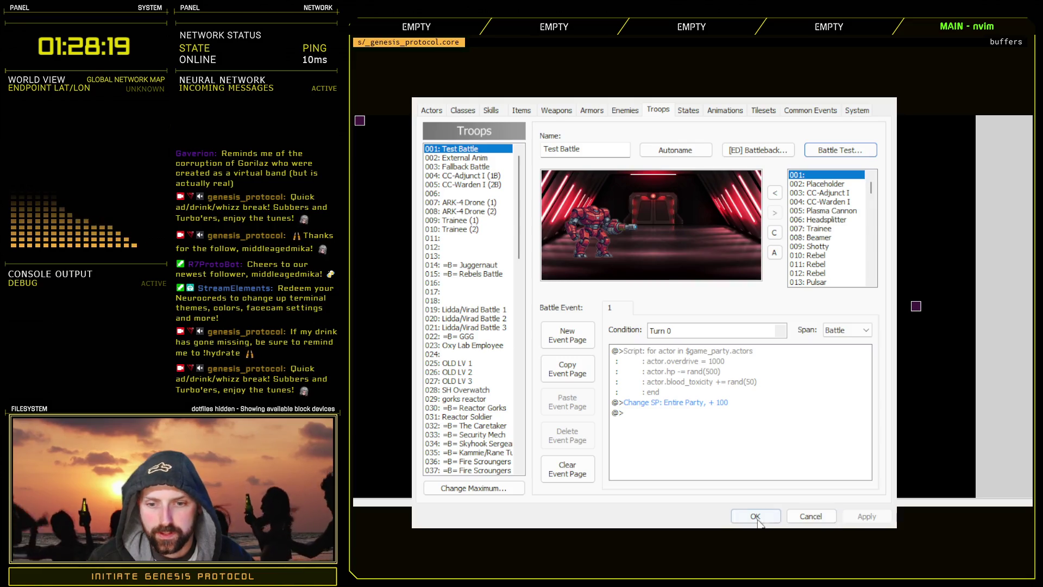
click(759, 520)
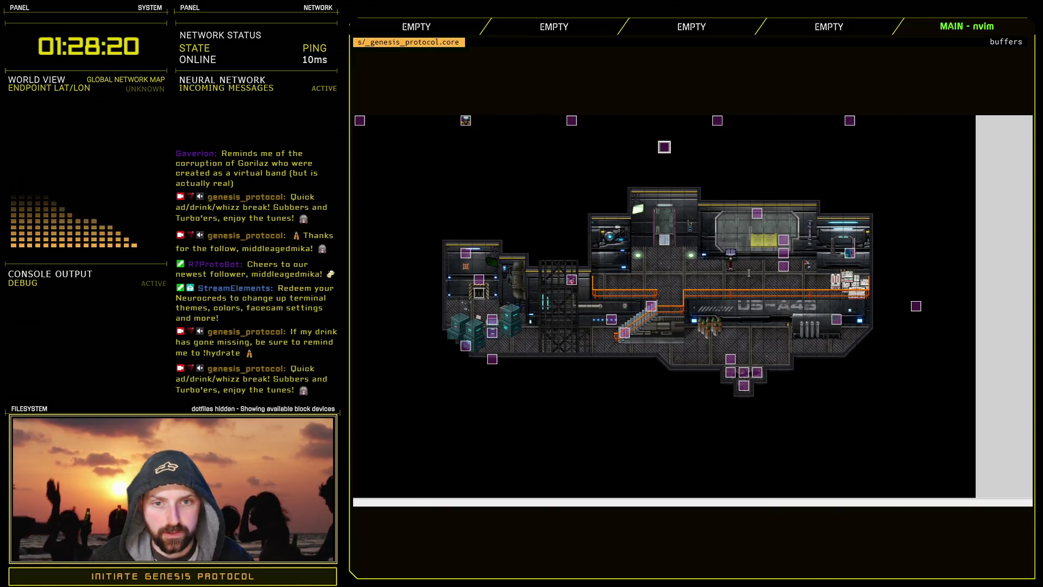
Reopen Scripted Battle Controller and select step 1's actor: :enemy entry on line 25
key(F11)
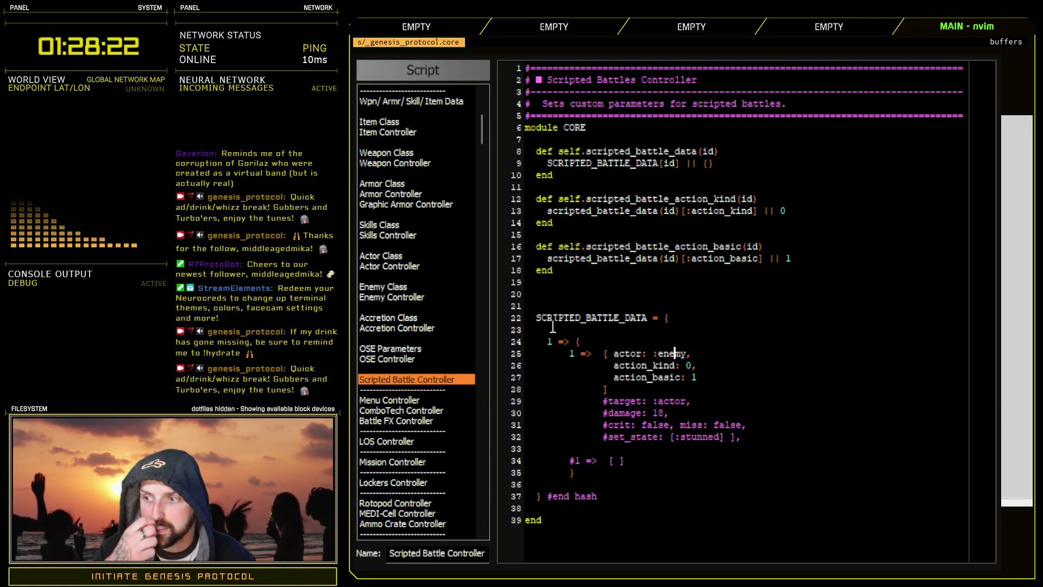
click(572, 353)
click(618, 353)
drag(627, 353, 713, 379)
click(713, 378)
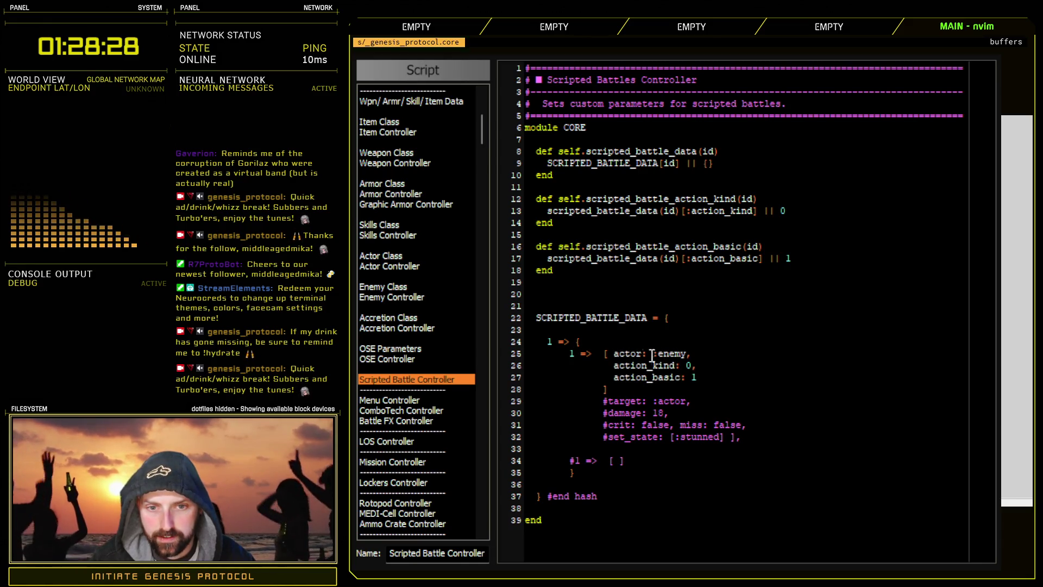
mouse_move(617, 354)
mouse_down()
mouse_move(696, 345)
mouse_move(696, 353)
mouse_up()
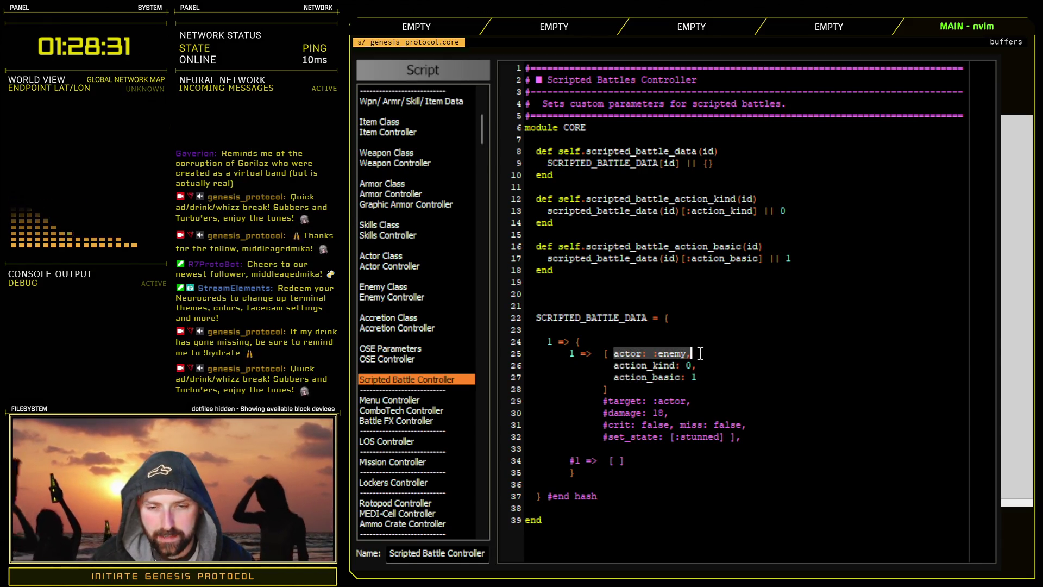
click(705, 353)
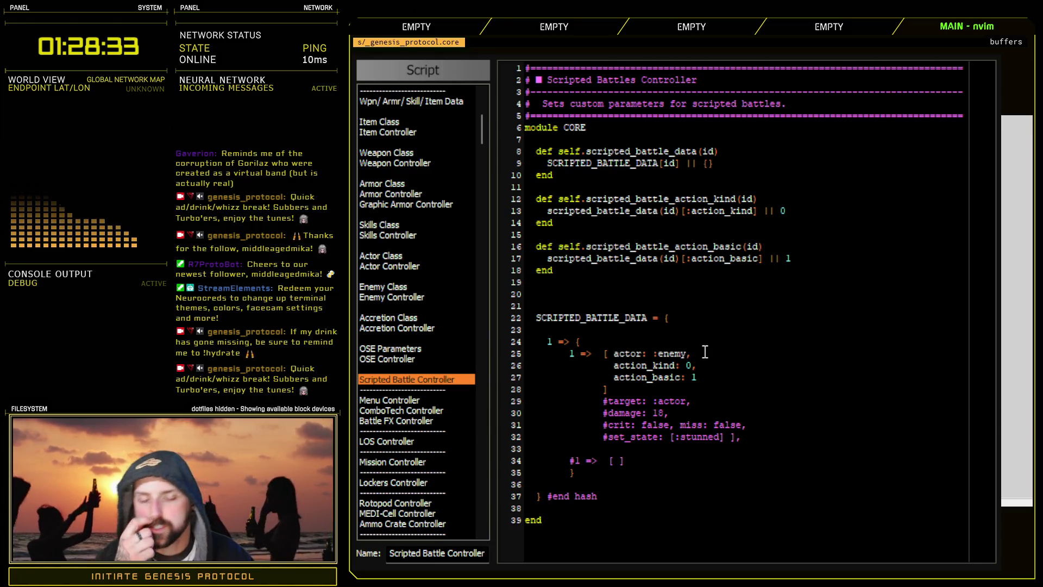
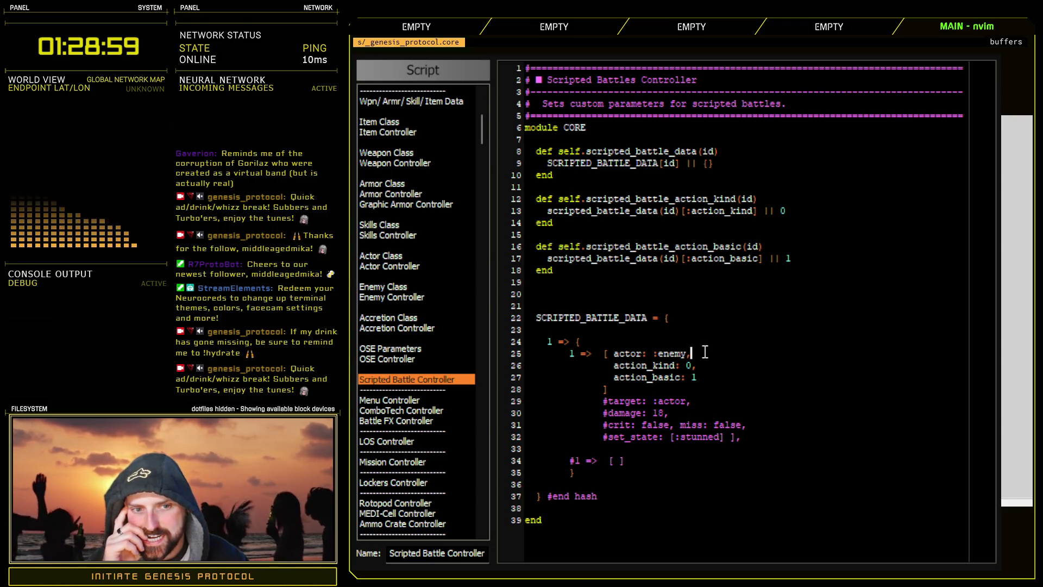
Switch from Scripted Battle Controller to the Scene_Battle 3 script via Scene_Battle 2
mouse_move(482, 129)
mouse_down()
mouse_move(482, 220)
mouse_move(517, 334)
mouse_up()
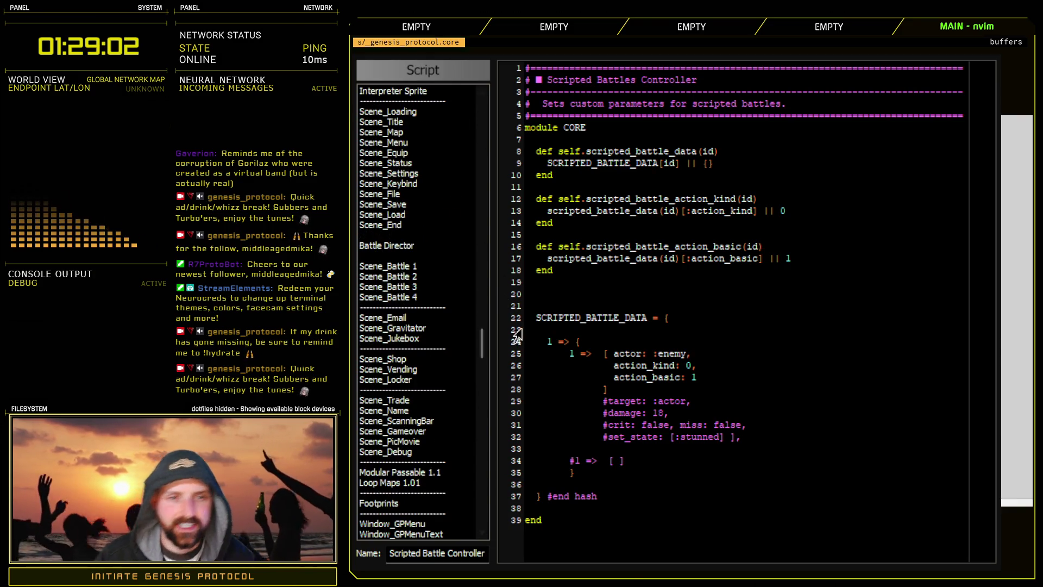
click(417, 276)
scroll(683, 339, up, 10)
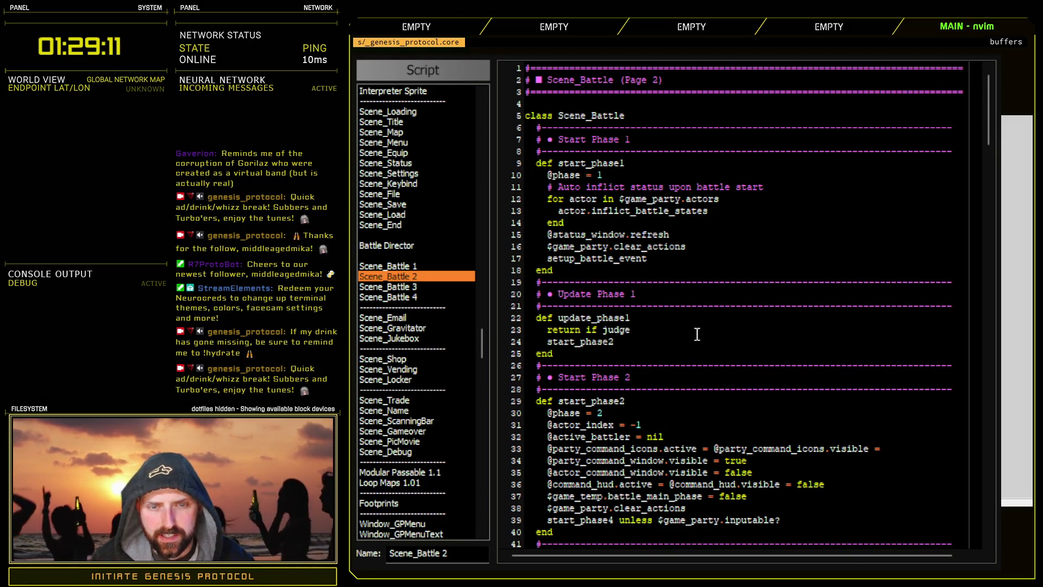
click(421, 287)
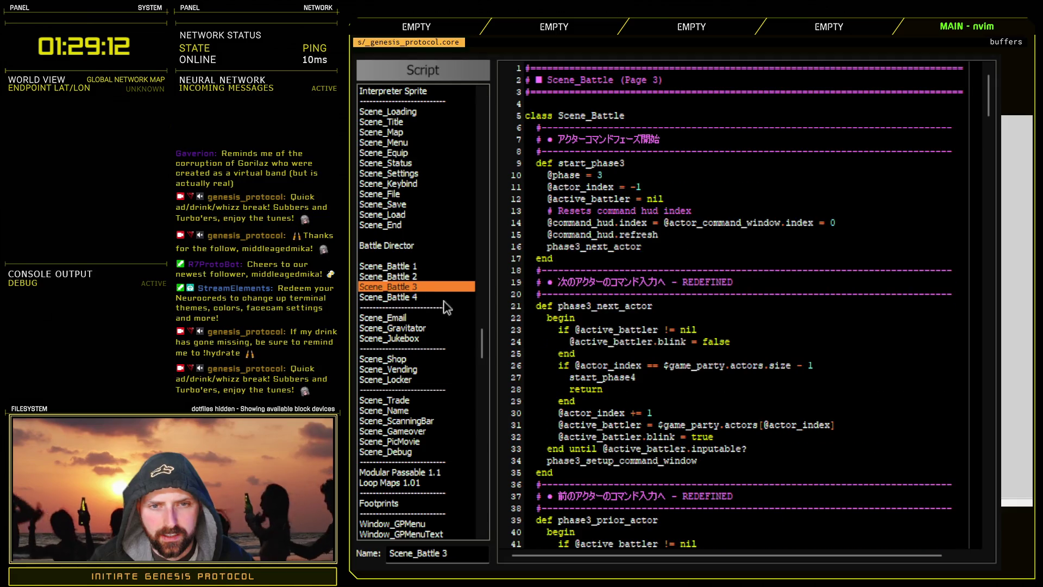
Scroll through Scene_Battle 3's phase 3 actor-command and RAGE overdrive input methods
scroll(615, 397, down, 8)
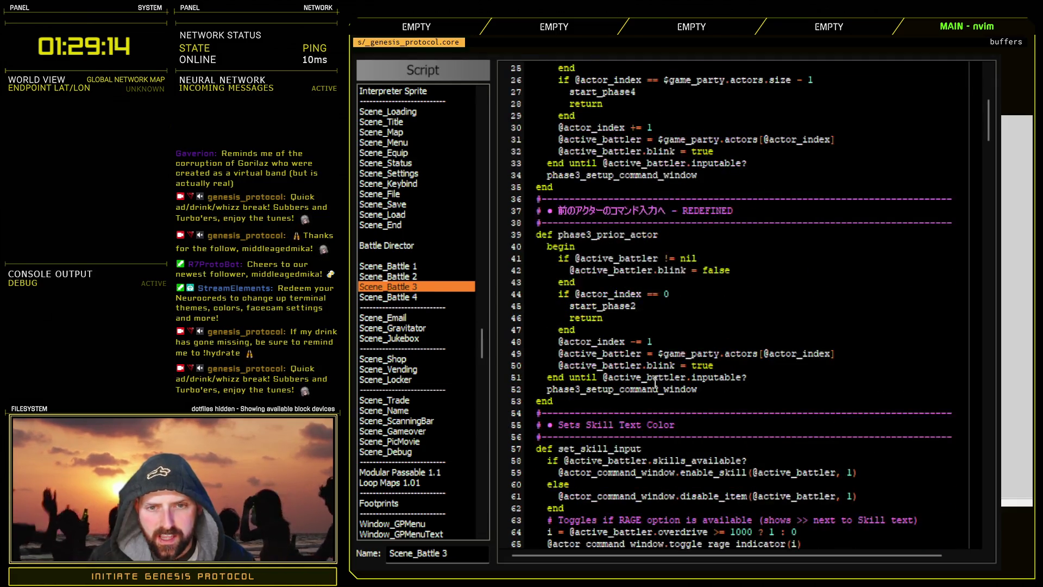
scroll(666, 375, down, 8)
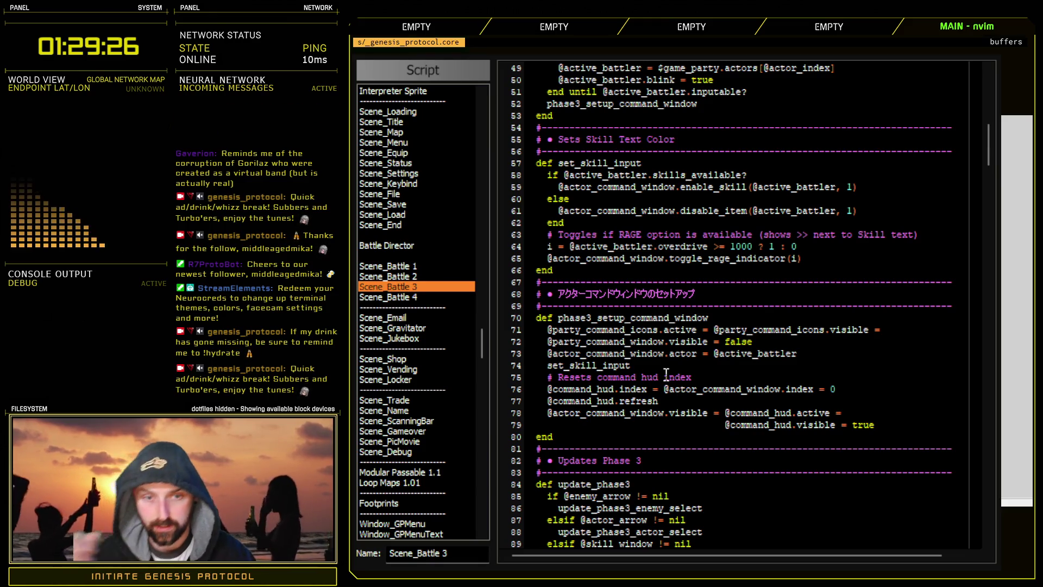
scroll(706, 353, down, 6)
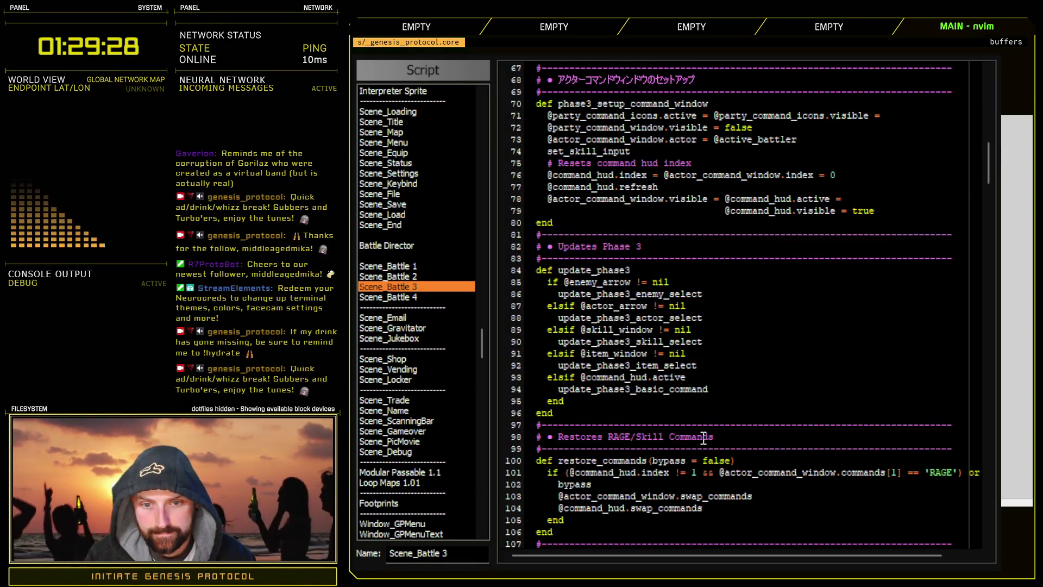
scroll(704, 438, up, 18)
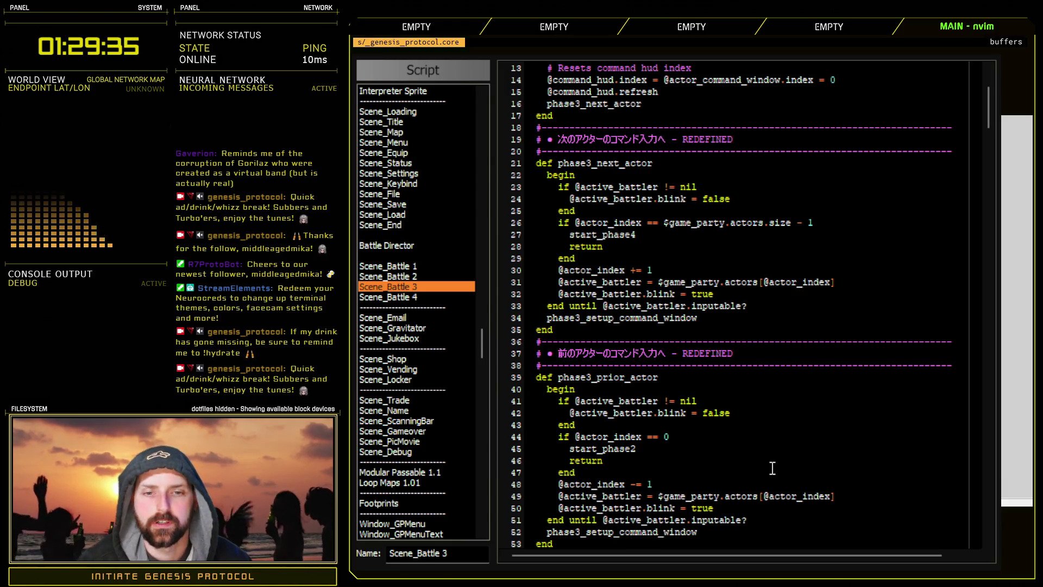
scroll(750, 411, up, 4)
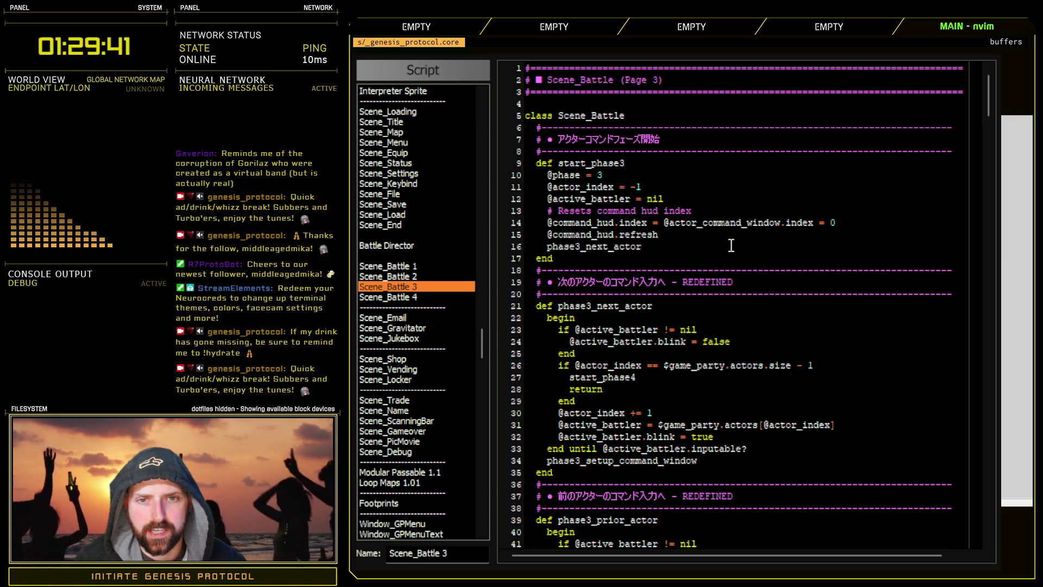
scroll(782, 312, down, 8)
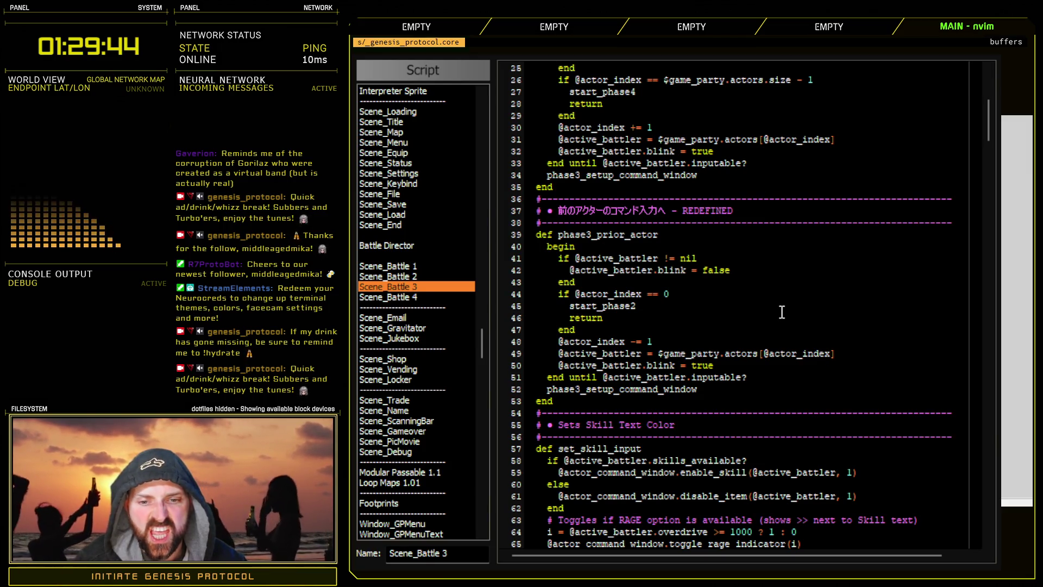
scroll(782, 312, down, 8)
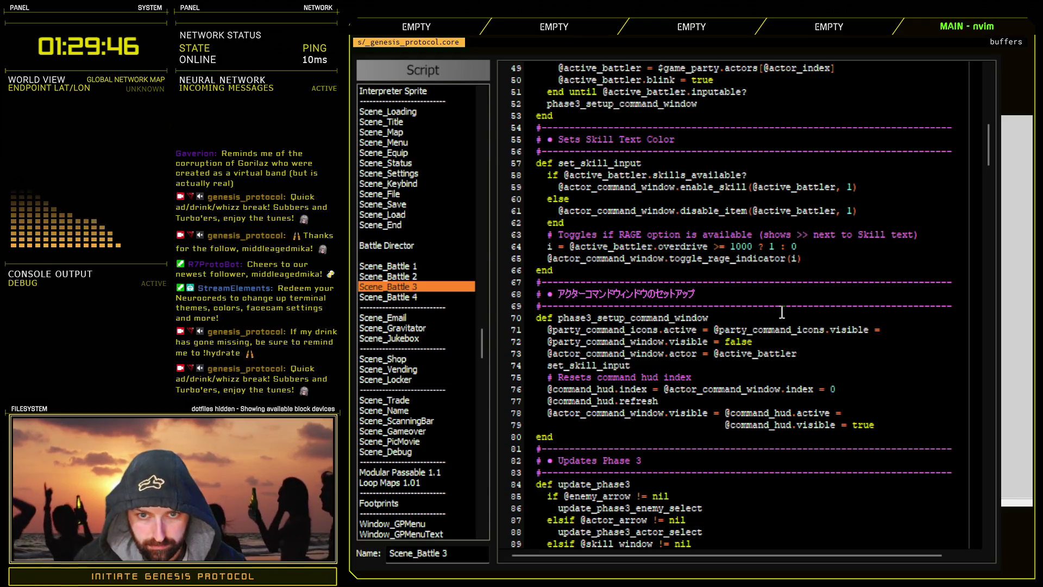
scroll(782, 311, down, 6)
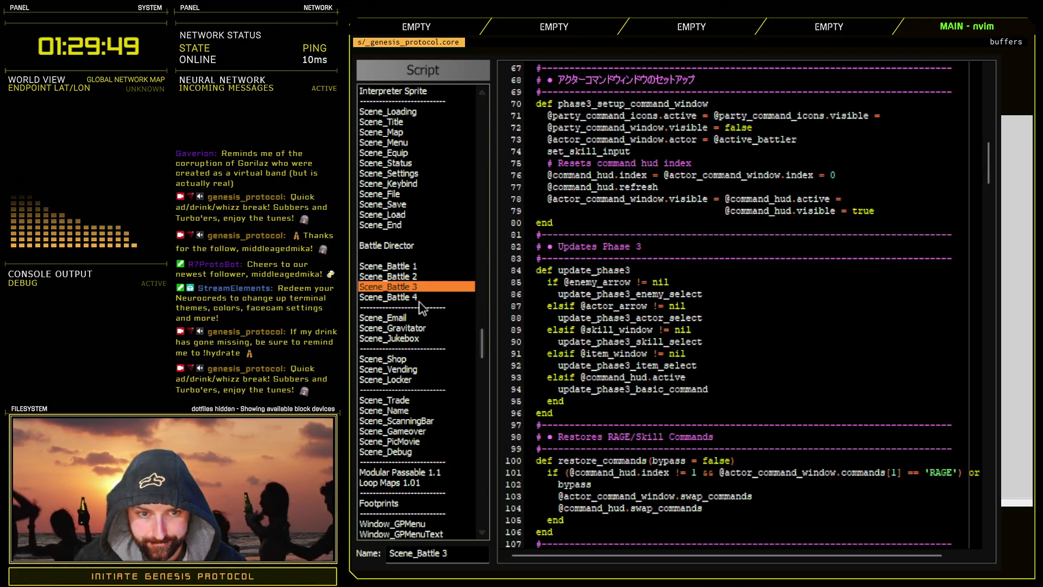
scroll(666, 378, down, 10)
click(387, 297)
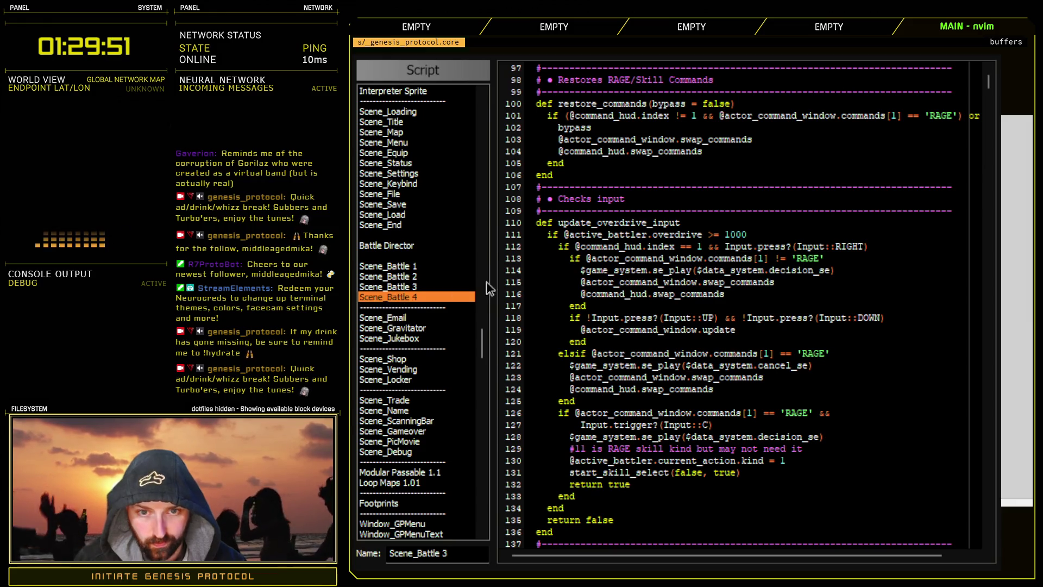
Review update_turn_order in Scene_Battle 4 and mark the simulate_turn_order call on line 121
scroll(709, 323, down, 20)
scroll(709, 323, up, 12)
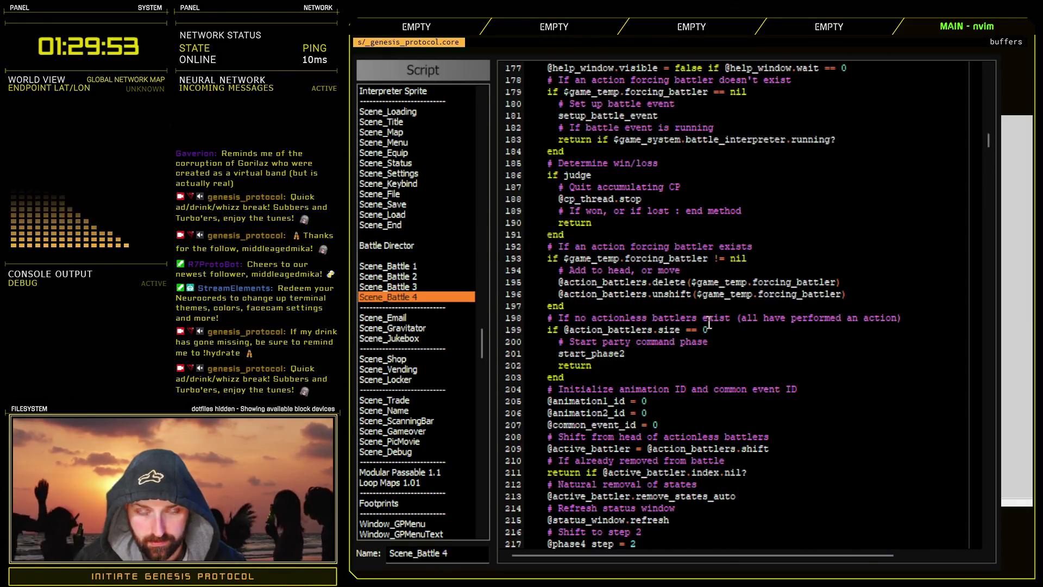
scroll(709, 322, up, 16)
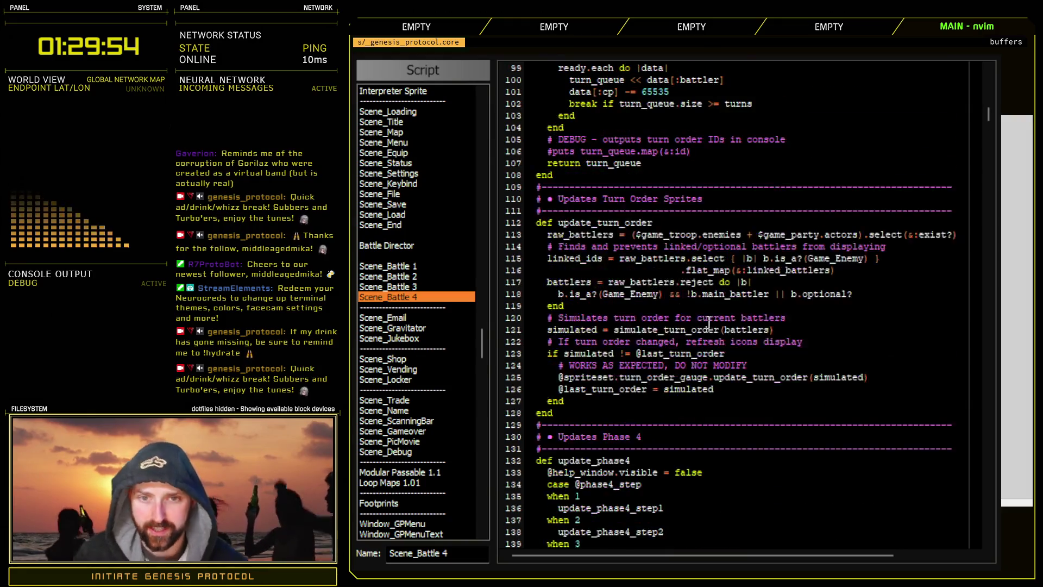
scroll(709, 323, up, 4)
scroll(709, 323, down, 2)
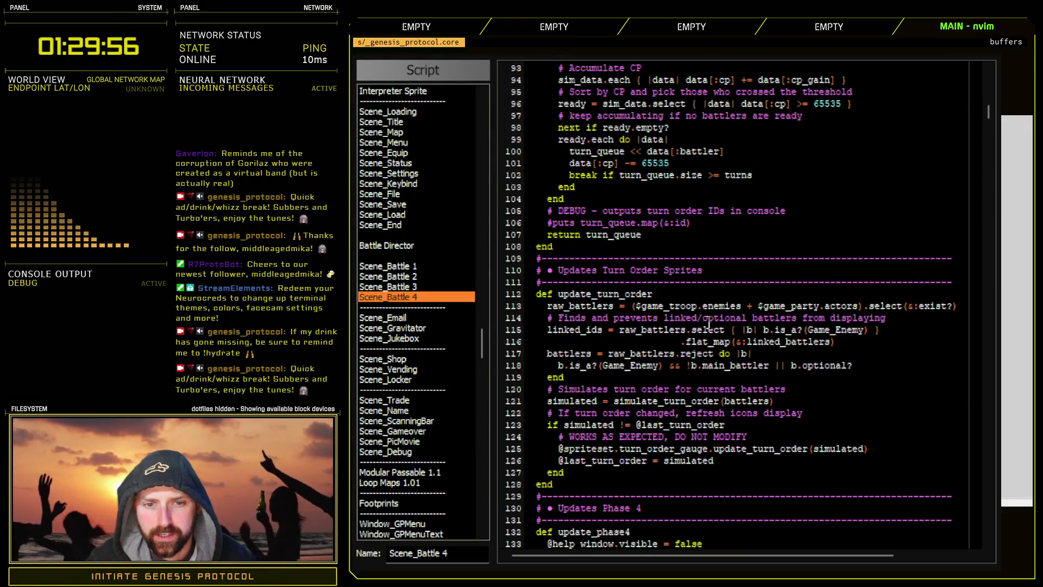
mouse_move(580, 290)
mouse_down()
mouse_move(755, 307)
mouse_move(802, 469)
mouse_up()
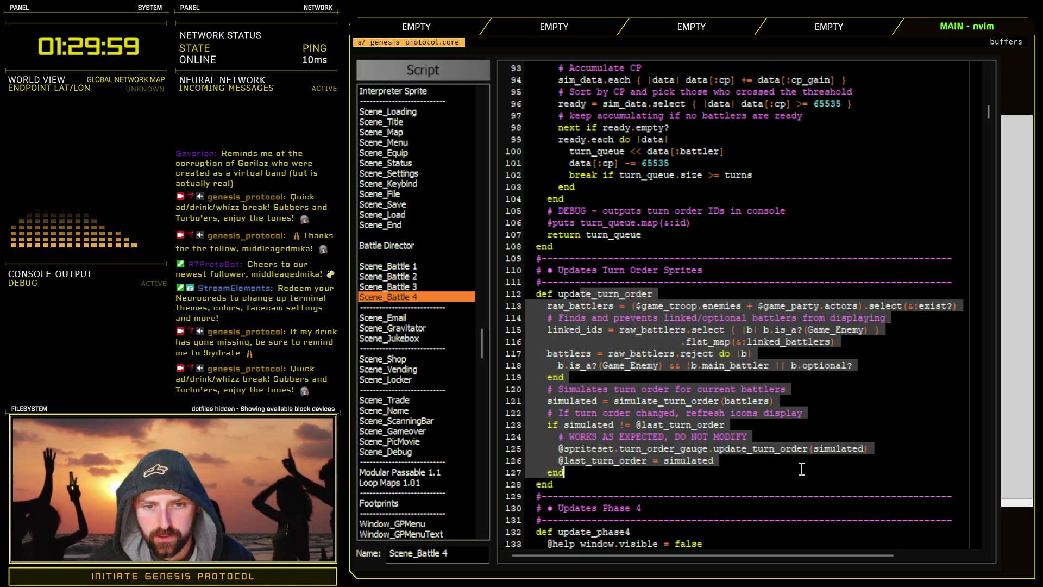
click(850, 419)
drag(566, 400, 787, 401)
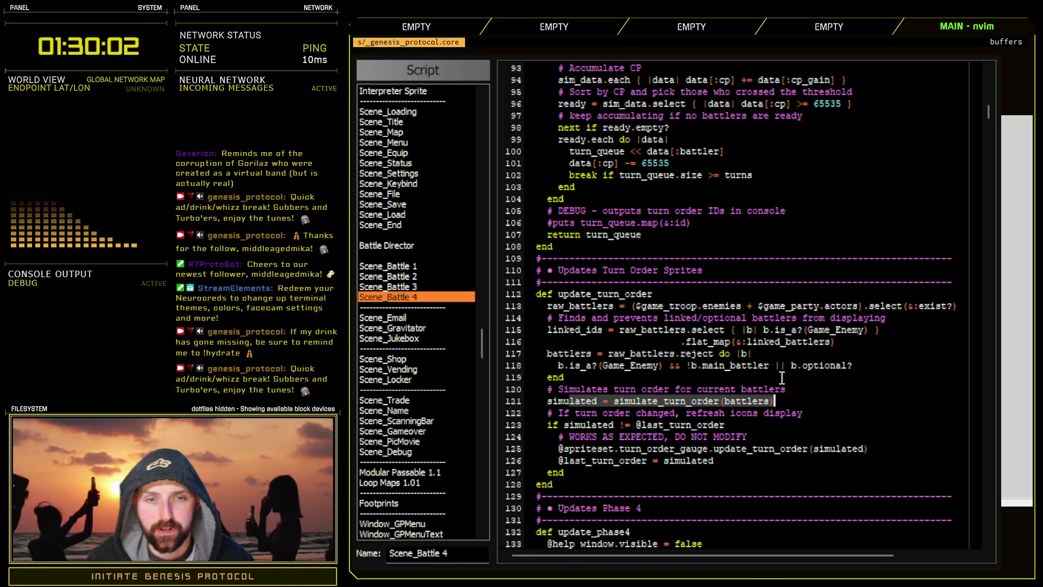
Scroll up past the simulation code to the make_action_orders method
scroll(775, 367, up, 2)
scroll(744, 407, up, 4)
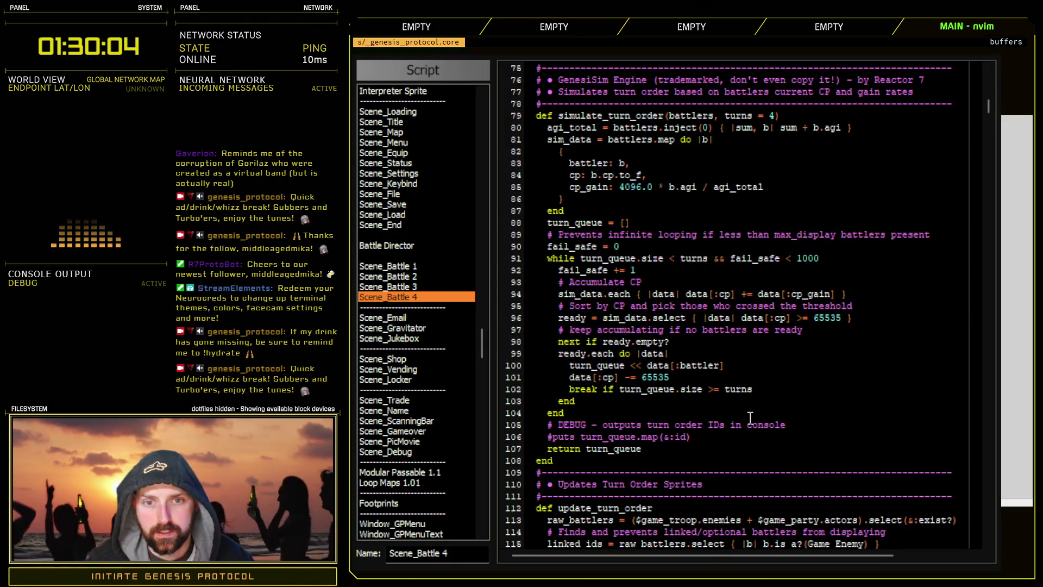
scroll(751, 417, up, 2)
mouse_move(610, 151)
mouse_down()
mouse_move(659, 450)
mouse_move(837, 462)
mouse_up()
click(837, 462)
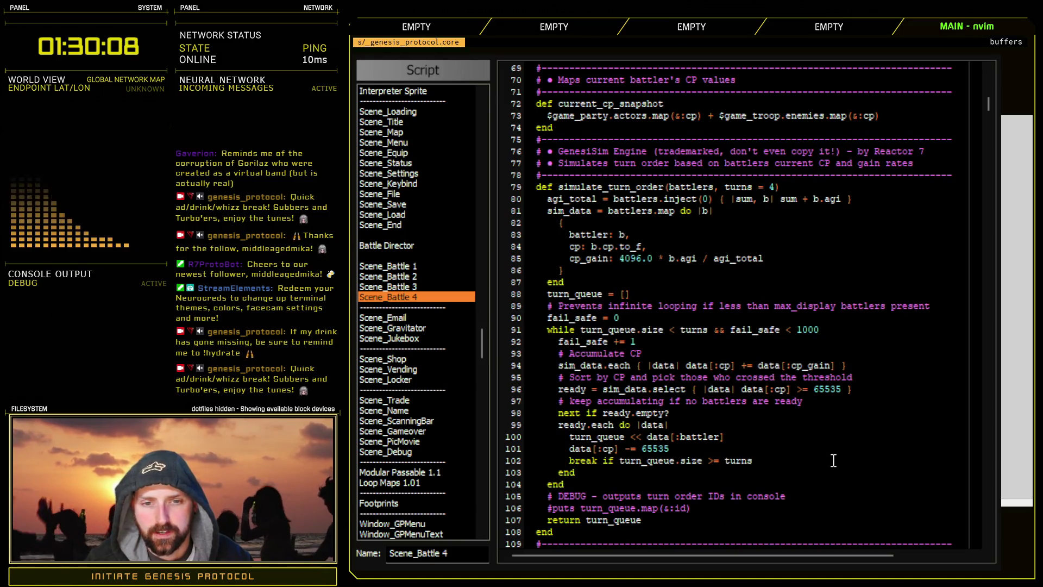
scroll(833, 461, up, 2)
scroll(833, 462, up, 6)
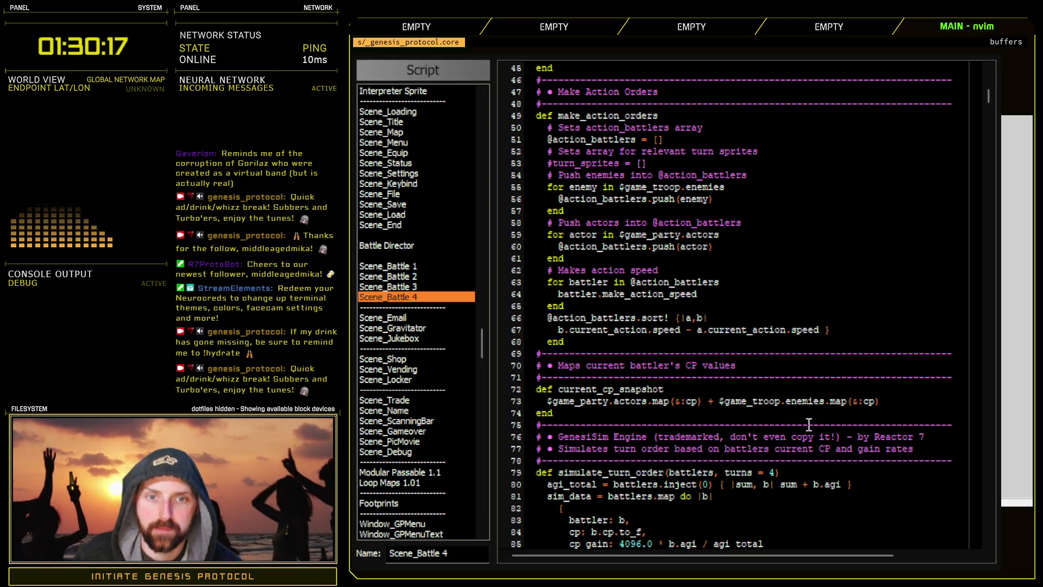
scroll(743, 343, up, 10)
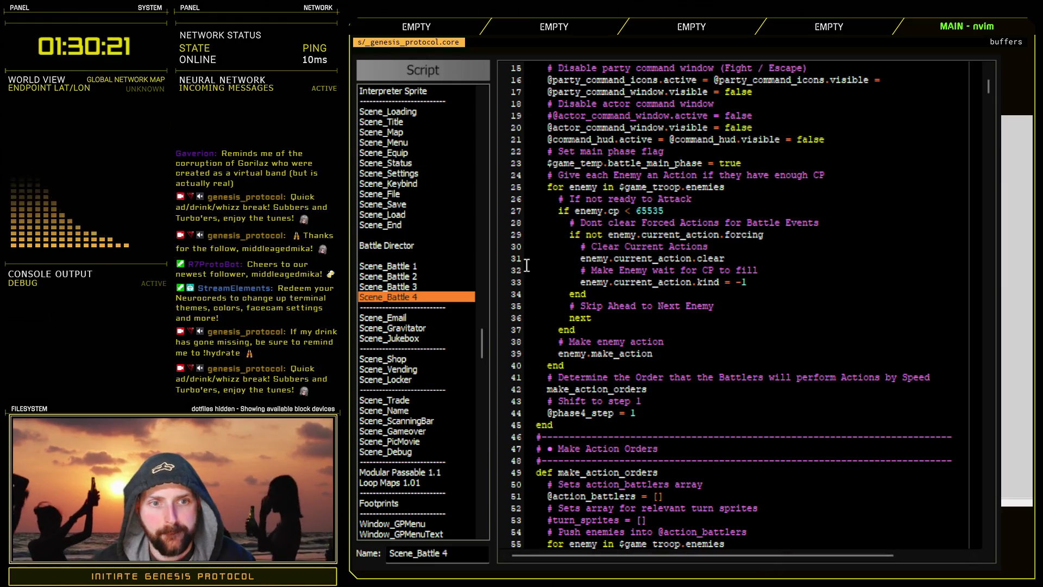
click(419, 247)
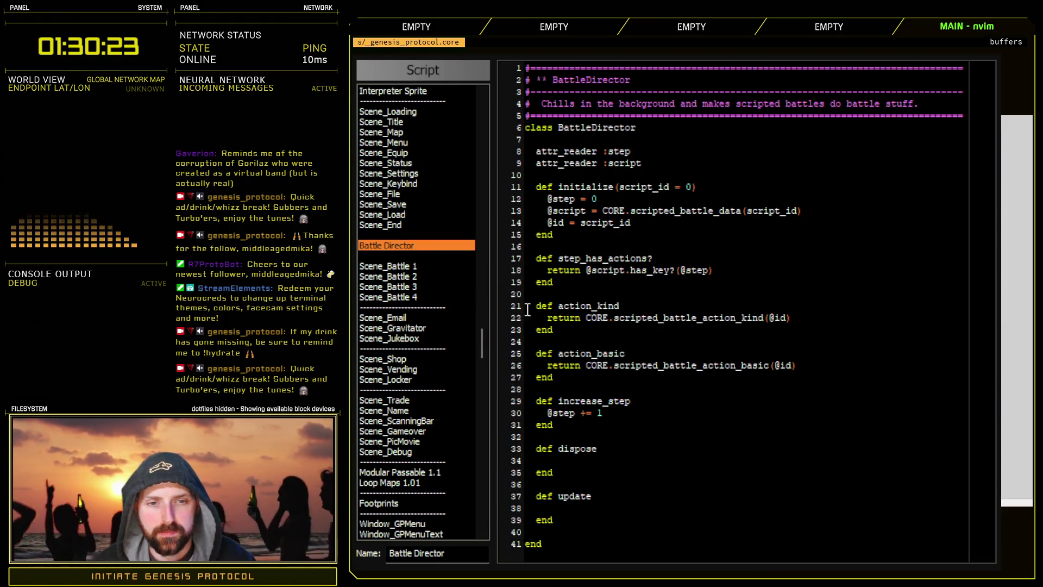
Open Scripted Battle Controller and inspect SCRIPTED_BATTLE_DATA entry 1 on lines 25–28
drag(481, 340, 482, 112)
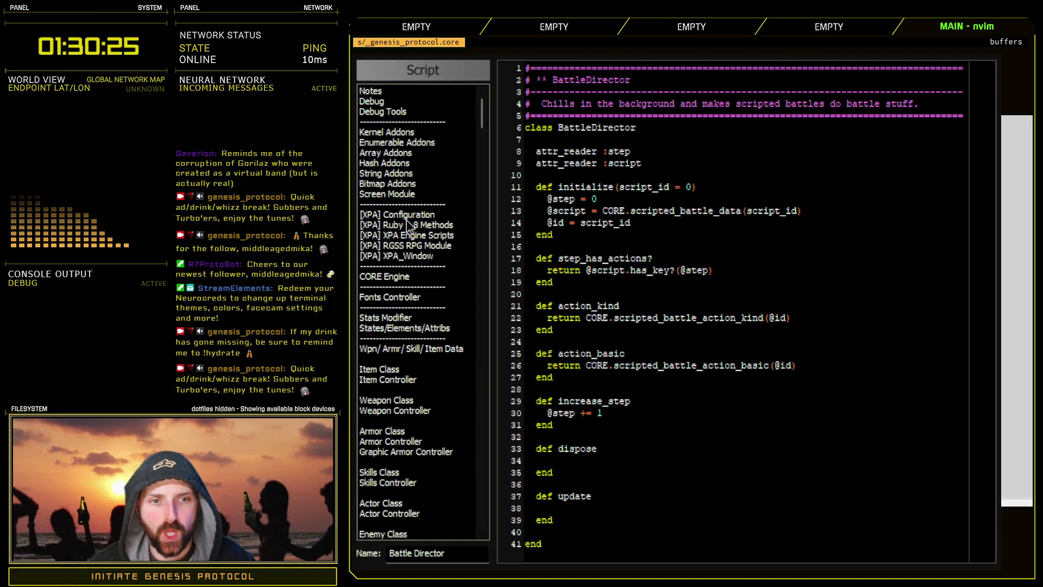
scroll(402, 429, down, 4)
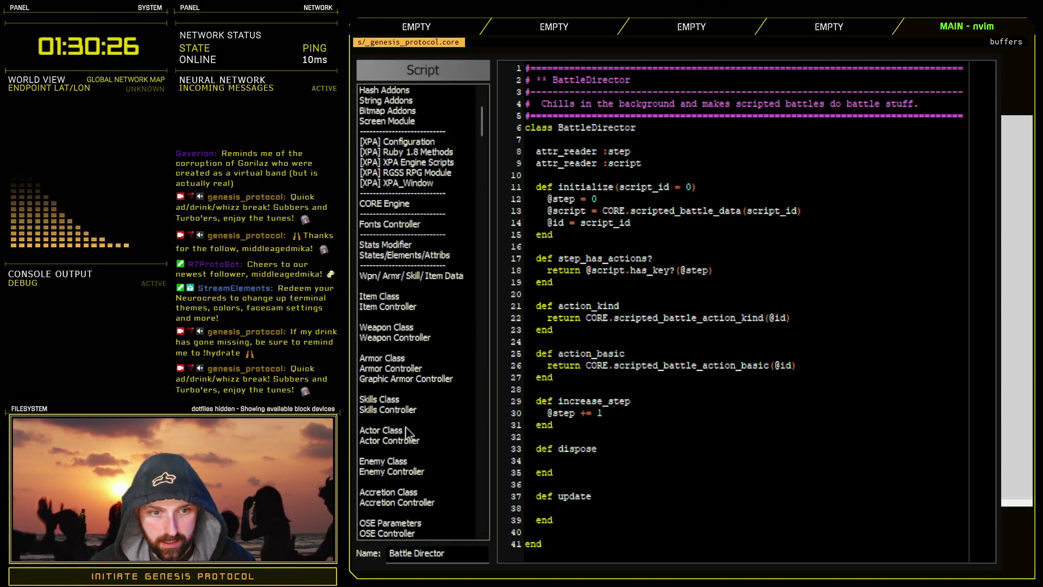
click(409, 505)
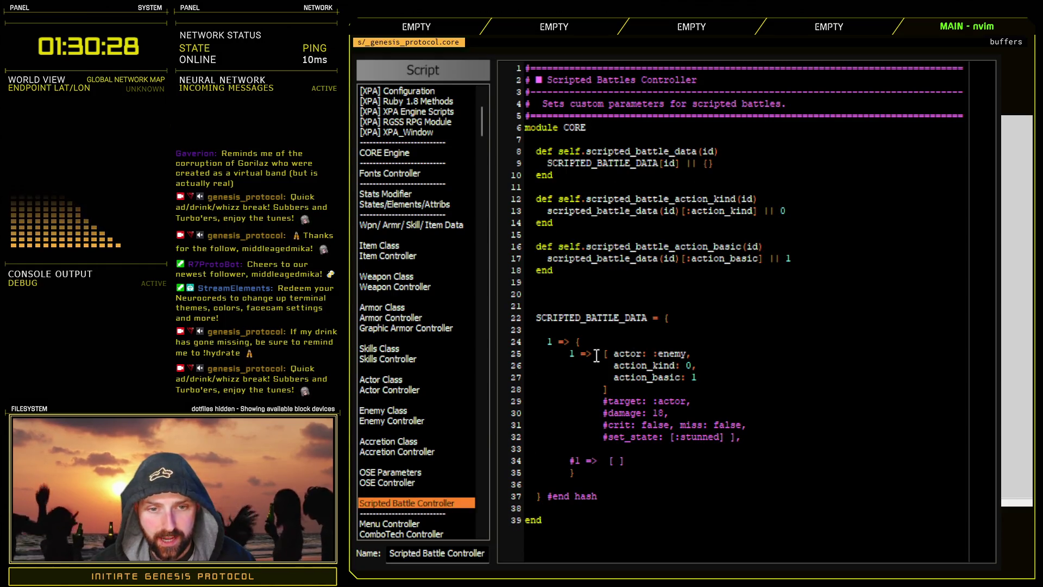
click(570, 356)
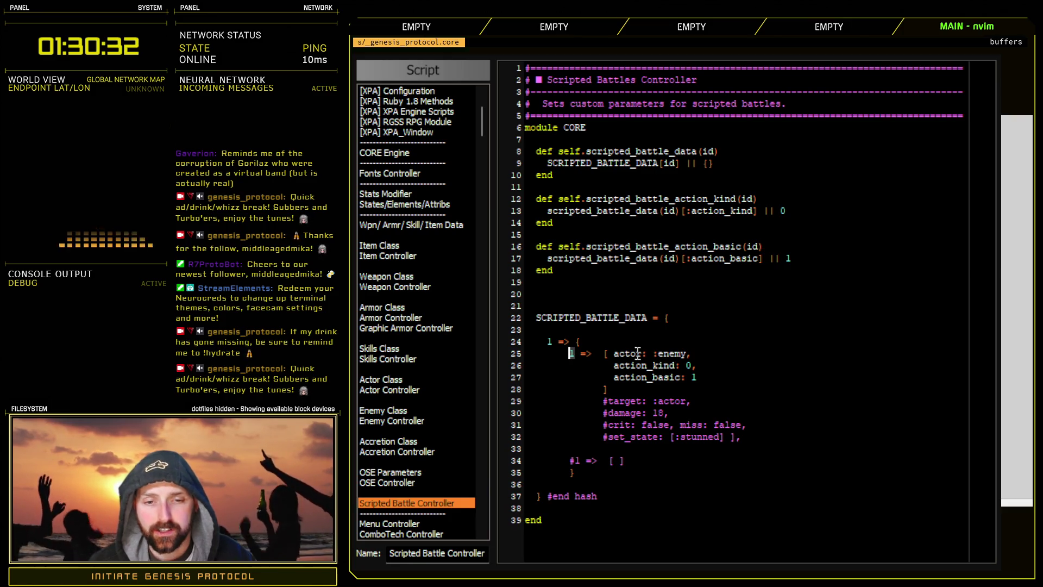
click(583, 353)
key(b)
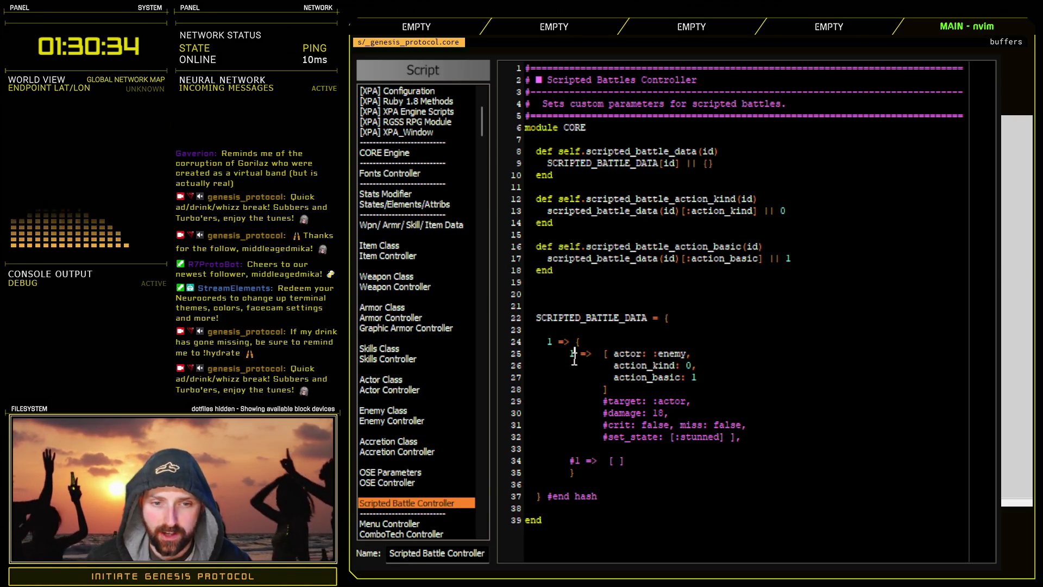
key(dollar)
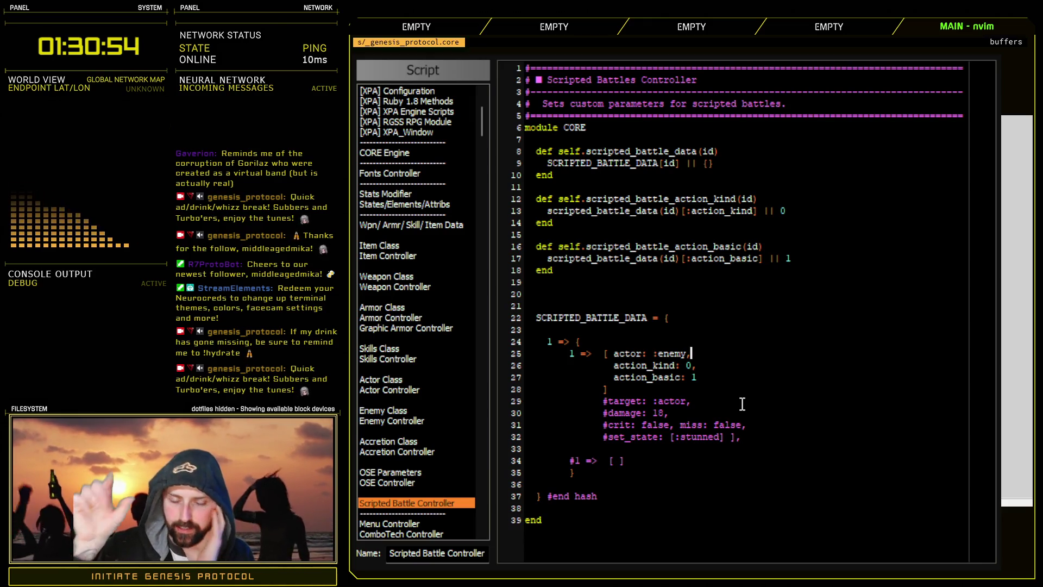
click(570, 354)
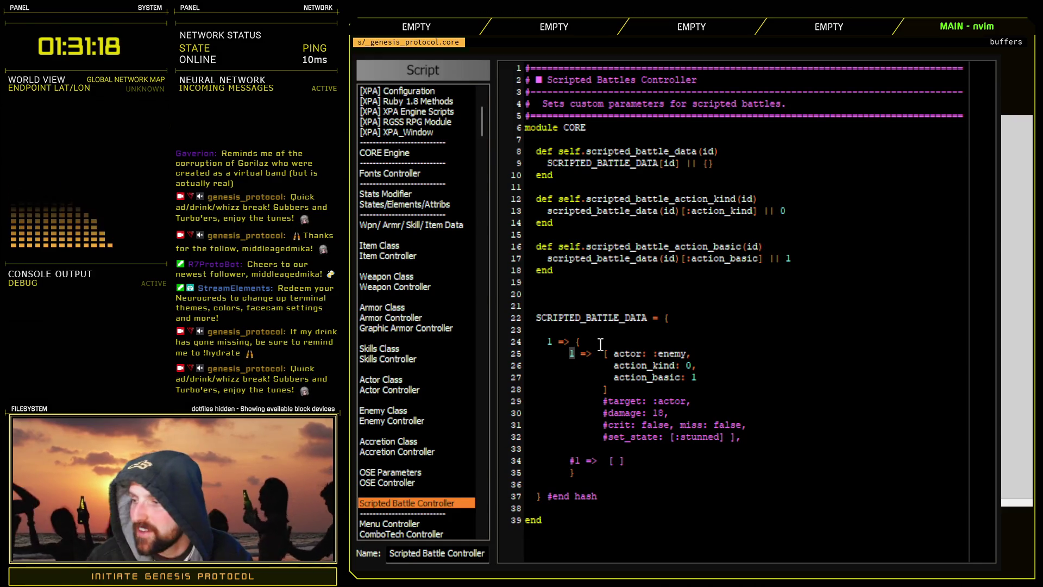
click(624, 390)
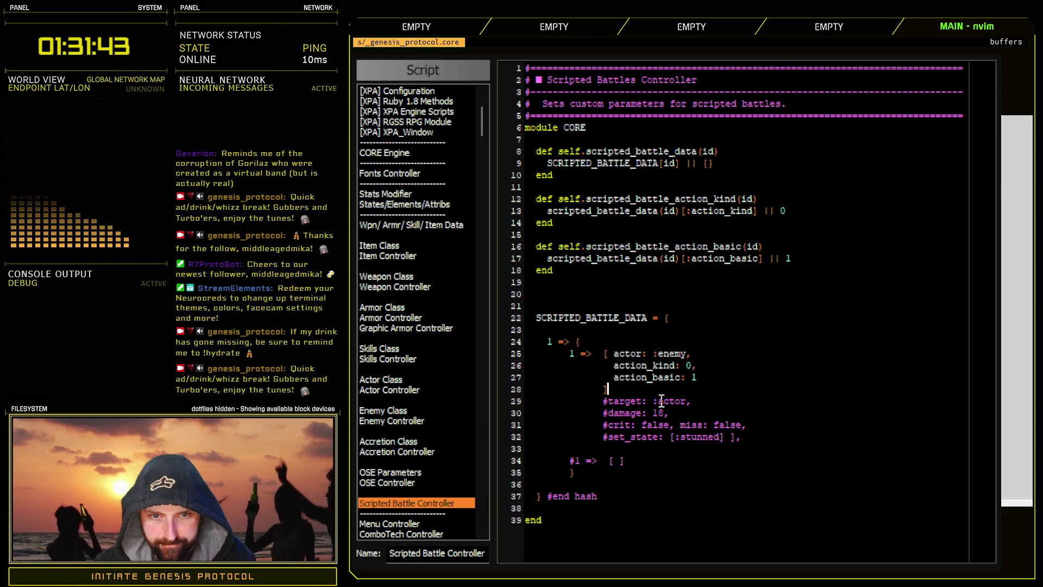
Duplicate entry 1 as entry 2 (enemy, action_kind 0, action_basic 1) and close the editor
text(,)
key(Return)
key(Return)
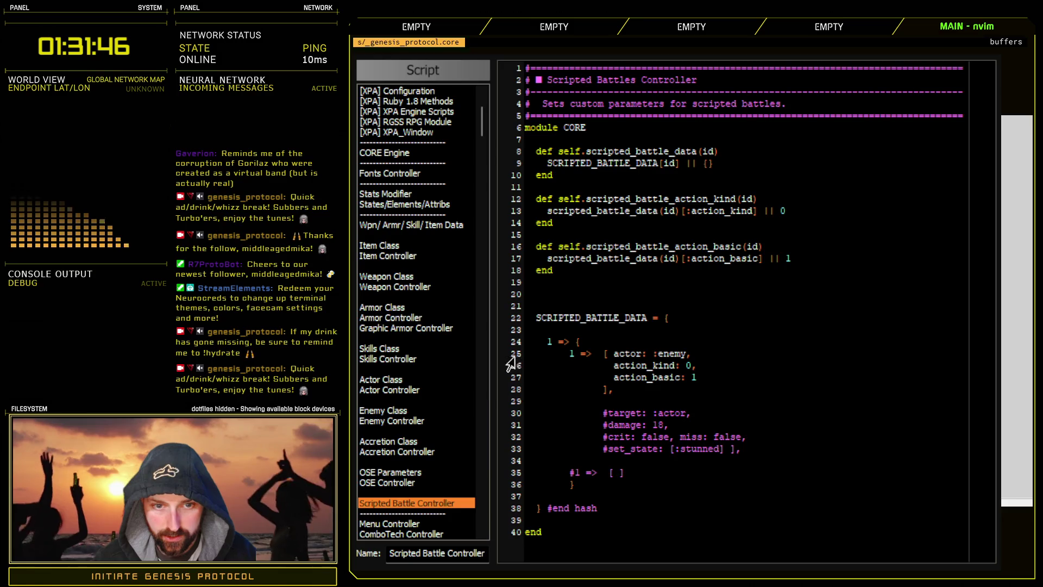
drag(511, 354, 516, 394)
key(ctrl+shift+c)
key(ctrl+shift+v)
click(575, 401)
key(BackSpace)
text(2)
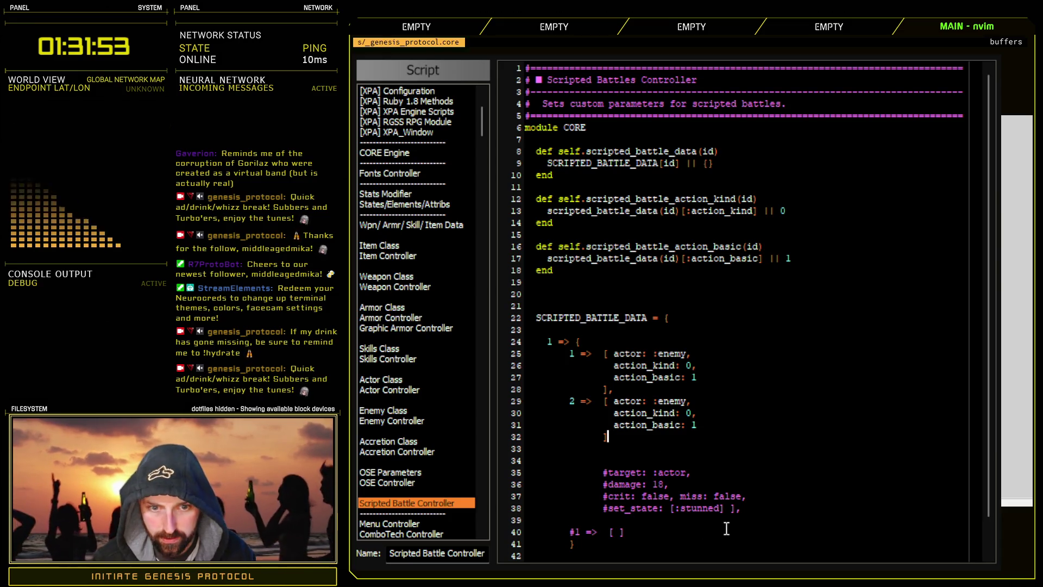
key(Escape)
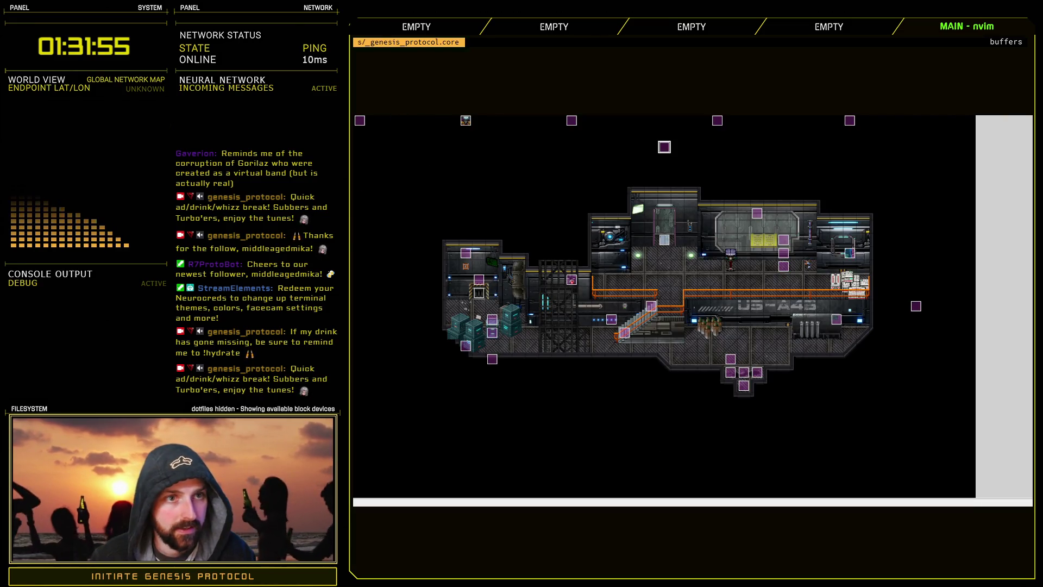
Battle-test the Test Battle troop, attacking the mech, then quit and cancel the Database
key(F9)
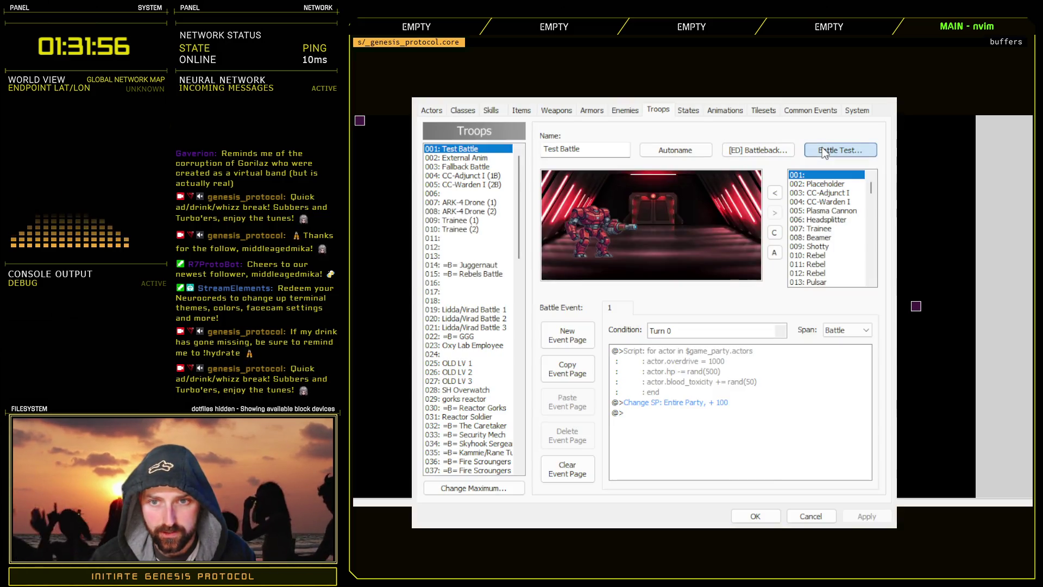
click(841, 150)
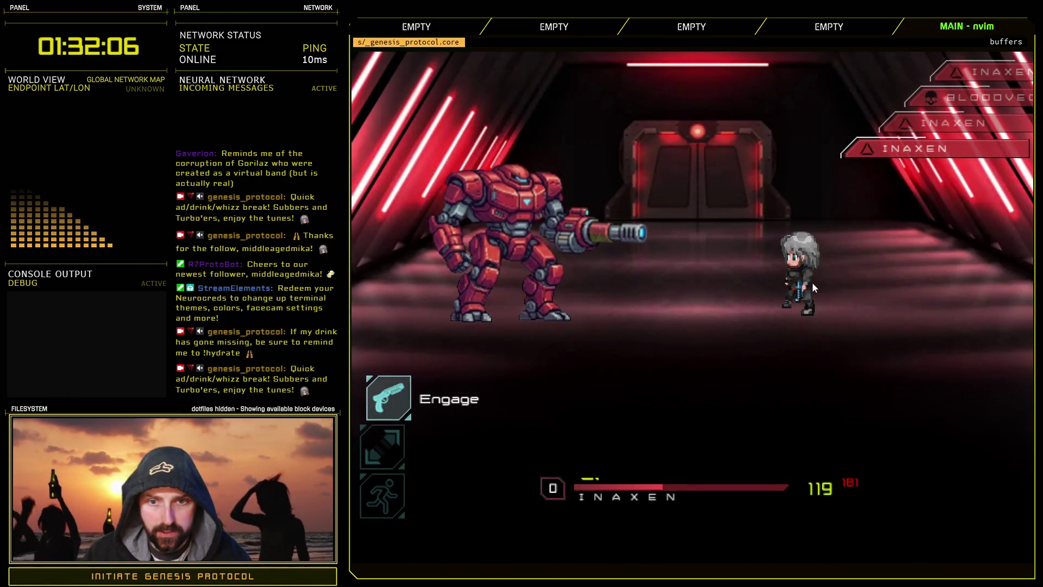
key(Return)
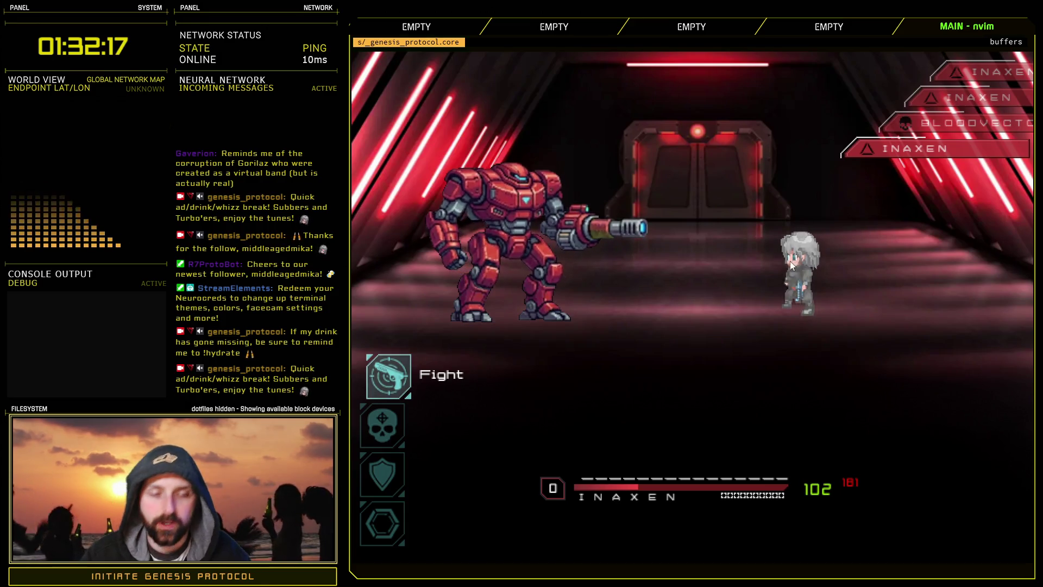
key(Return)
key(Return)
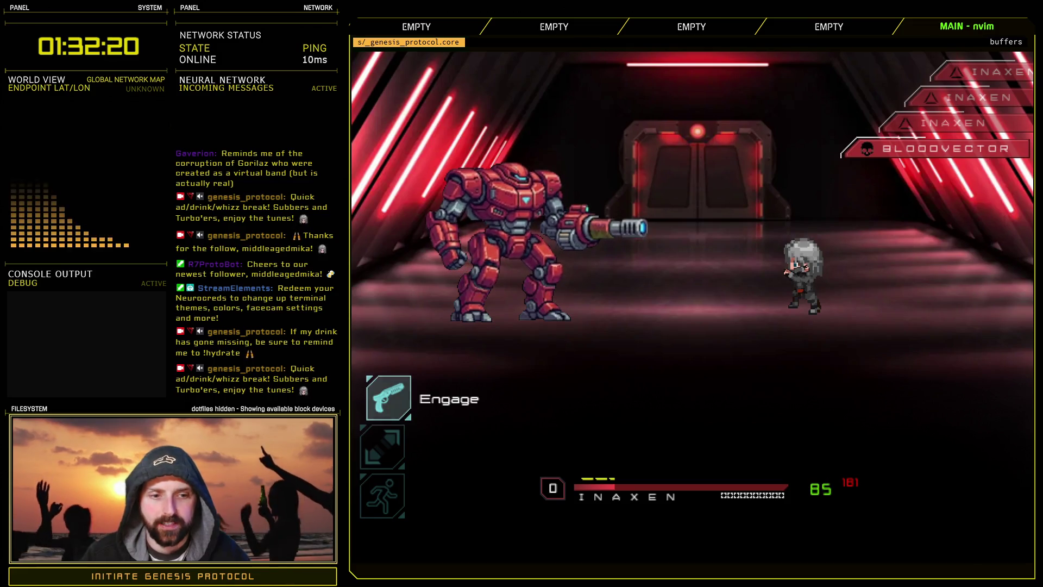
key(Return)
key(Return)
key(Return)
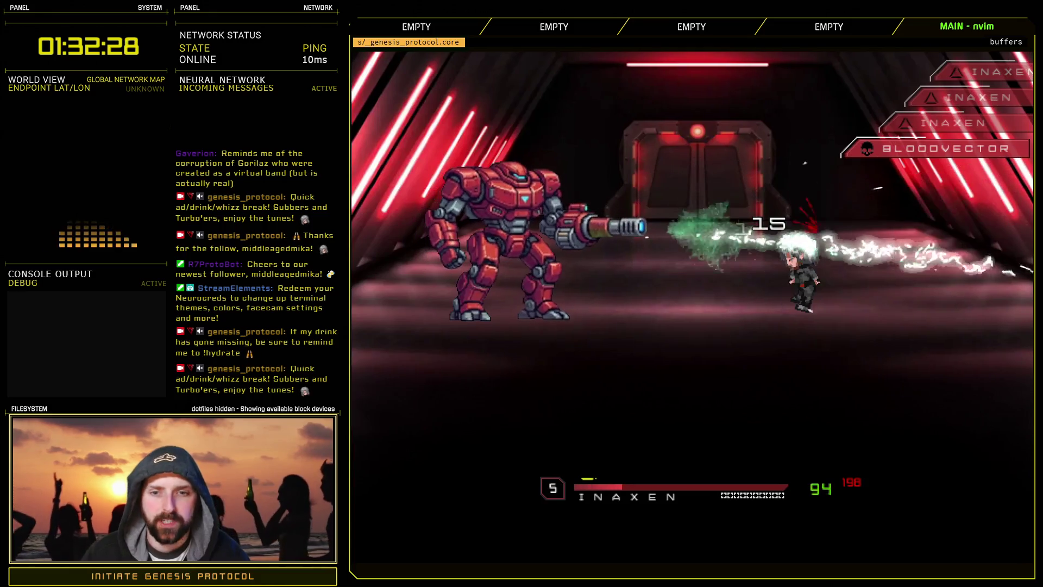
key(alt+F4)
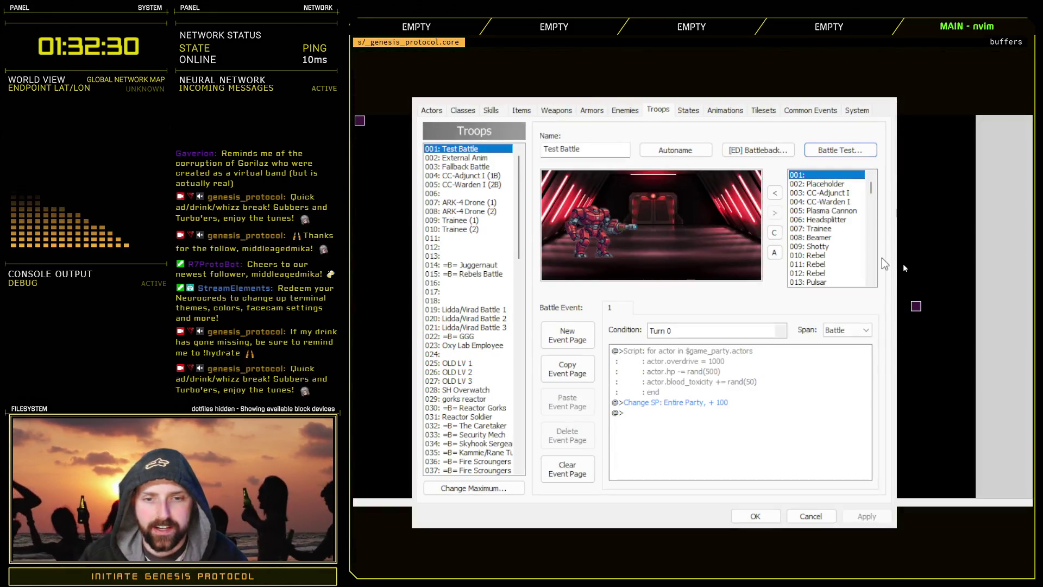
click(831, 517)
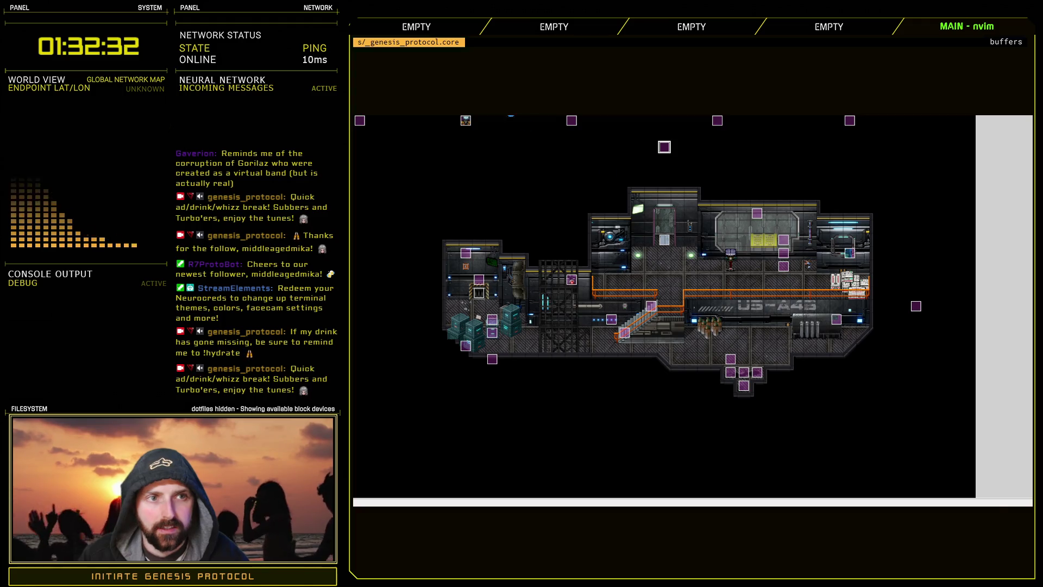
Reopen Scripted Battle Controller with F11 and place the caret on entry 1's key
key(F11)
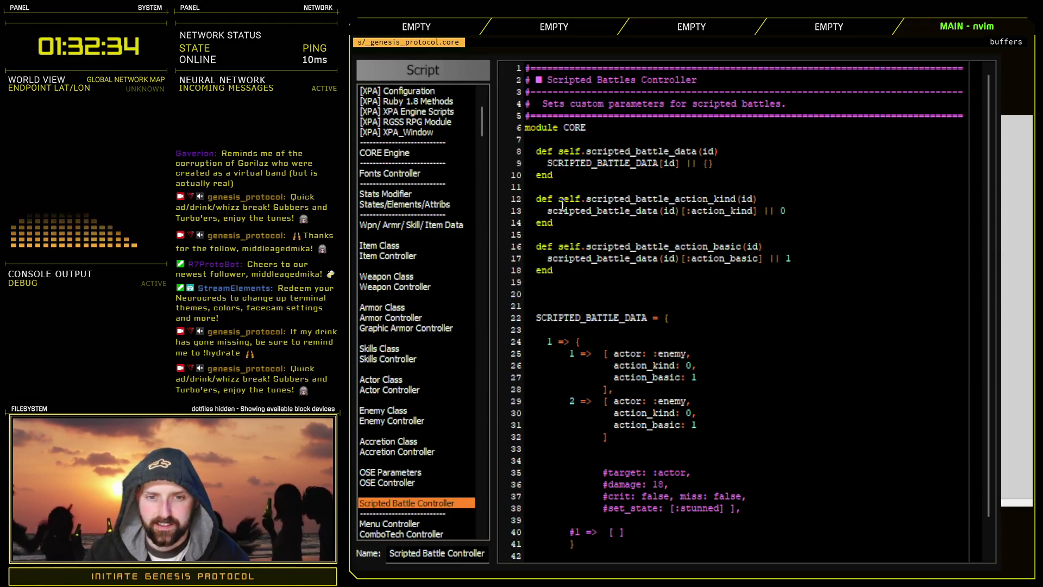
click(572, 354)
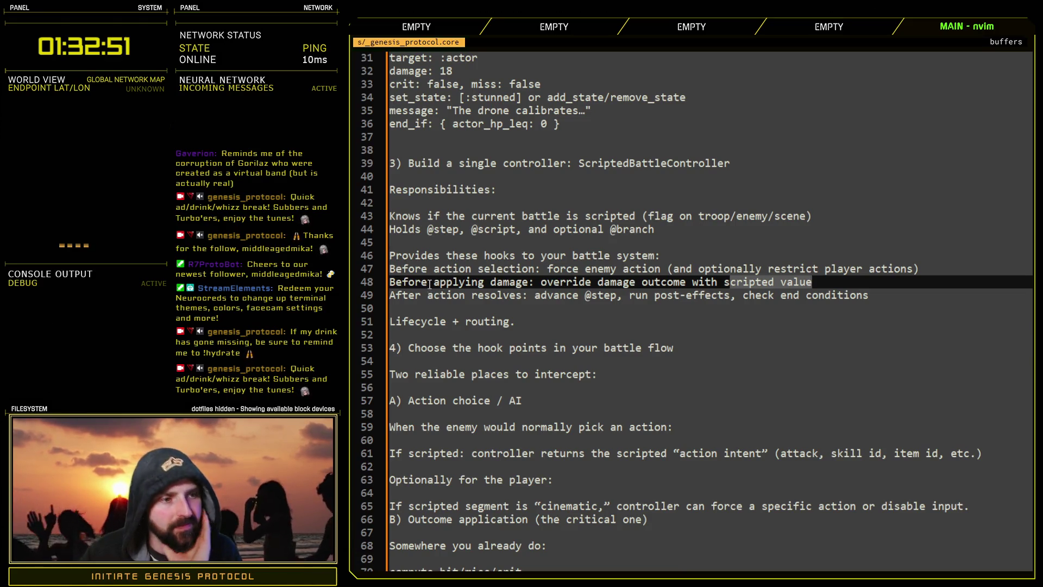
Highlight the nvim note on forcing enemy actions, then return to the Script Editor
mouse_move(432, 267)
mouse_down()
mouse_move(419, 268)
mouse_move(922, 266)
mouse_up()
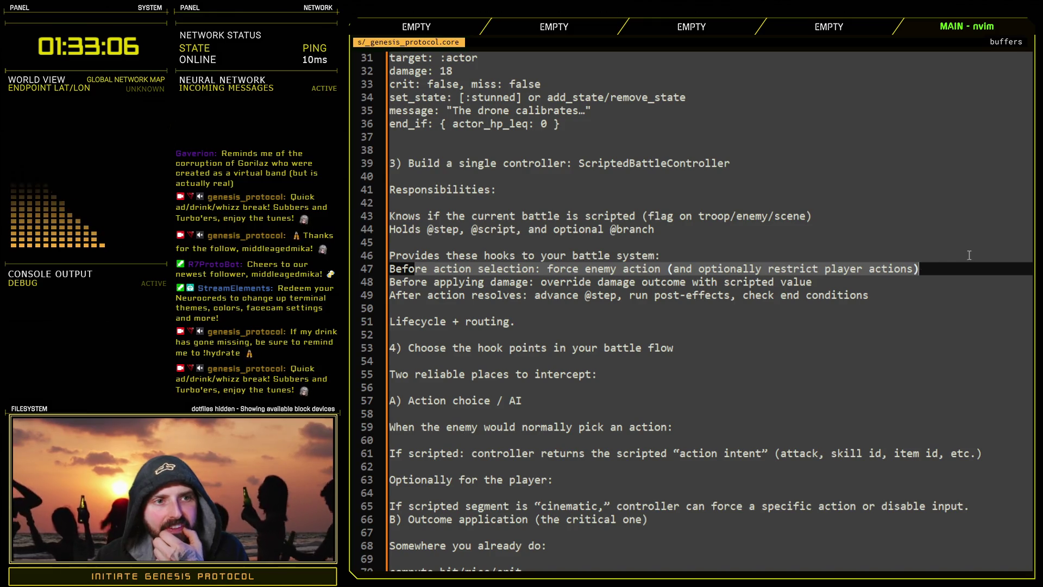
key(alt+Tab)
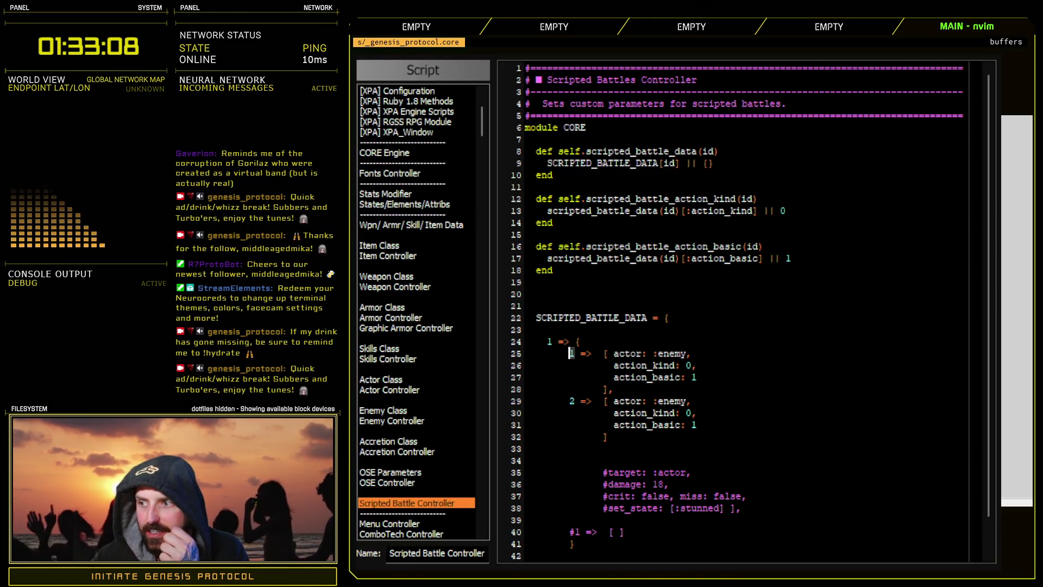
Open the Scene_Battle 4 script from the script list
click(698, 354)
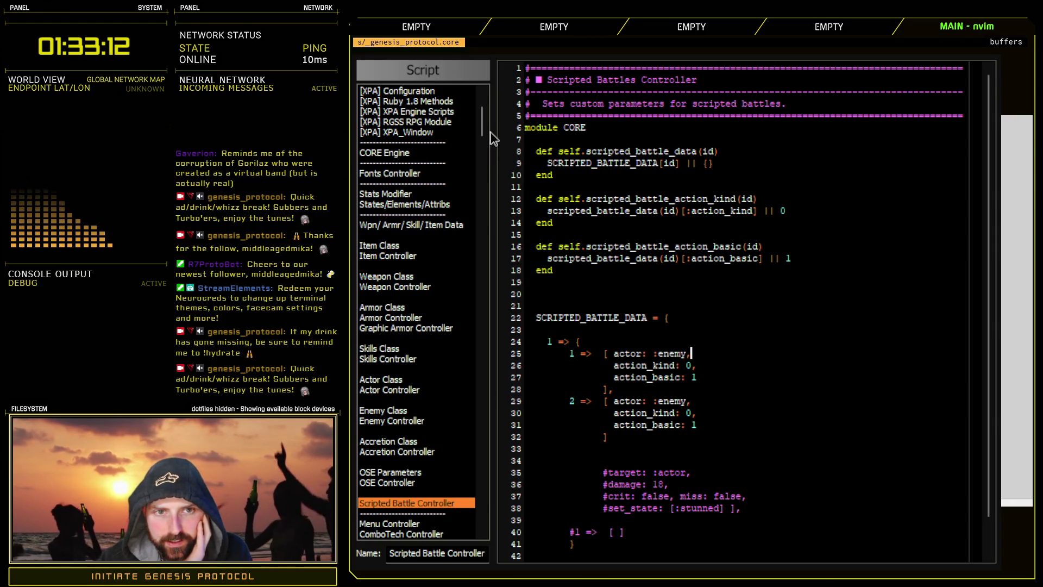
scroll(488, 150, down, 10)
drag(486, 145, 479, 345)
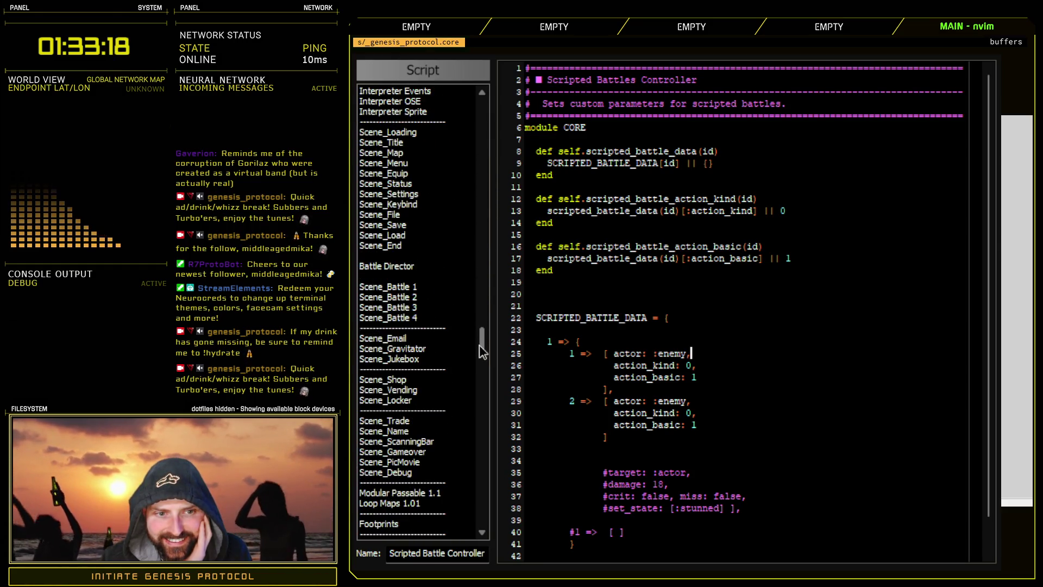
click(405, 320)
Select the make_action_orders call below the speed-ordering comment and search for it
scroll(796, 350, up, 10)
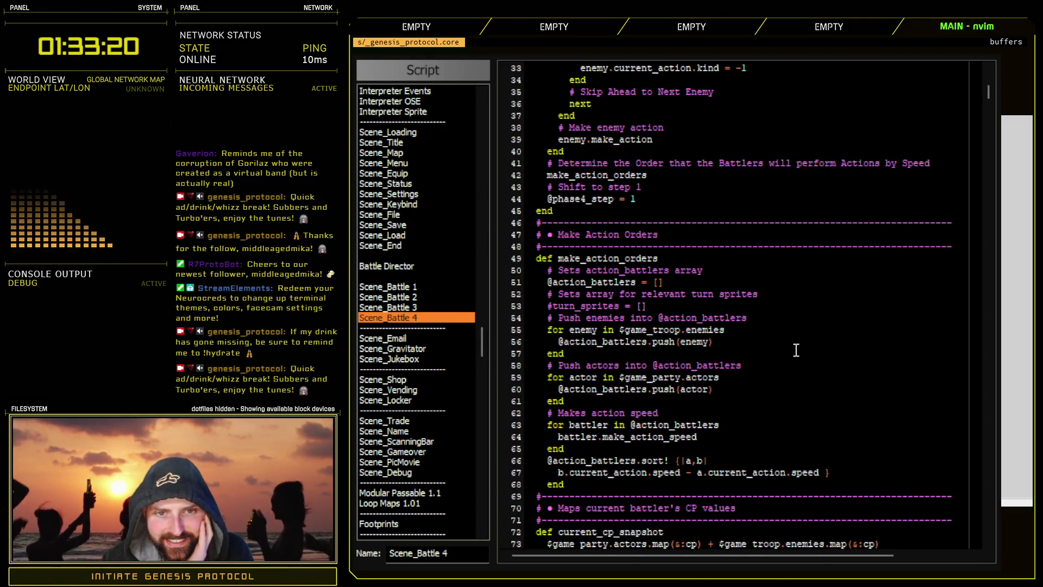
scroll(796, 350, up, 10)
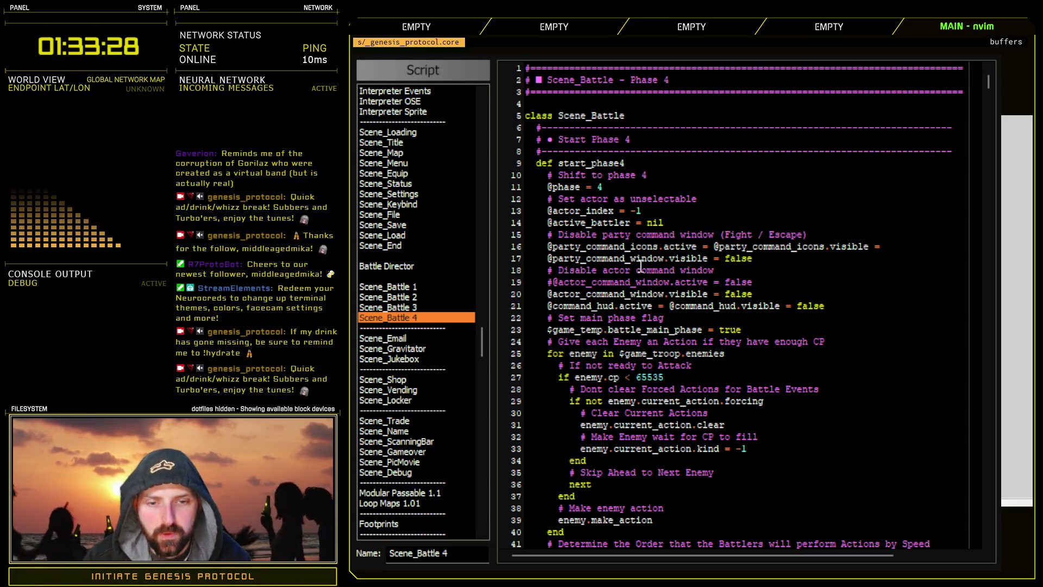
scroll(641, 266, down, 8)
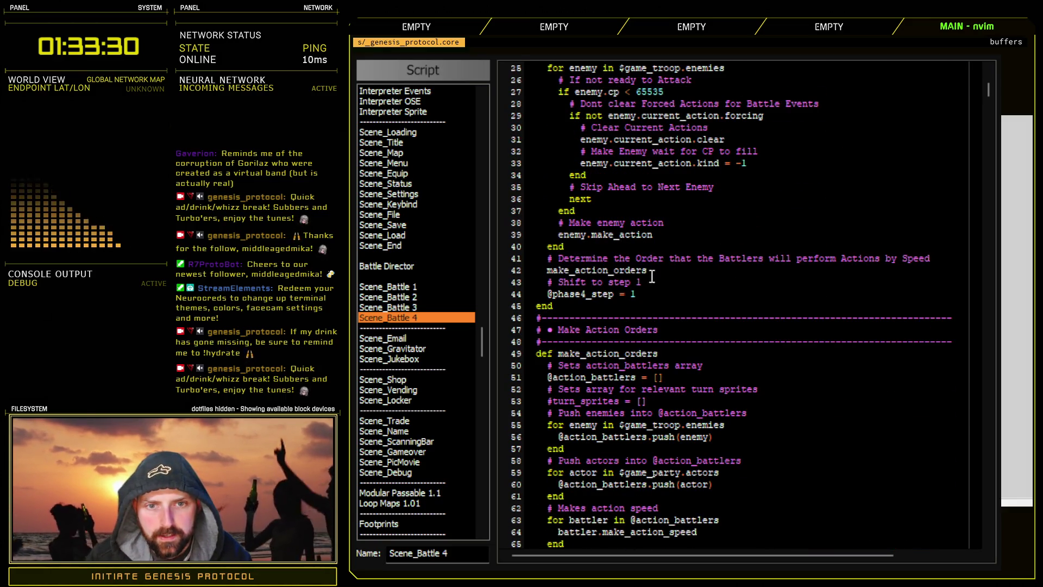
drag(596, 257, 930, 254)
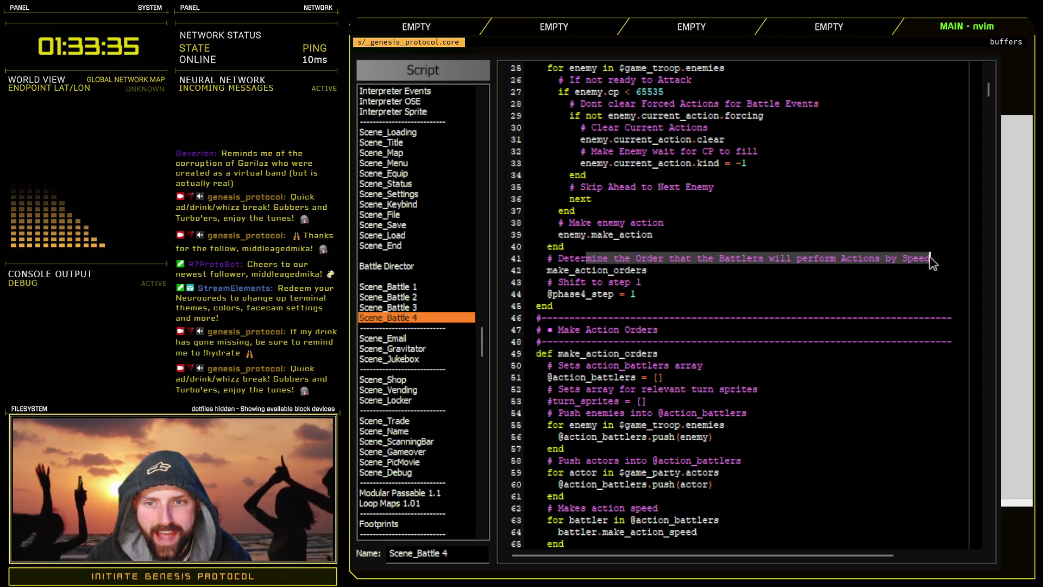
double_click(600, 270)
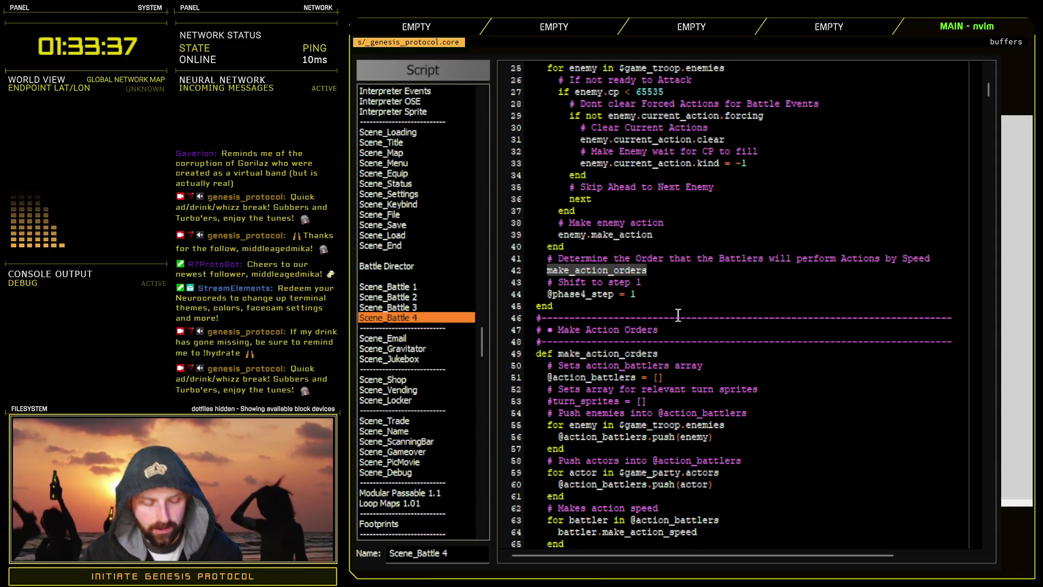
key(ctrl+f)
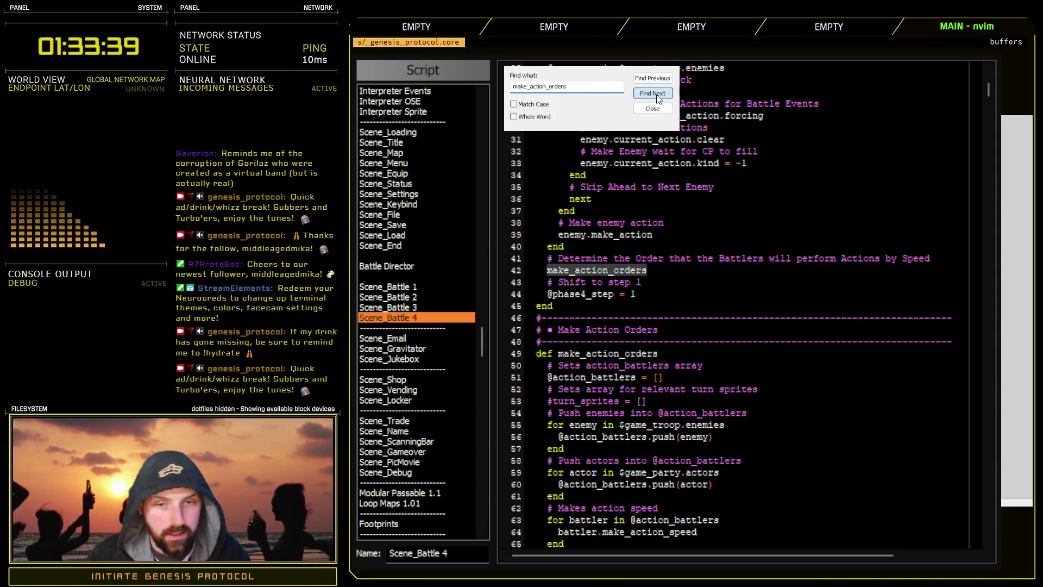
click(657, 95)
click(673, 377)
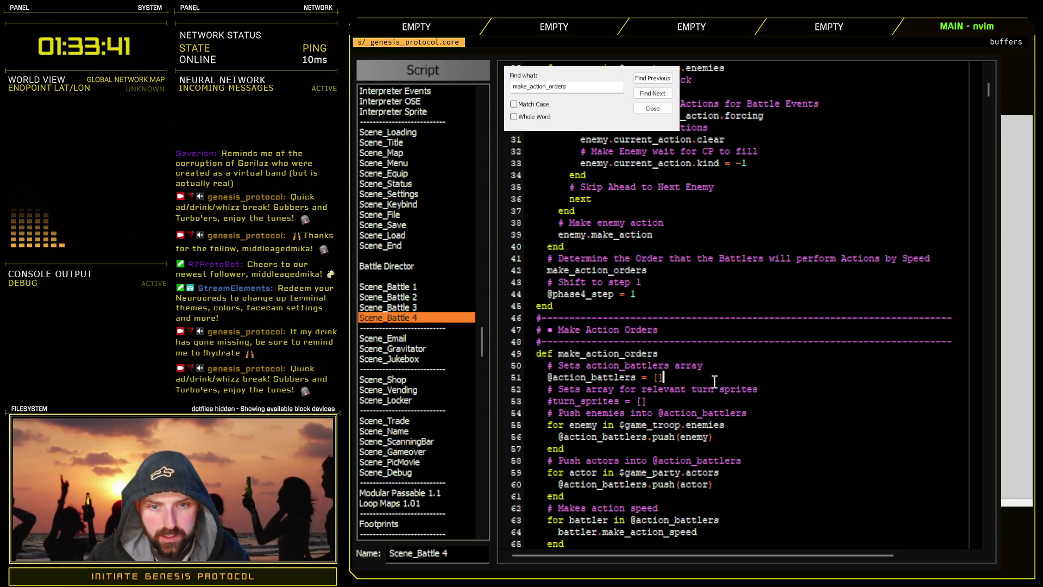
scroll(715, 381, down, 4)
mouse_move(569, 284)
mouse_down()
mouse_move(701, 286)
mouse_move(720, 396)
mouse_move(769, 395)
mouse_up()
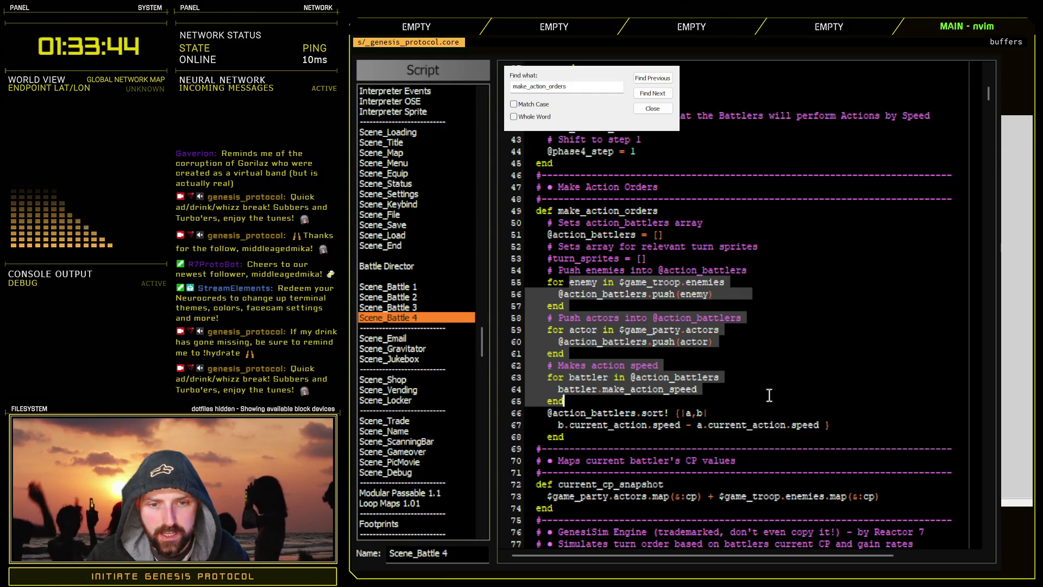
double_click(612, 211)
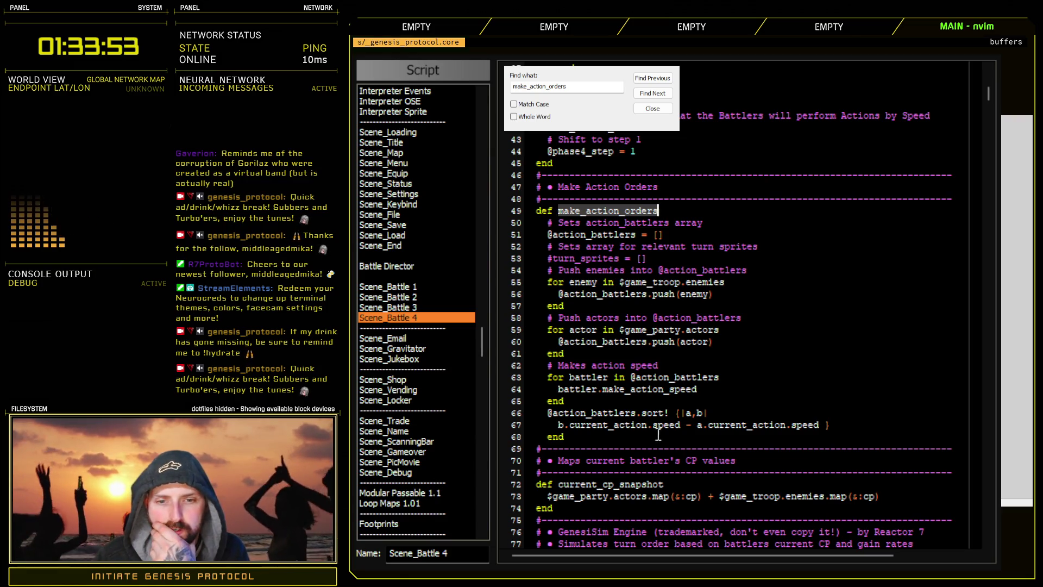
drag(597, 282, 664, 398)
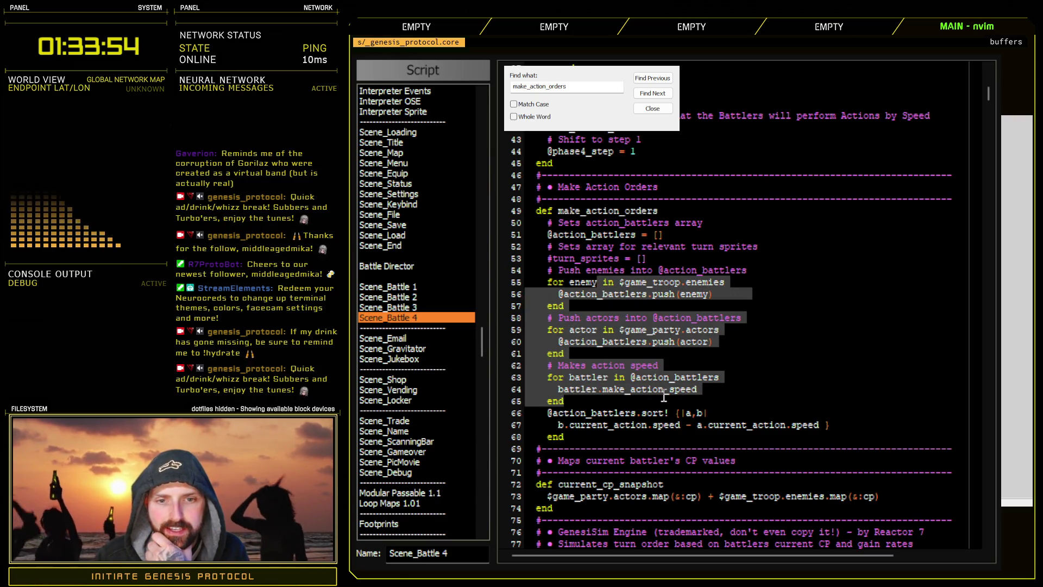
click(578, 429)
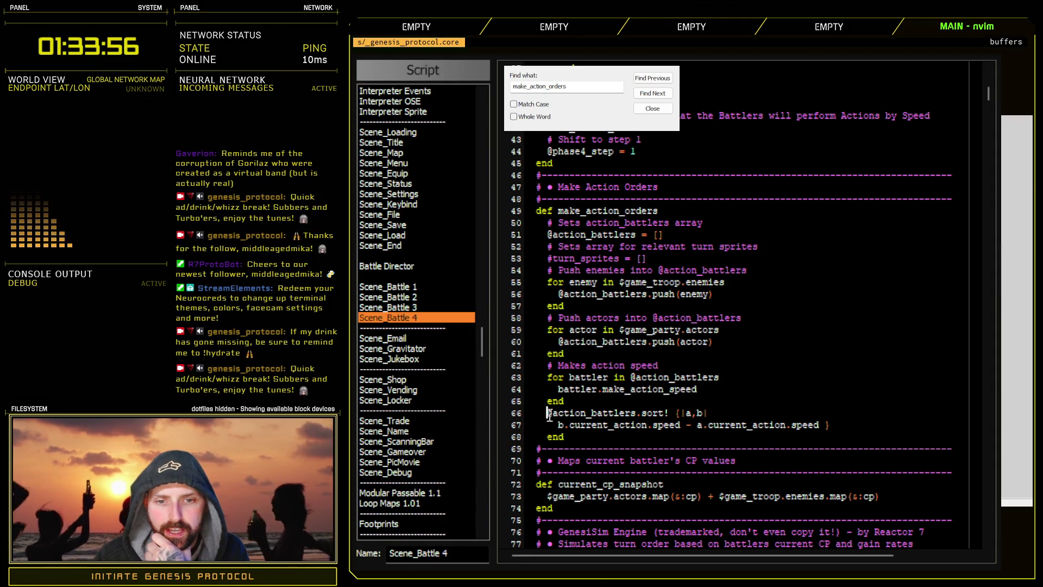
drag(548, 414, 592, 438)
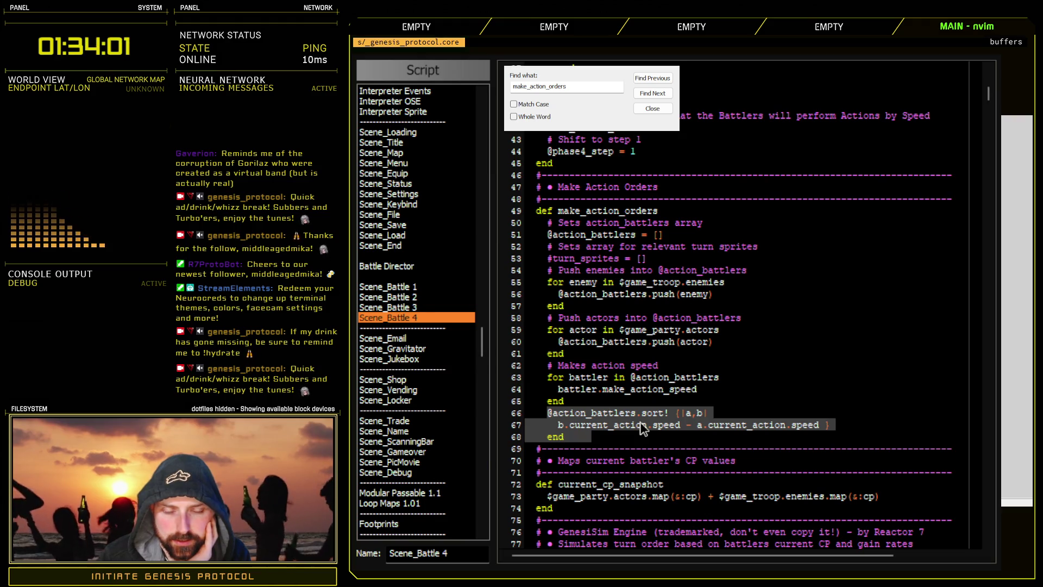
click(593, 402)
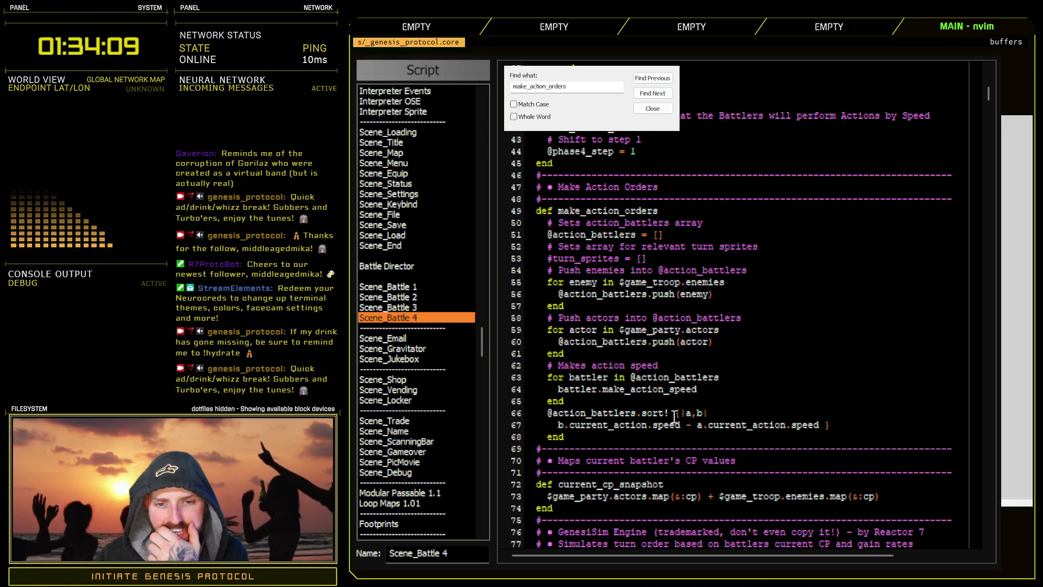
drag(624, 413, 757, 432)
click(834, 427)
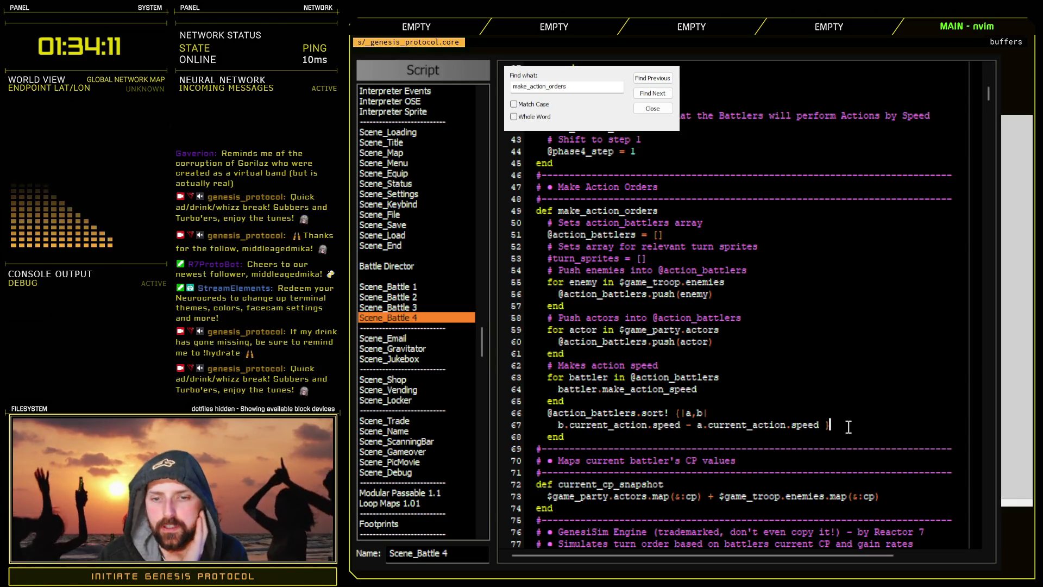
drag(620, 413, 775, 425)
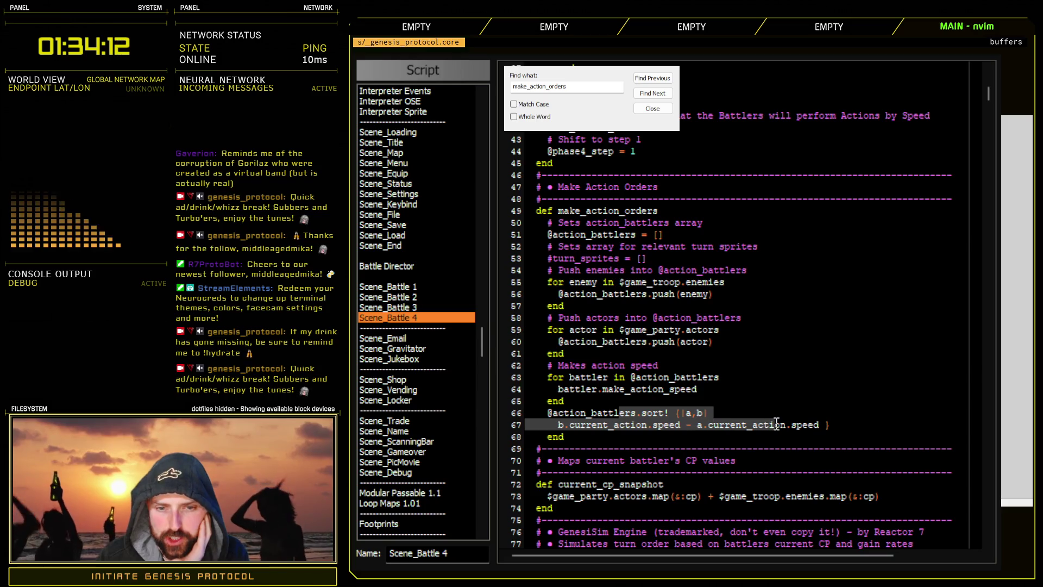
click(579, 403)
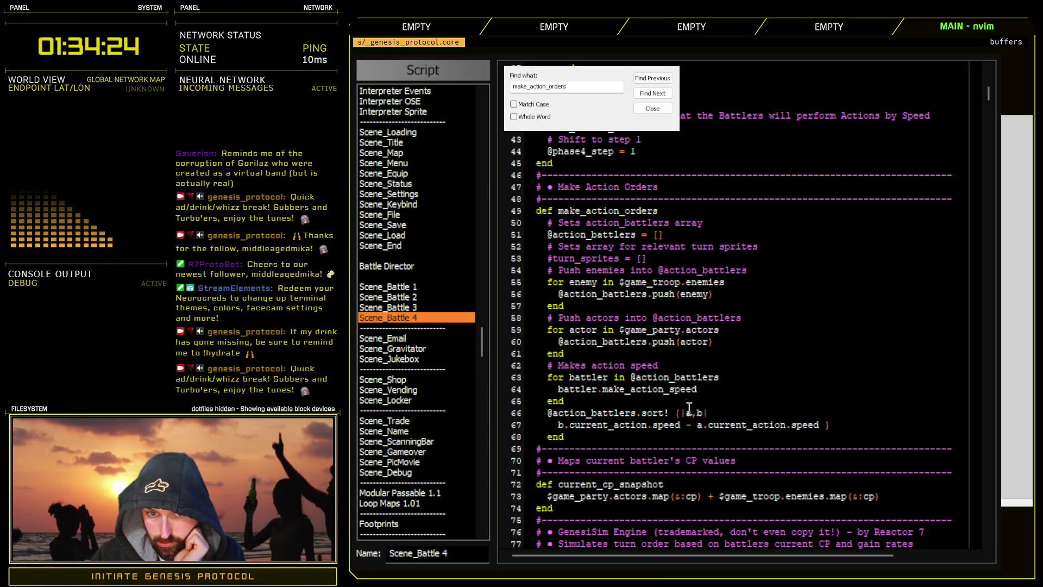
click(730, 341)
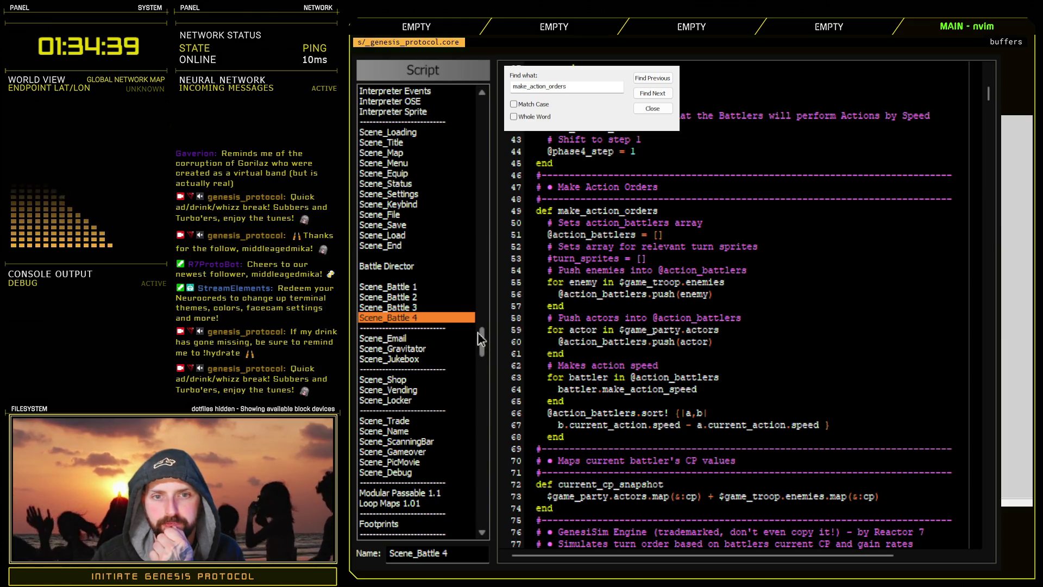
drag(479, 334, 481, 109)
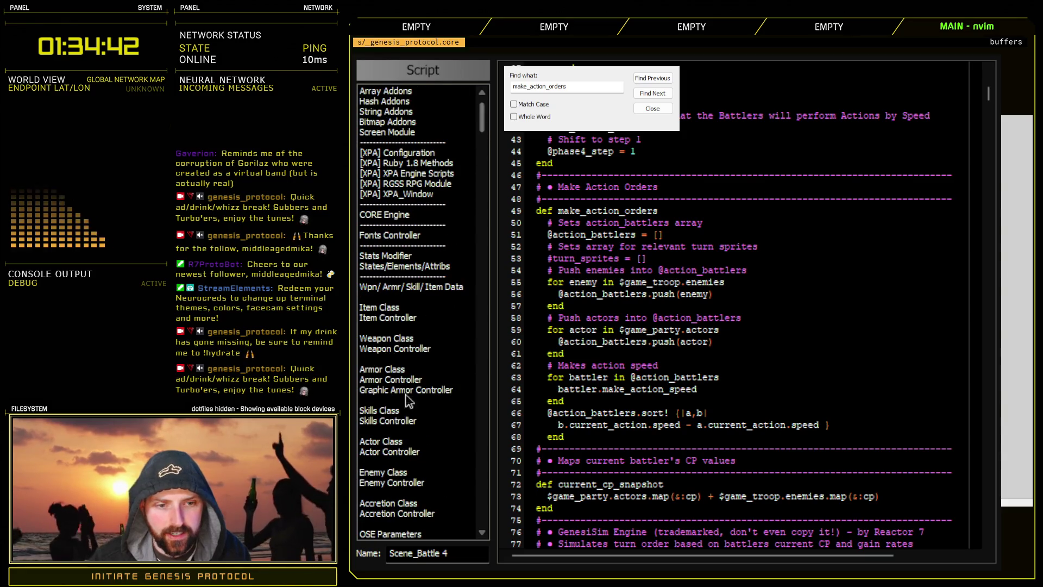
Replace 'actor: :enemy' on line 25 with 'battler_order: [' and launch a playtest
scroll(410, 396, down, 8)
click(411, 317)
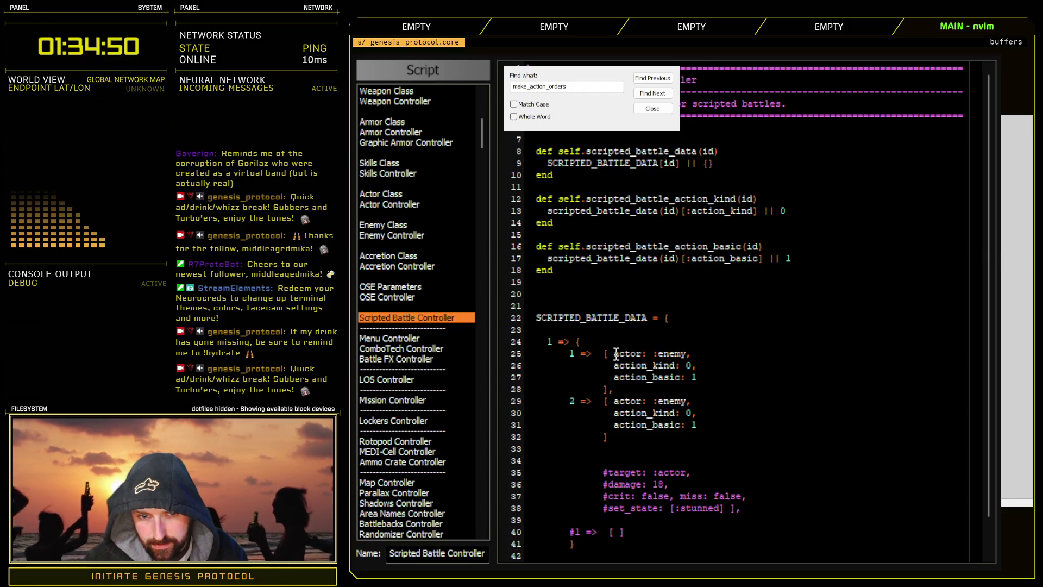
drag(614, 353, 686, 354)
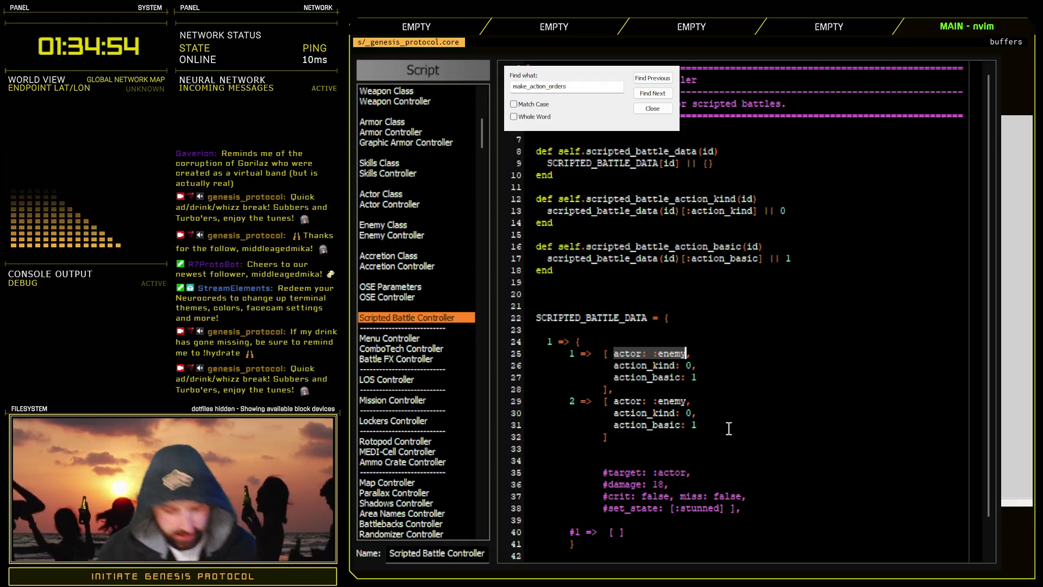
text(battler_or)
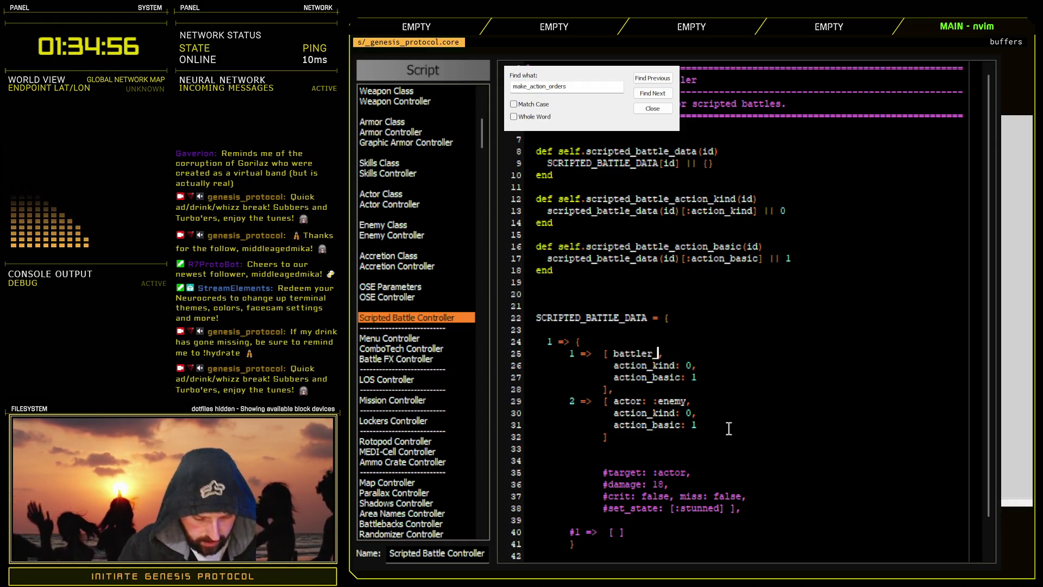
text(der: [)
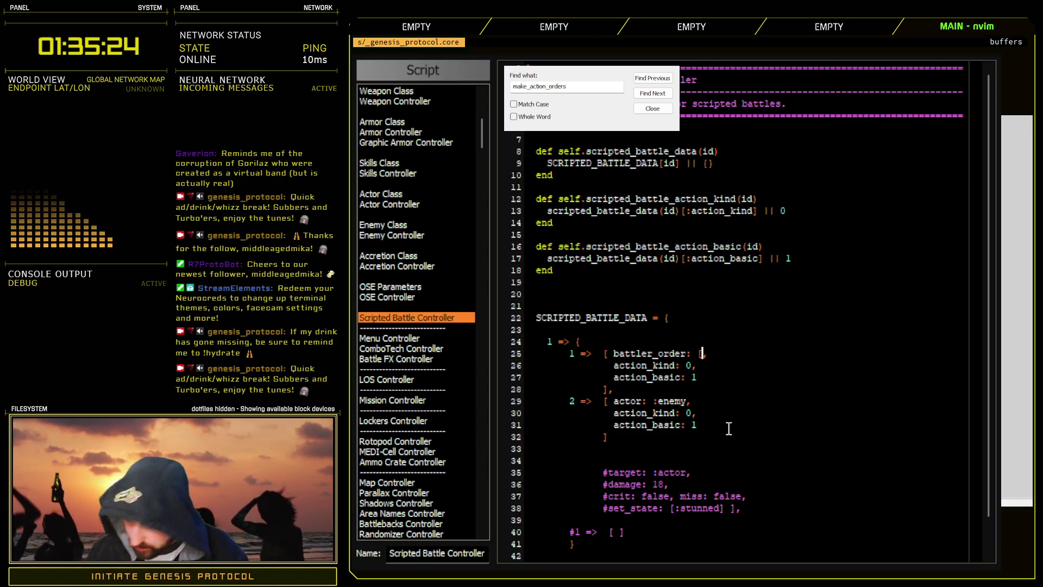
text(-)
key(BackSpace)
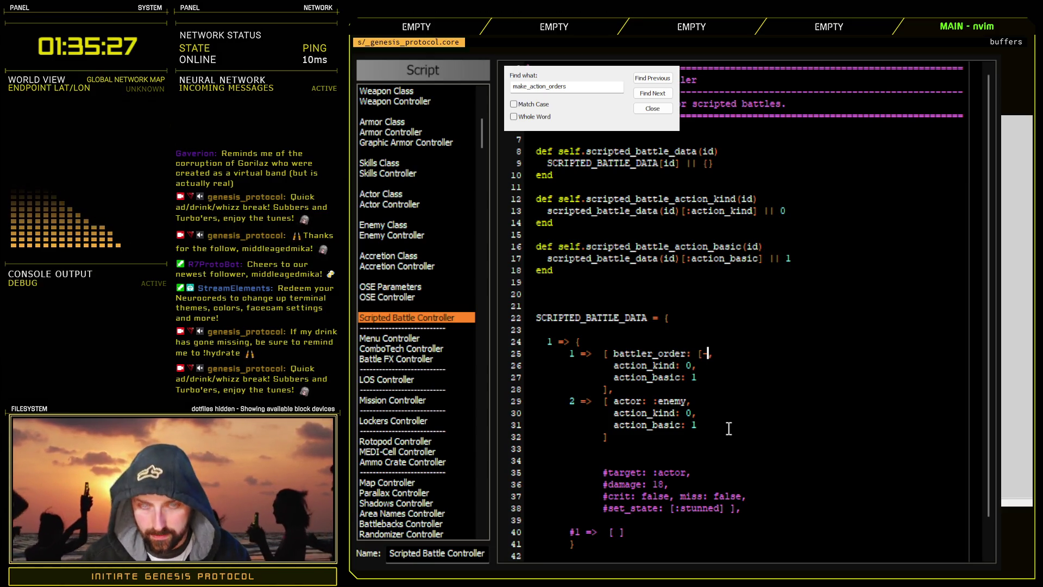
key(F12)
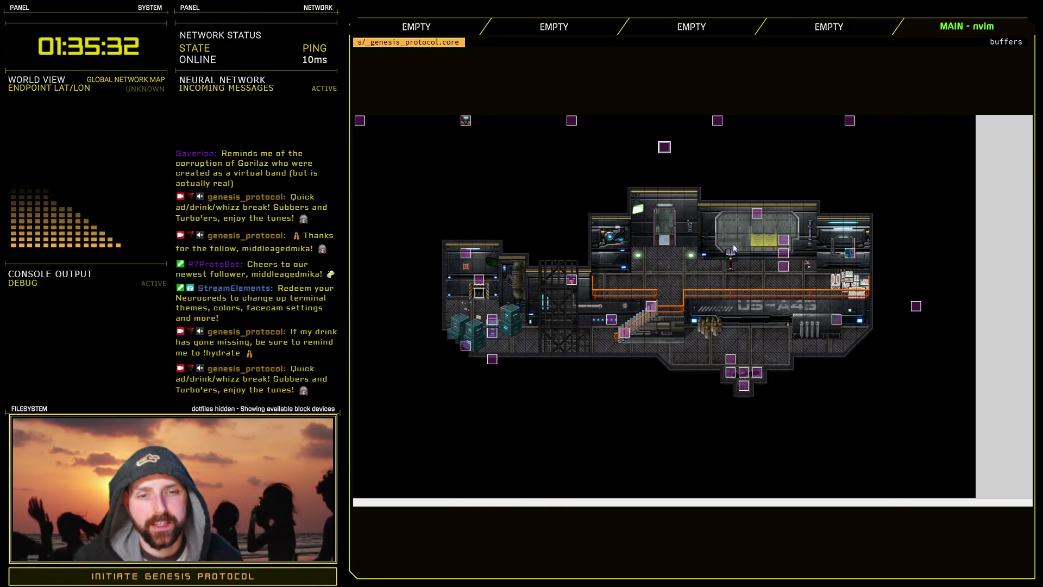
Glance at the Database troop list, cancel it, and reopen the Script Editor
key(F9)
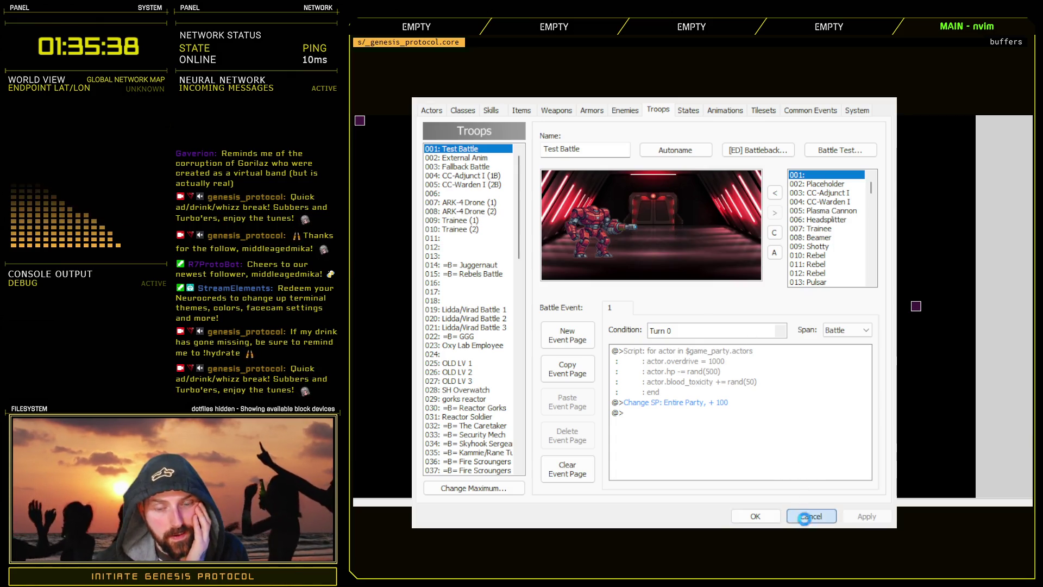
click(805, 516)
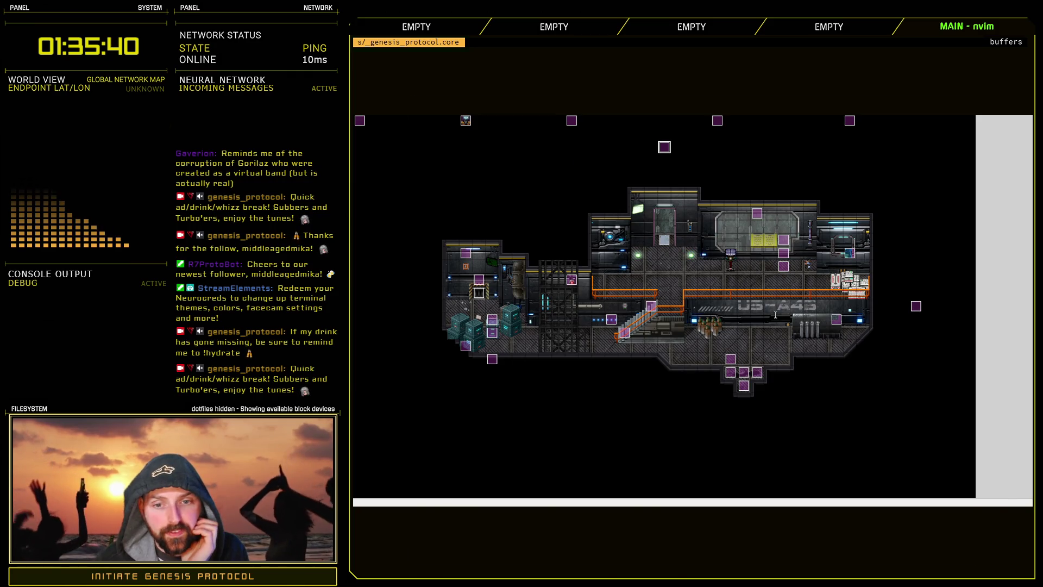
key(F11)
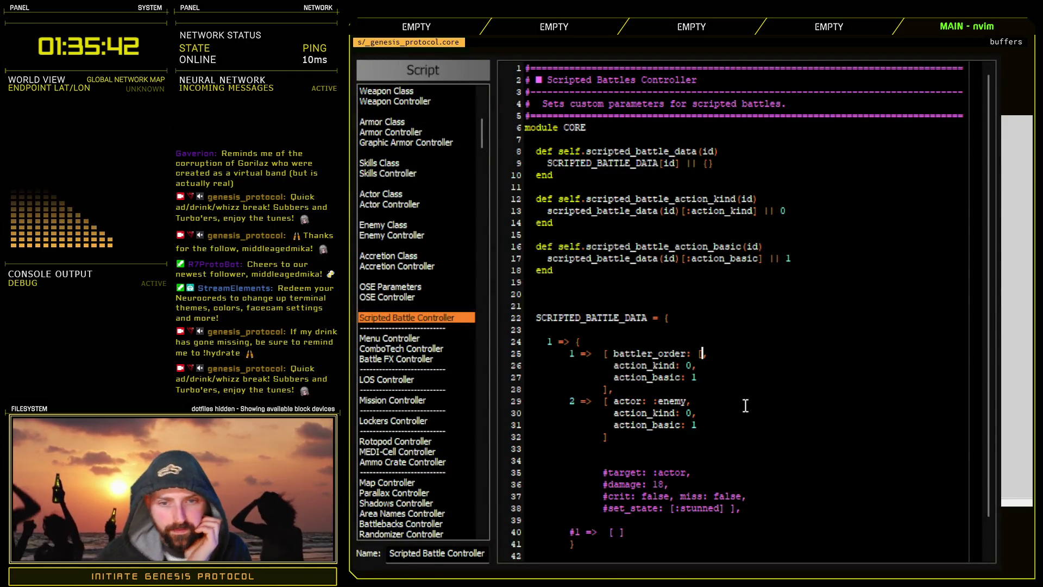
Finish line 25 as battler_order: [:player, :enemy] and check the player and enemy words
text(:player)
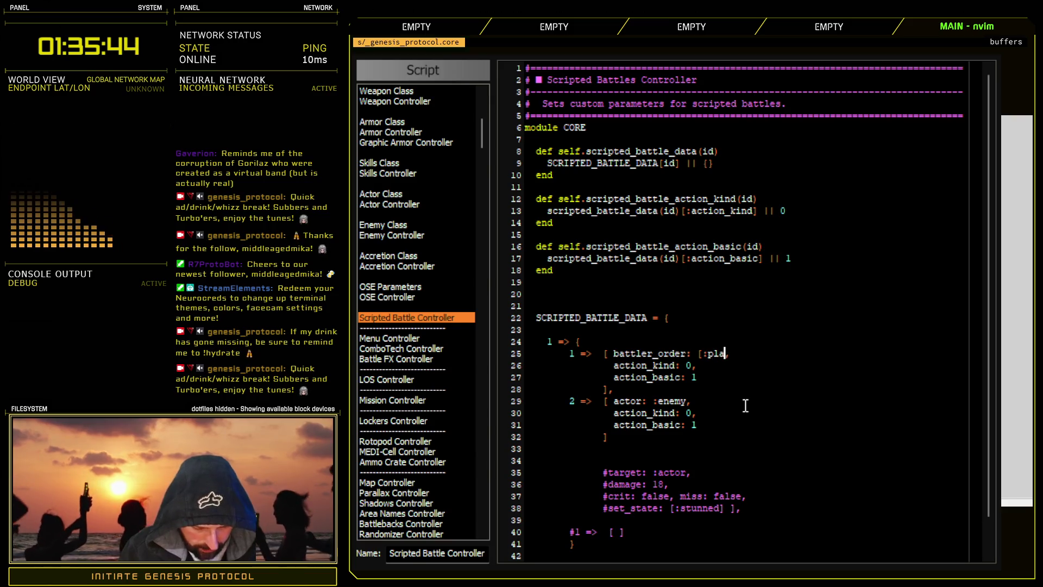
text(, :enemy)
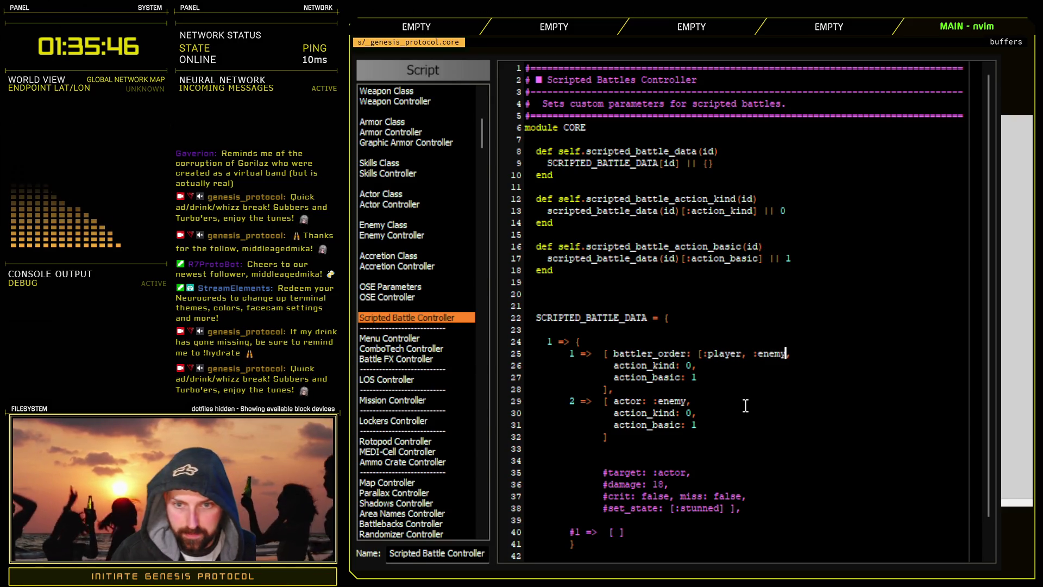
text(])
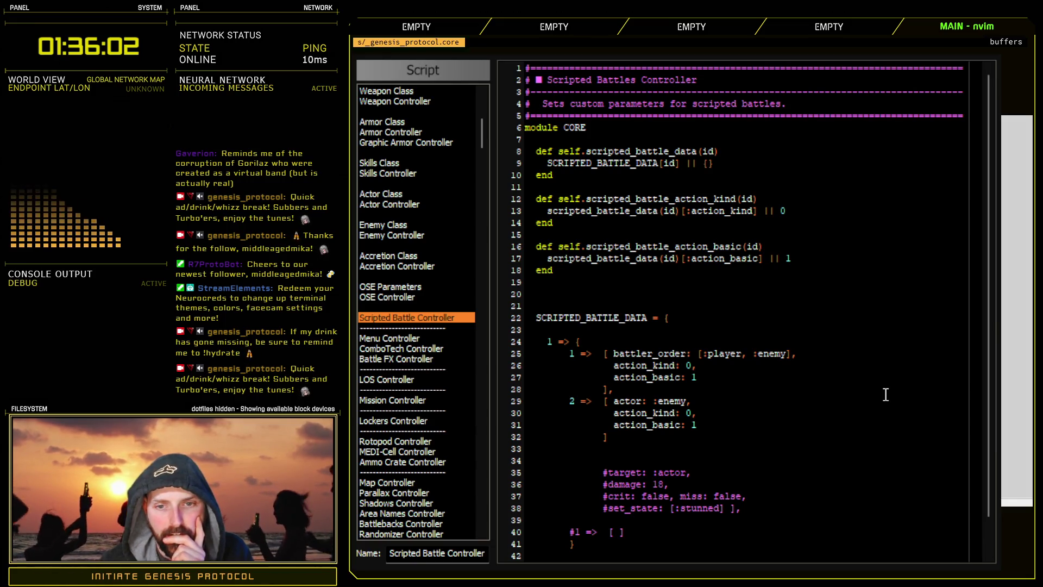
double_click(736, 354)
double_click(777, 356)
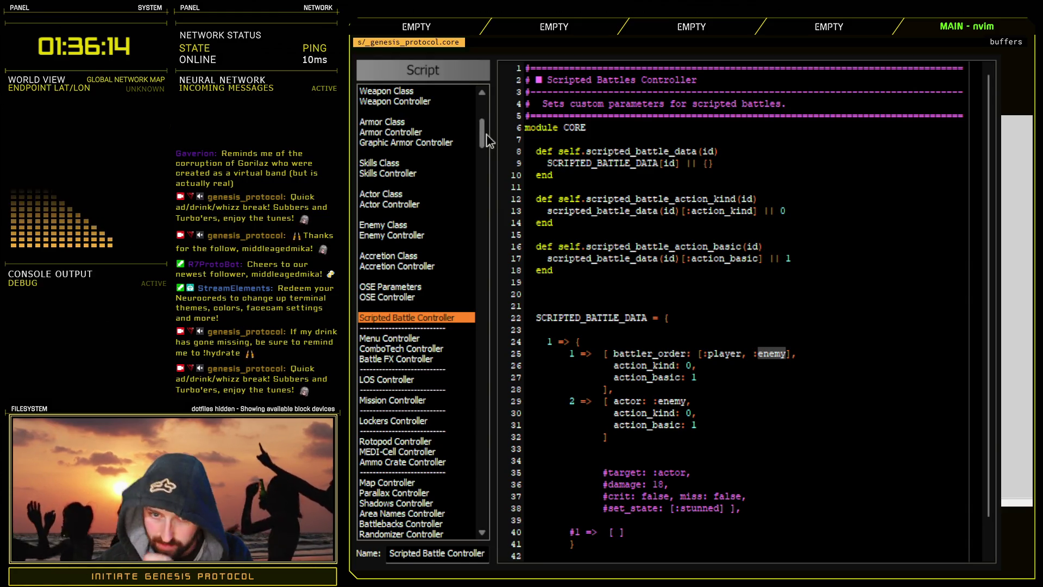
mouse_move(487, 141)
mouse_down()
mouse_move(491, 275)
mouse_move(425, 370)
mouse_up()
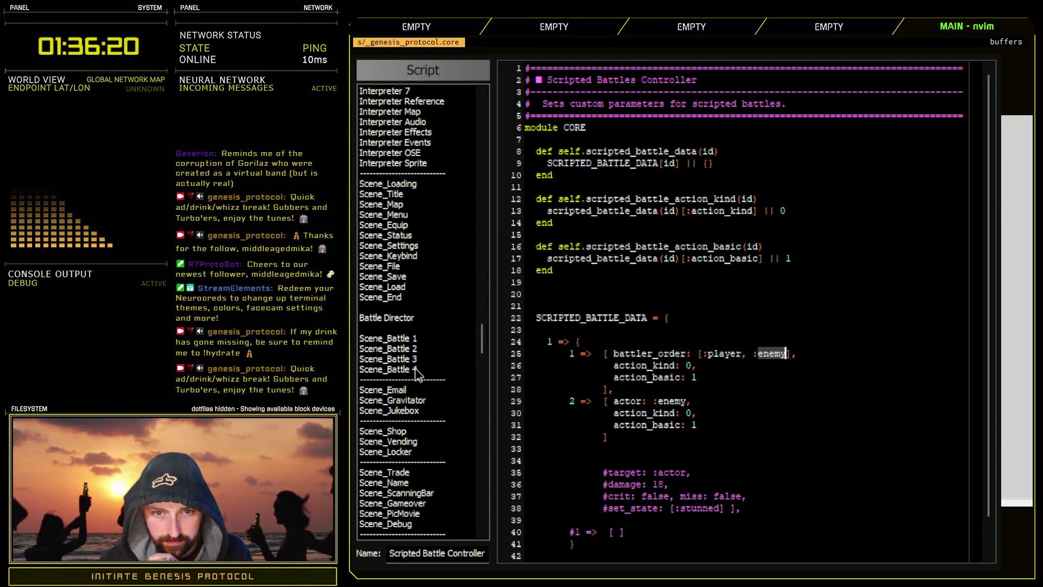
In Scene_Battle 4, select the Execute scripted battle step block around lines 298–300
click(416, 369)
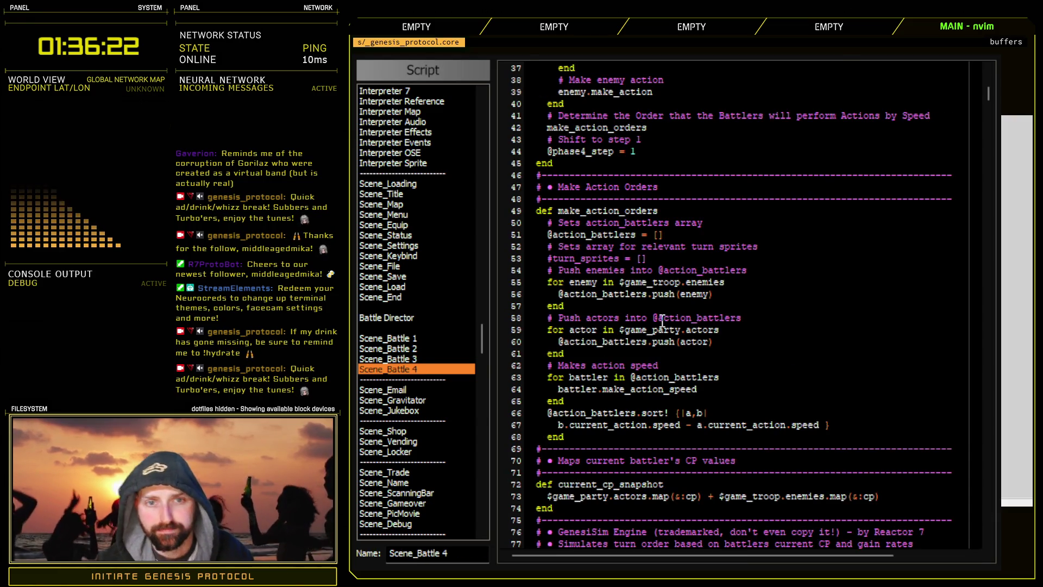
scroll(648, 371, up, 12)
scroll(648, 372, down, 12)
scroll(647, 371, down, 20)
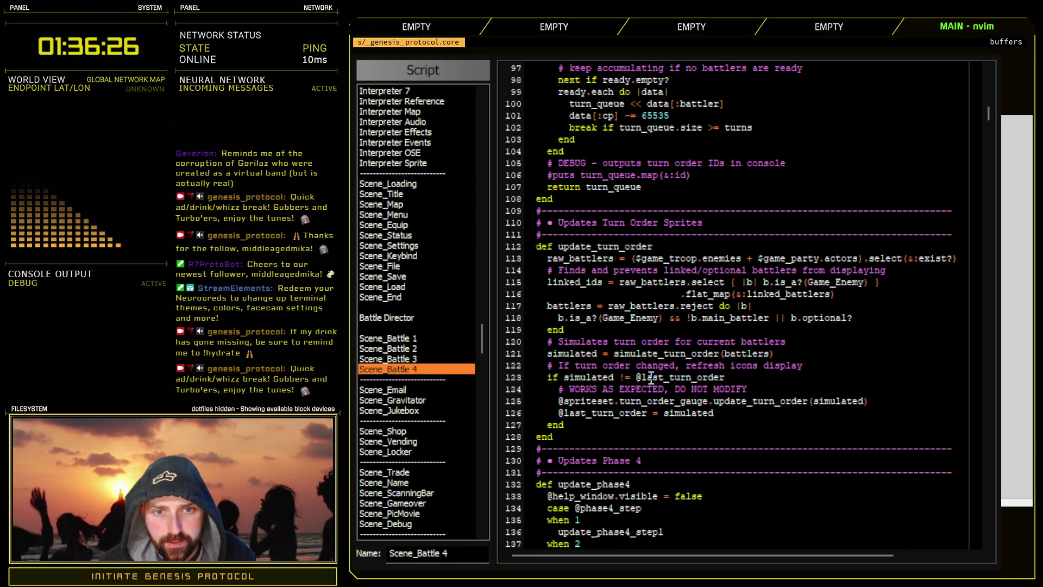
scroll(651, 378, down, 20)
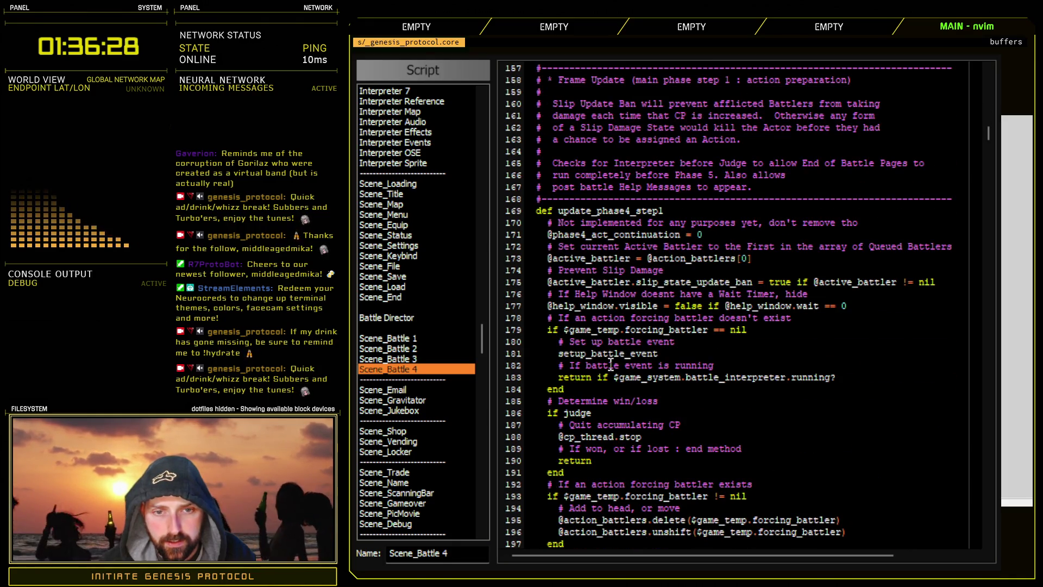
scroll(571, 321, down, 4)
scroll(576, 359, down, 10)
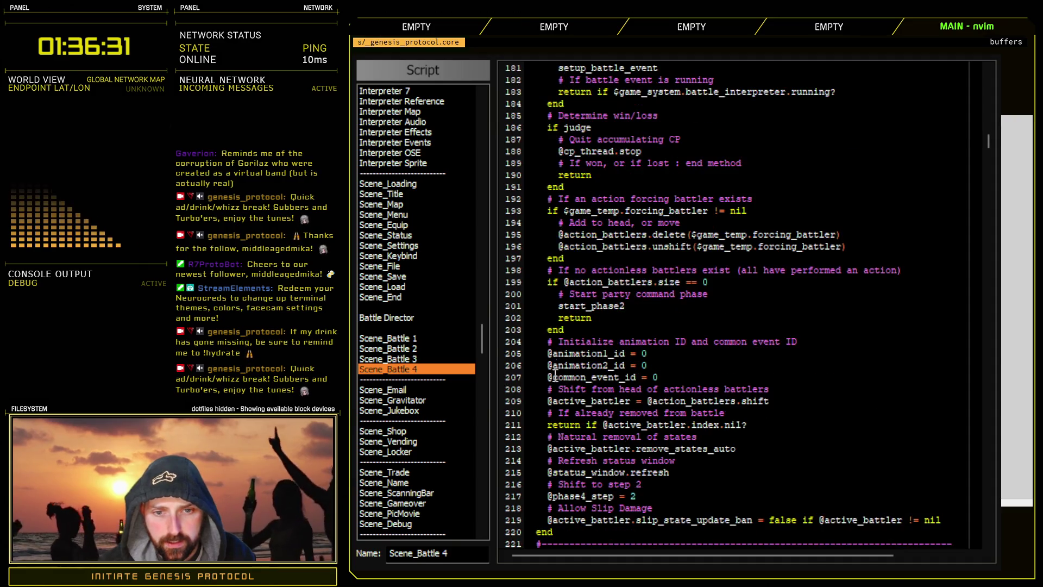
scroll(577, 429, down, 8)
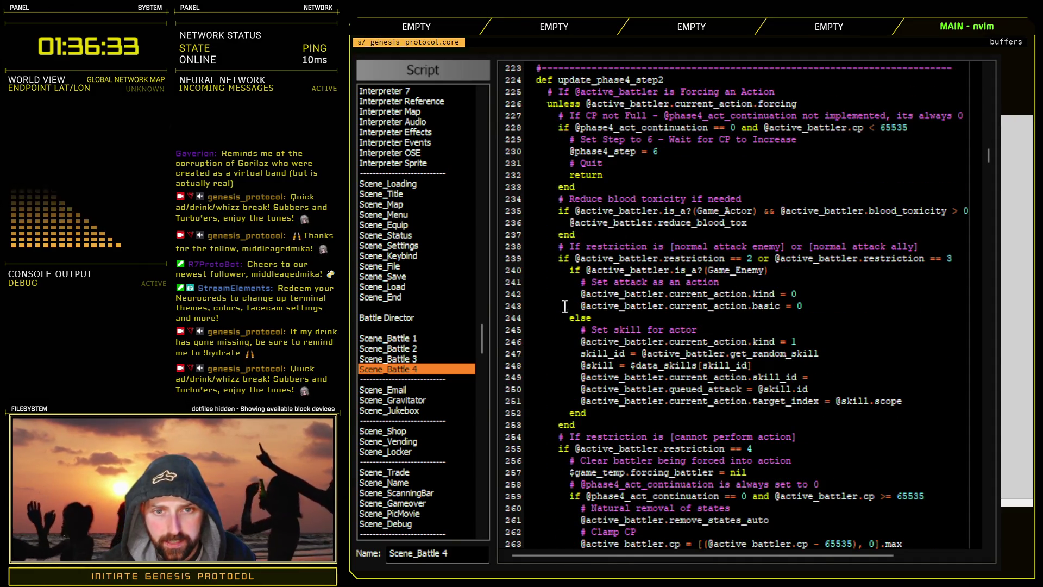
scroll(580, 359, down, 8)
scroll(585, 275, down, 8)
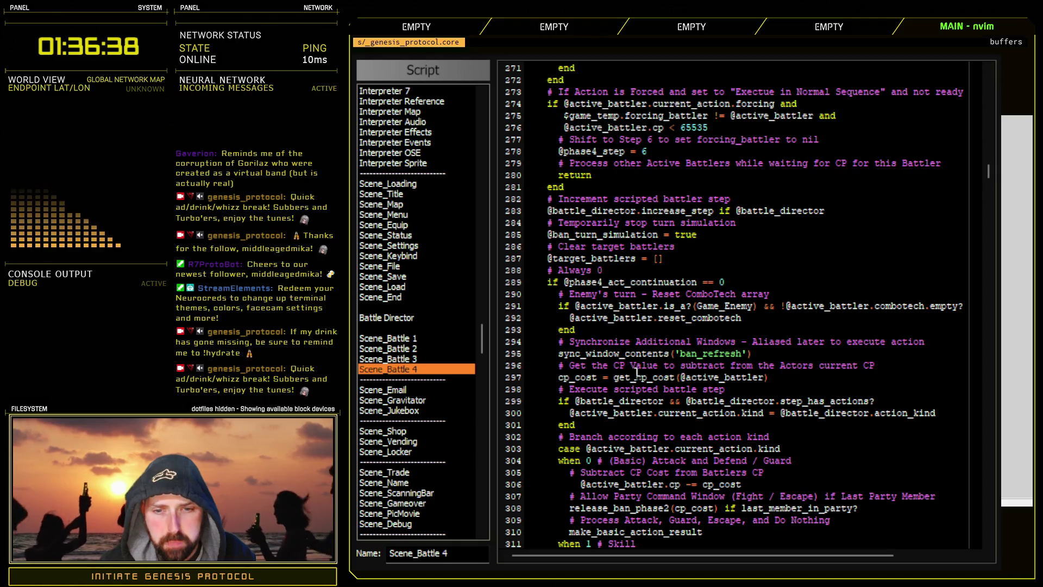
key(shift+Up)
key(shift+Up)
key(shift+Up)
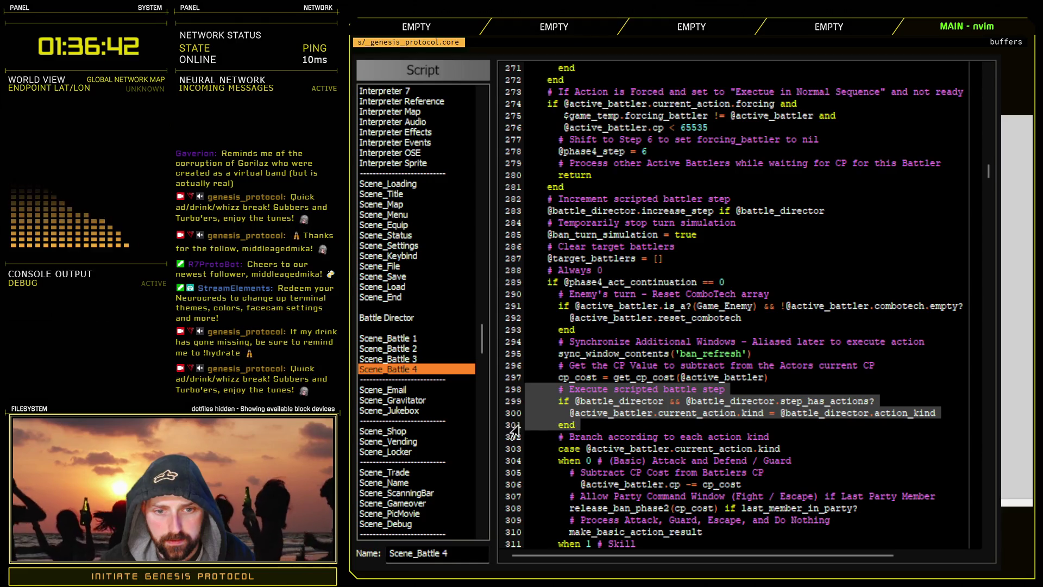
Scroll back up to make_action_orders near line 43
scroll(677, 383, up, 10)
scroll(676, 384, up, 20)
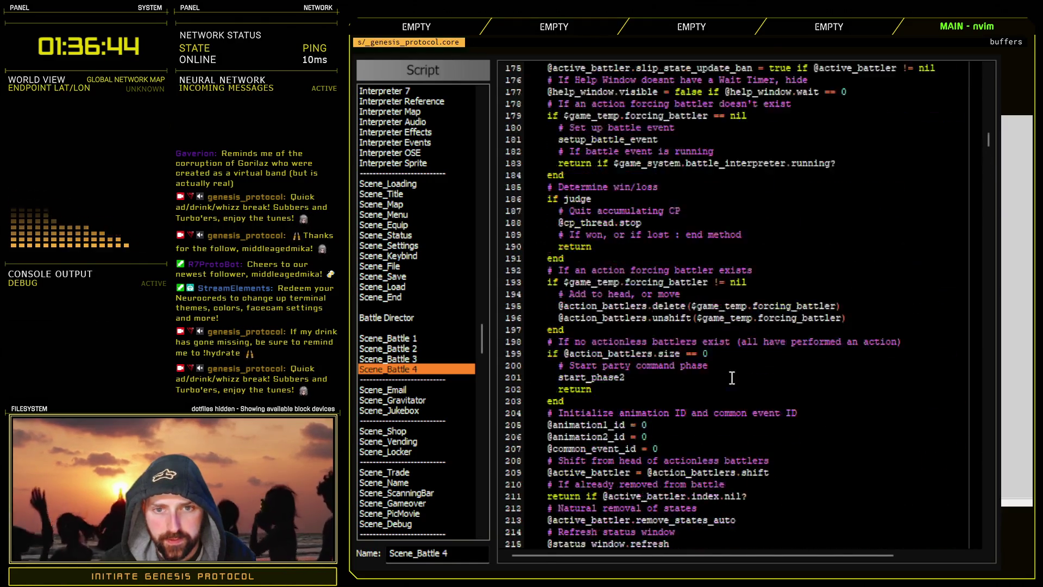
scroll(725, 399, up, 12)
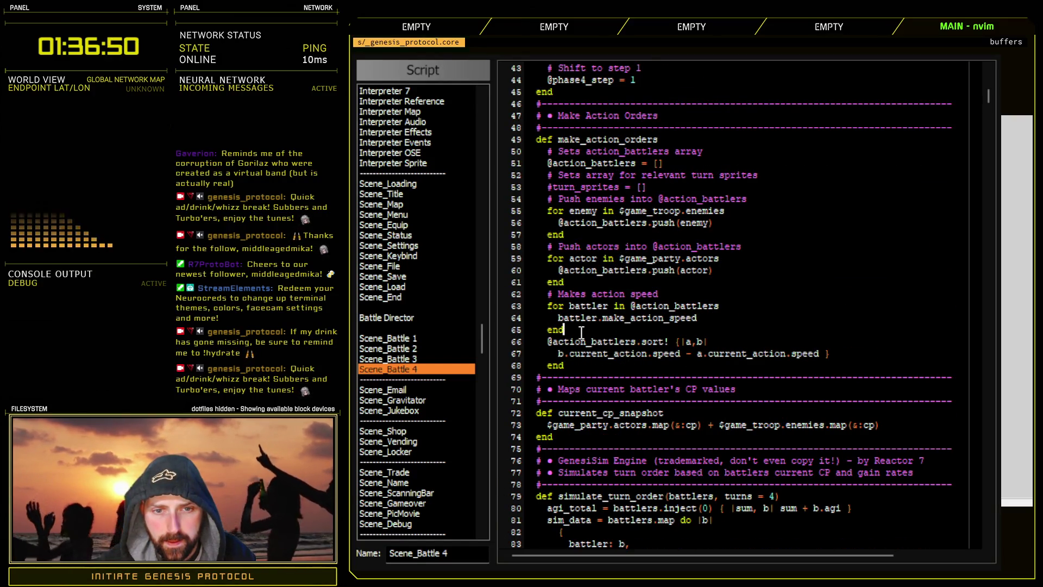
Paste the scripted battle step block after line 65 and dedent it, including its comment
key(ctrl+shift+v)
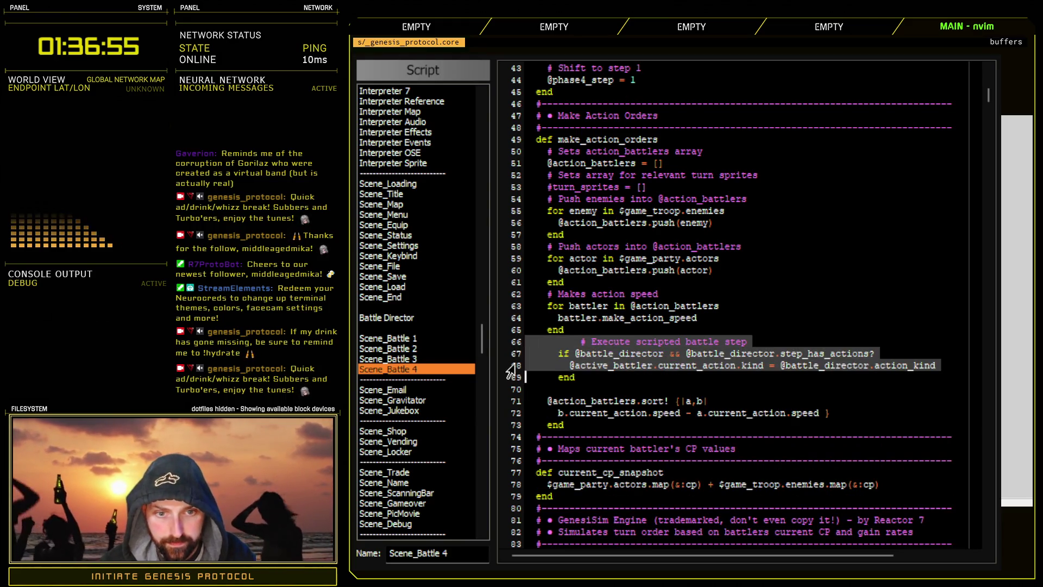
drag(511, 344, 511, 384)
key(shift+Tab)
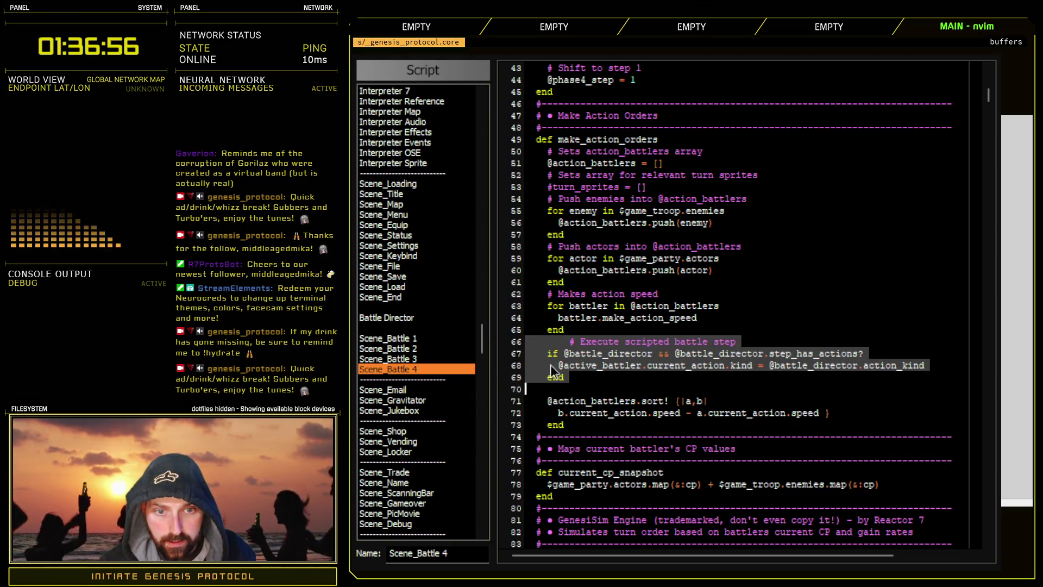
click(569, 341)
key(BackSpace)
key(BackSpace)
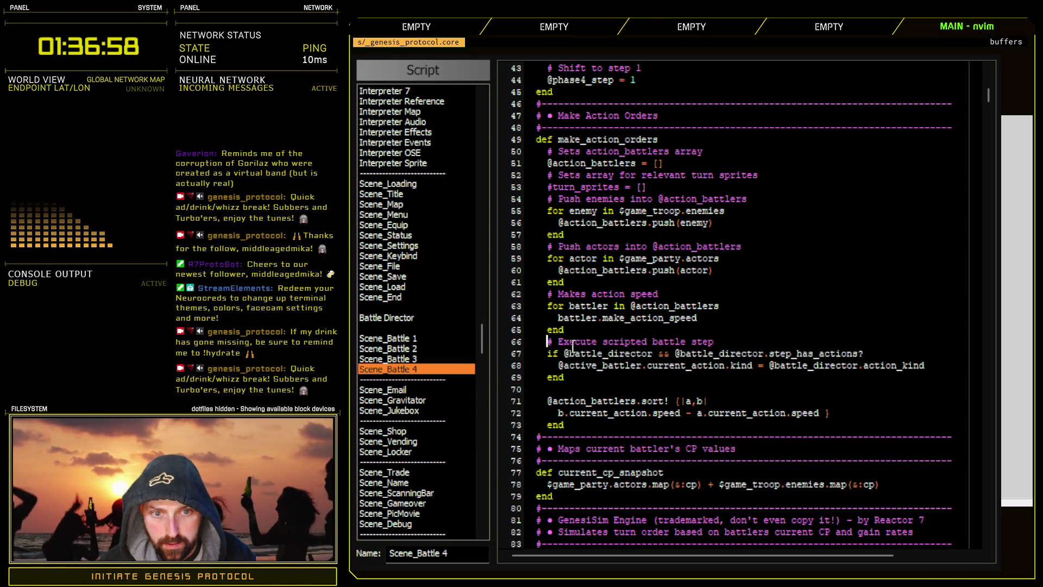
Add an else branch, move the speed sort block under it, and dedent the method's end
click(930, 365)
key(Return)
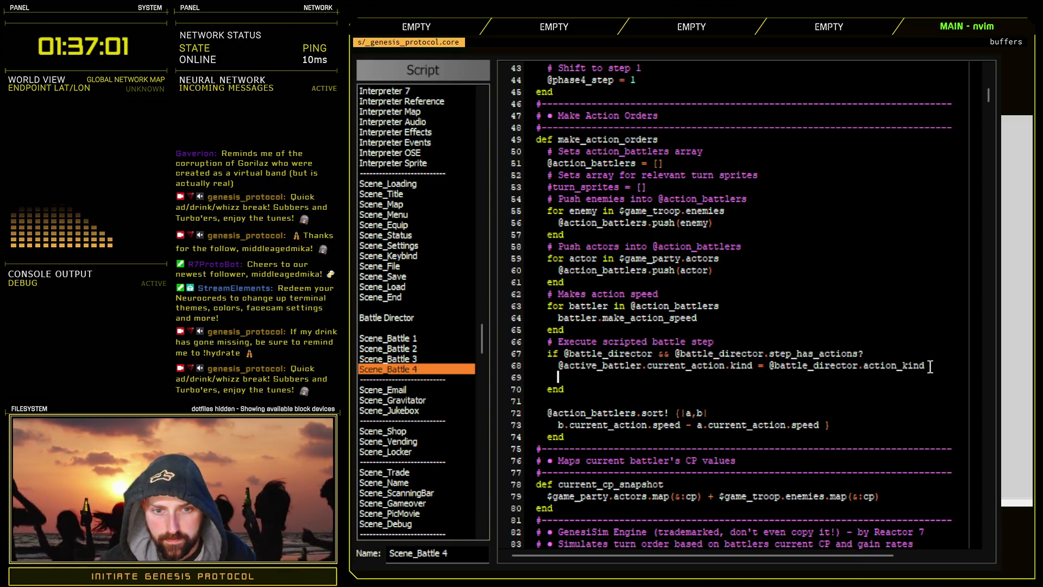
text(else)
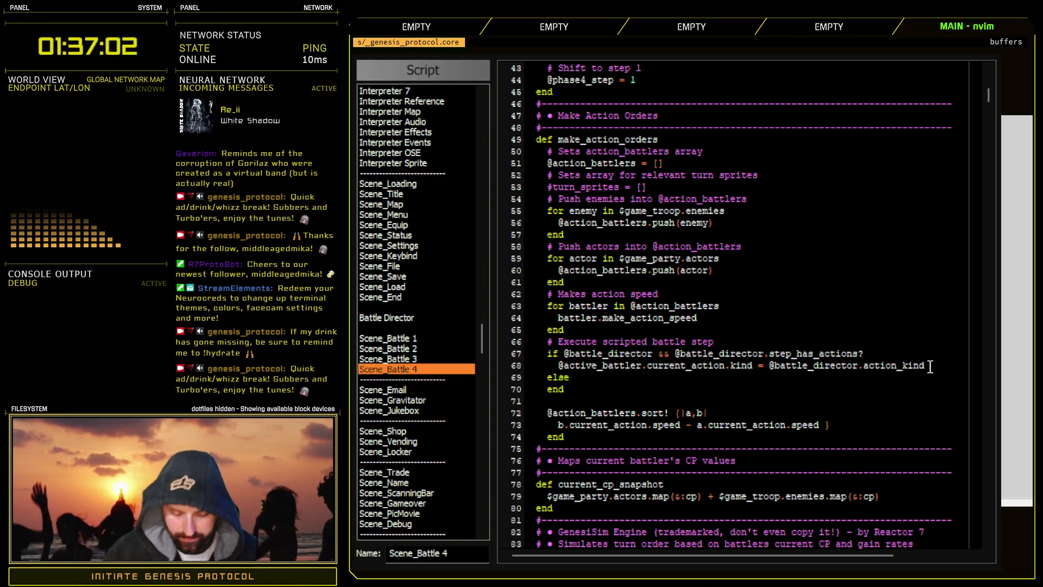
key(Return)
mouse_move(502, 427)
mouse_down()
mouse_move(510, 443)
mouse_move(545, 437)
mouse_up()
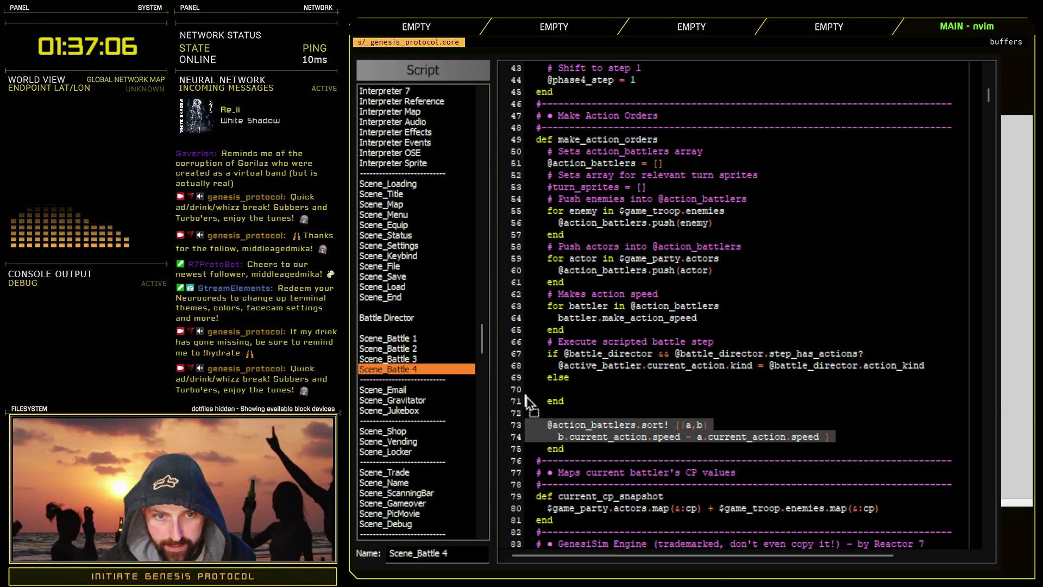
key(K)
key(K)
key(K)
key(Escape)
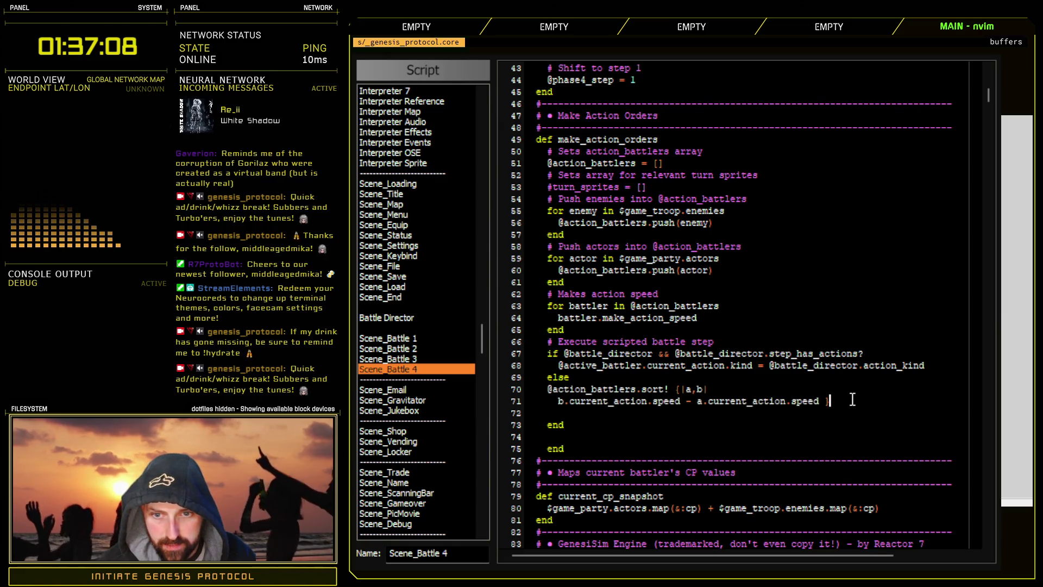
key(J)
key(j)
key(J)
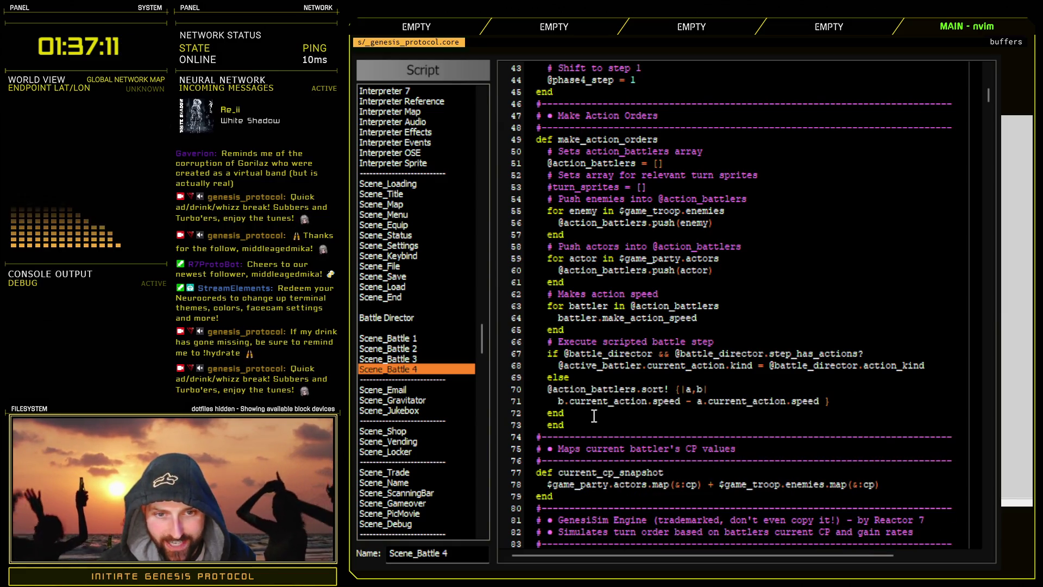
key(j)
key(less)
key(less)
Comment the else branch '# No scripted action,run normally' and indent its lines two spaces
click(593, 383)
text(o# No scrip)
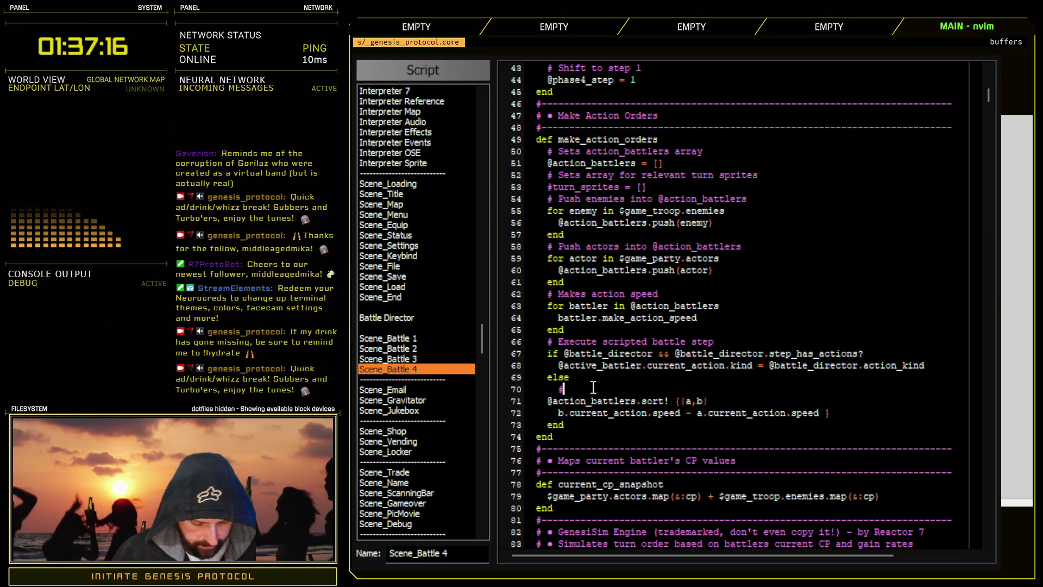
text(ted )
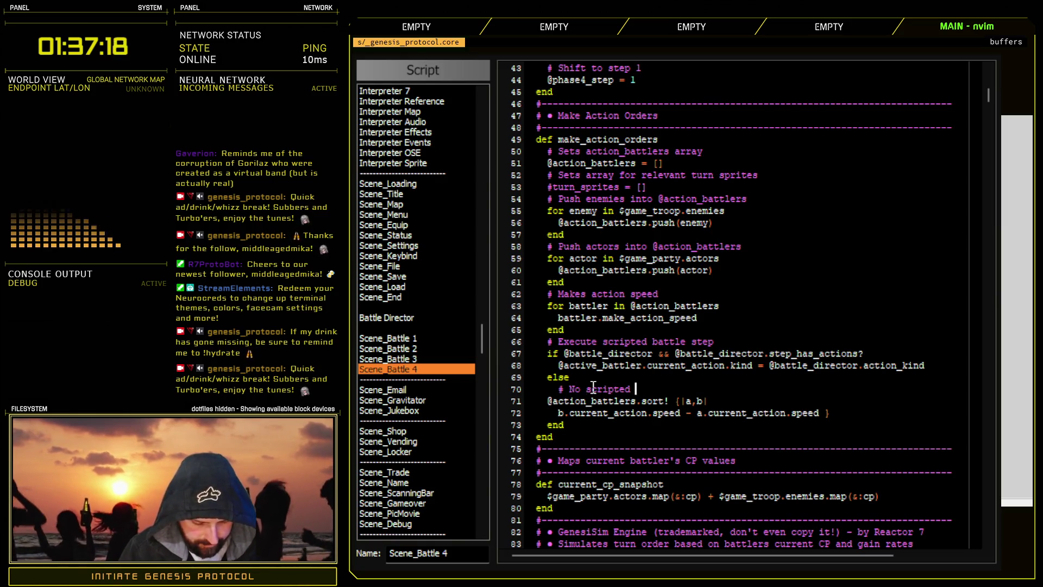
text(action,)
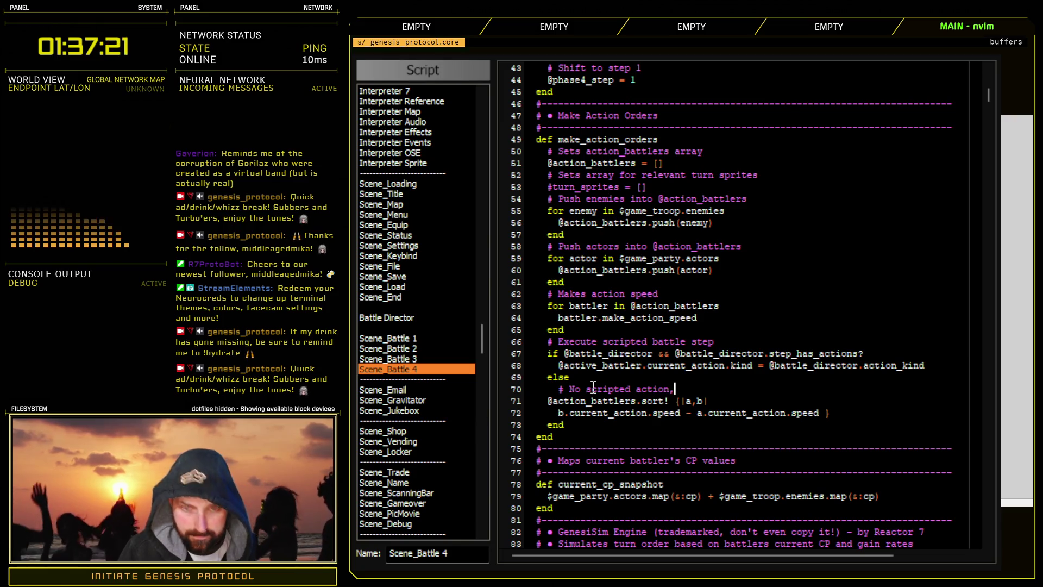
text(run normally)
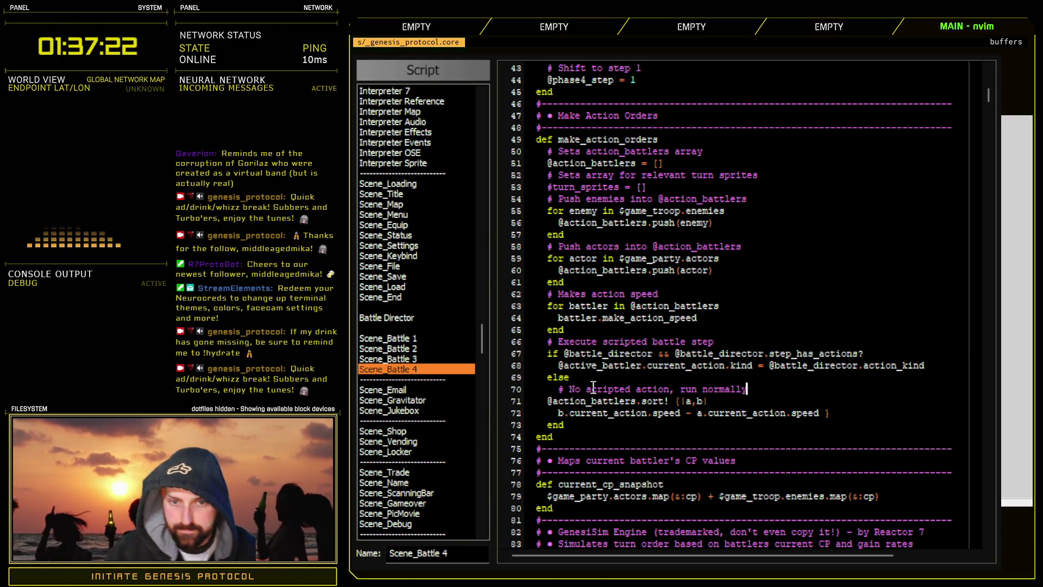
key(Escape)
key(less)
key(less)
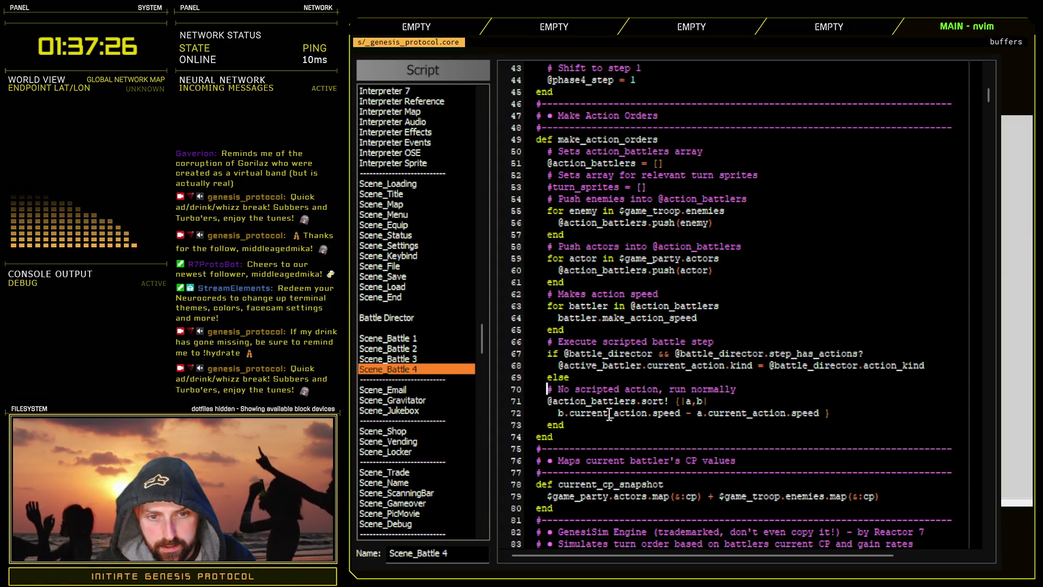
key(shift+v)
key(j)
key(j)
key(greater)
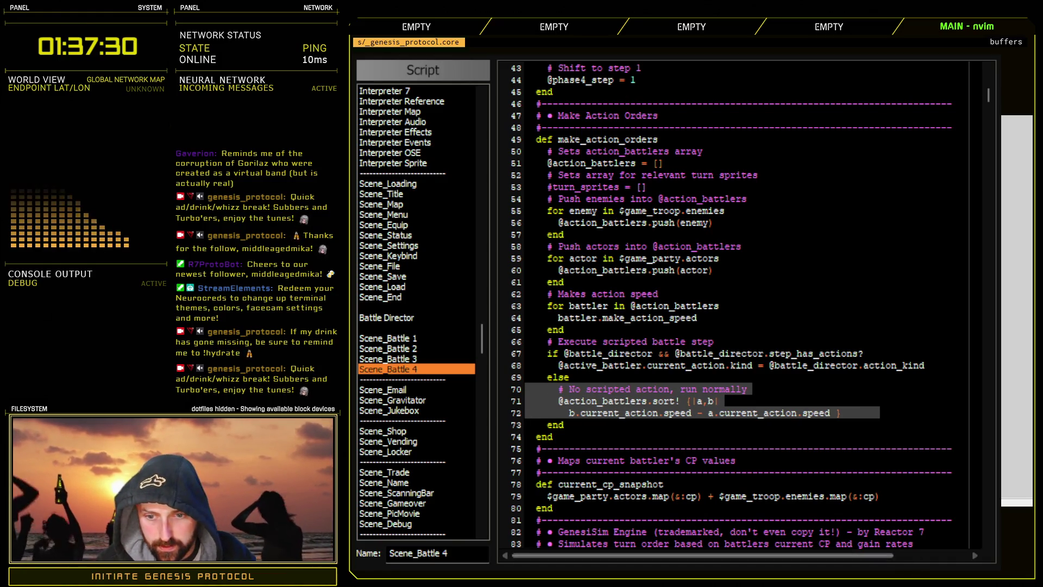
click(924, 369)
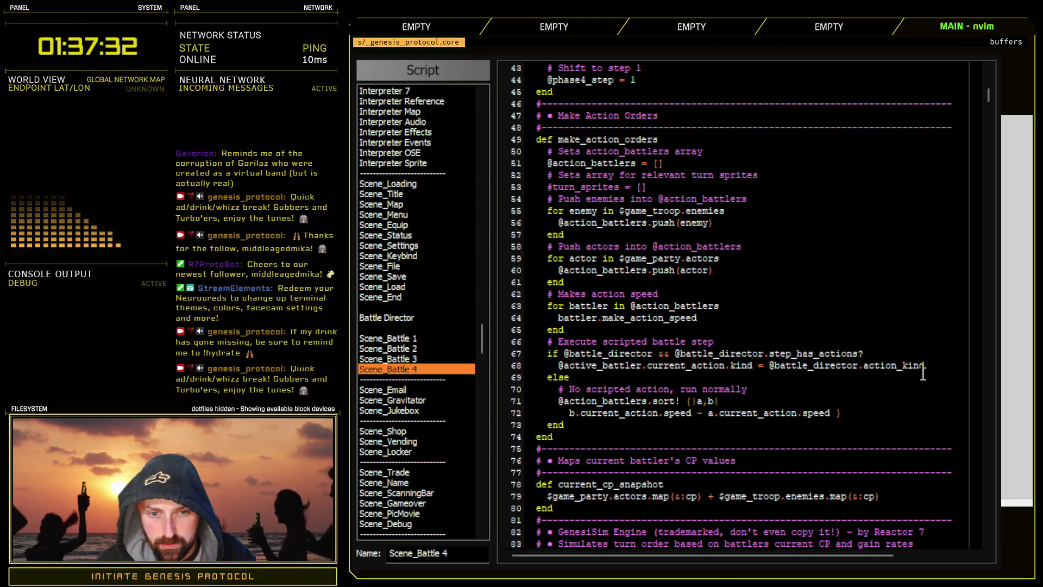
key(k)
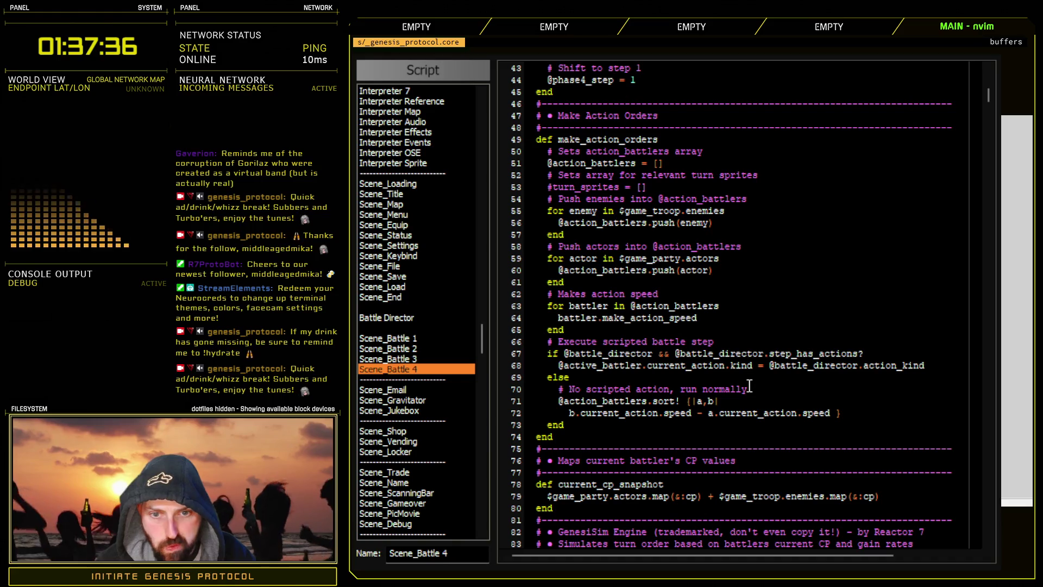
mouse_move(926, 365)
mouse_down()
mouse_move(614, 353)
mouse_move(556, 364)
mouse_up()
drag(769, 365, 565, 365)
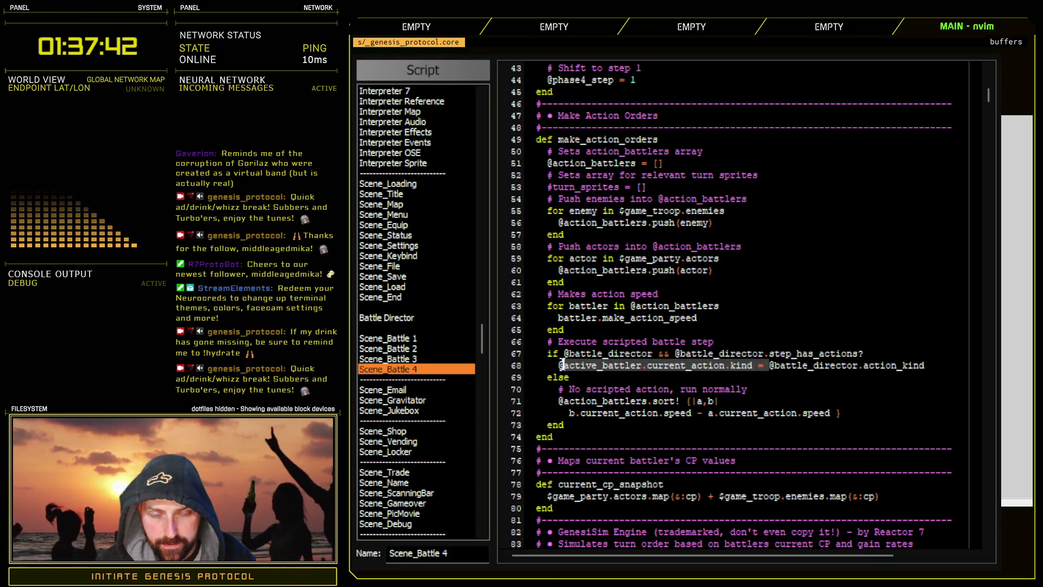
key(d)
drag(653, 365, 714, 368)
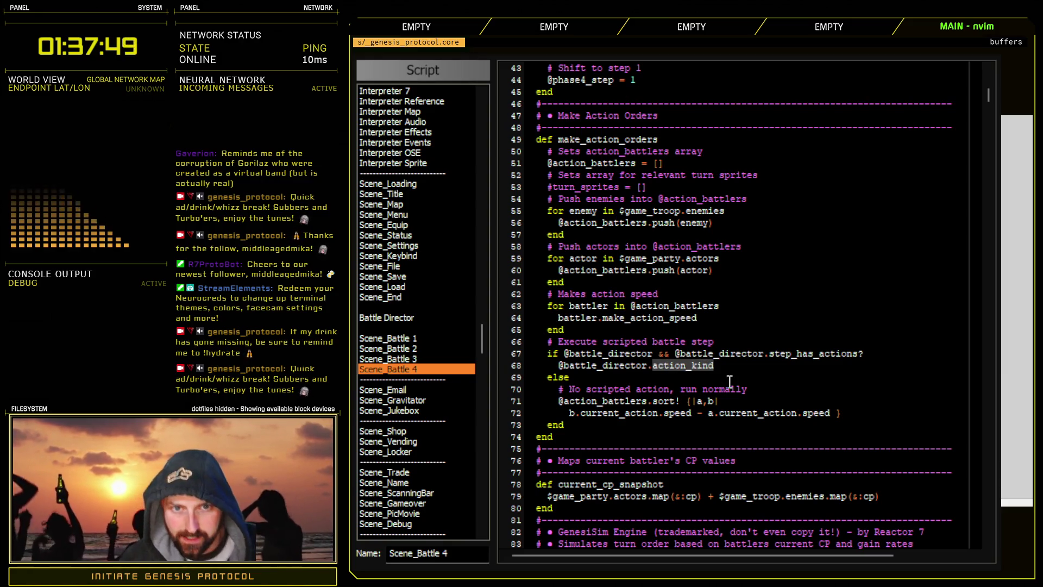
text(battler_order)
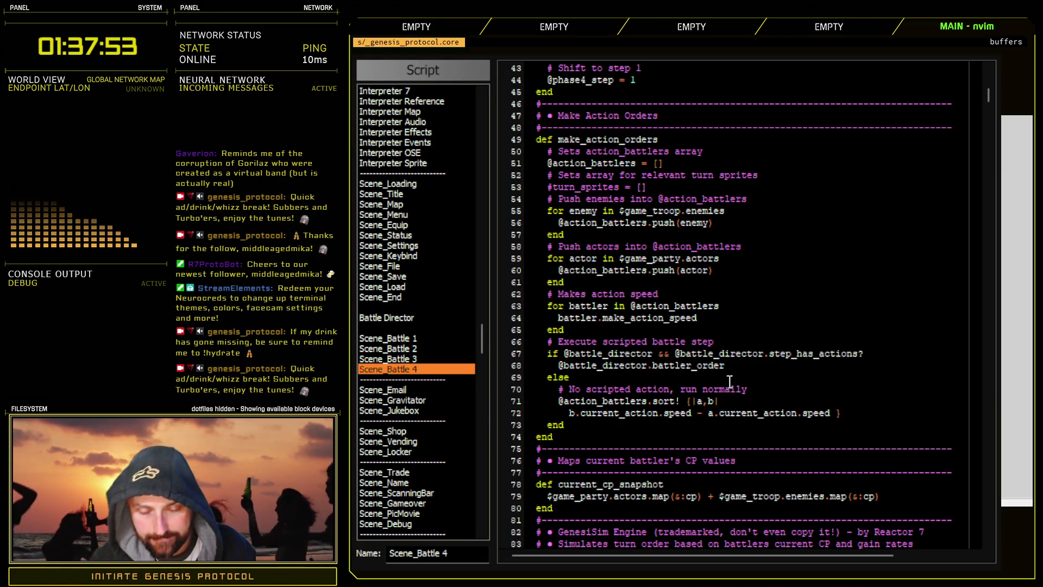
Duplicate the action_basic method in the Battle Director script, separated by a blank line
click(449, 319)
mouse_move(515, 306)
mouse_down()
mouse_move(516, 329)
mouse_move(559, 383)
mouse_up()
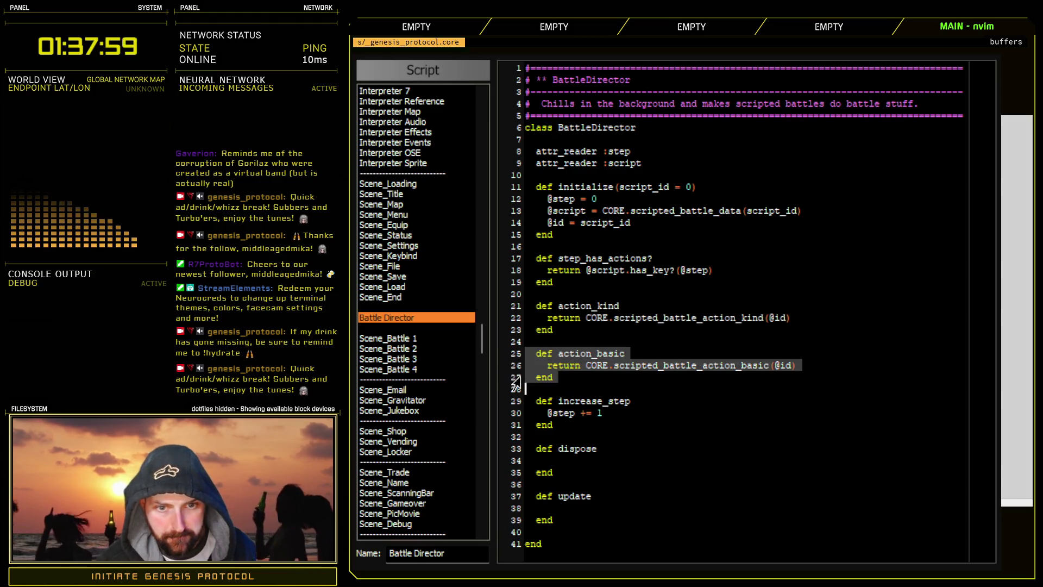
key(ctrl+c)
click(559, 383)
key(ctrl+v)
click(553, 377)
key(Return)
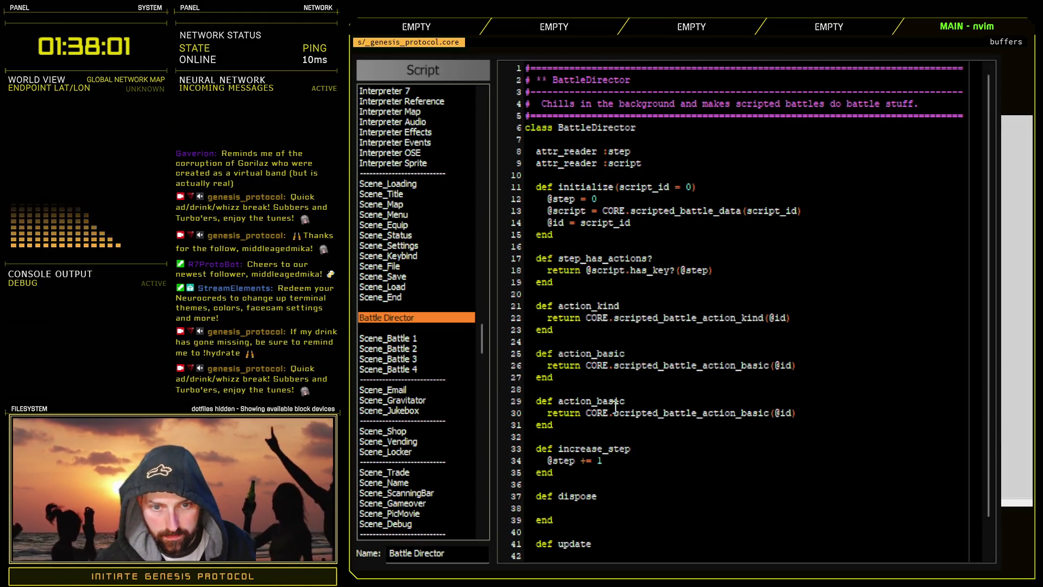
drag(702, 413, 769, 414)
text(battler_order)
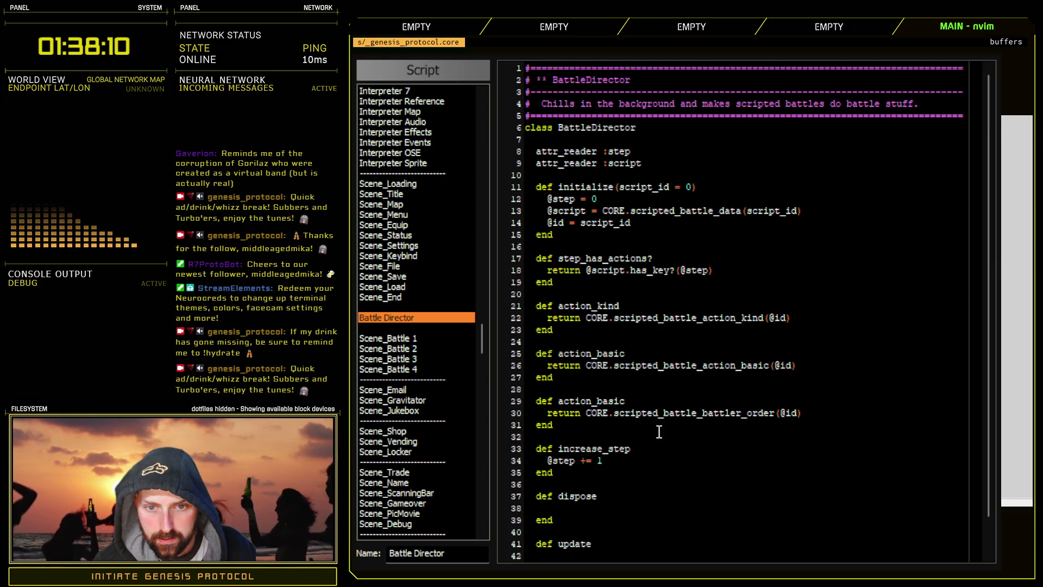
scroll(391, 217, up, 15)
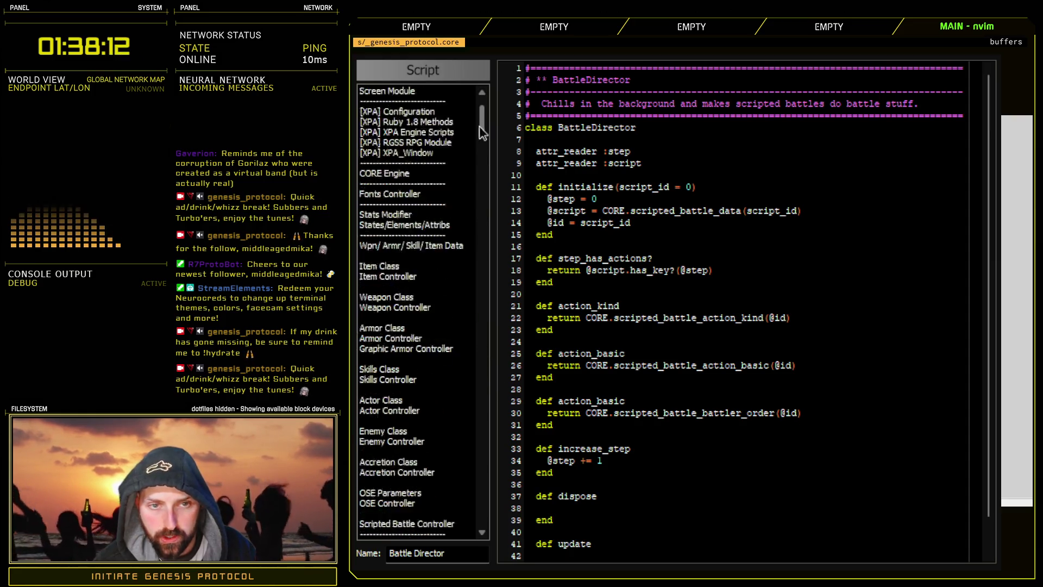
Duplicate the action_basic lookup in the Scripted Battle Controller, with a blank line between
scroll(392, 217, down, 5)
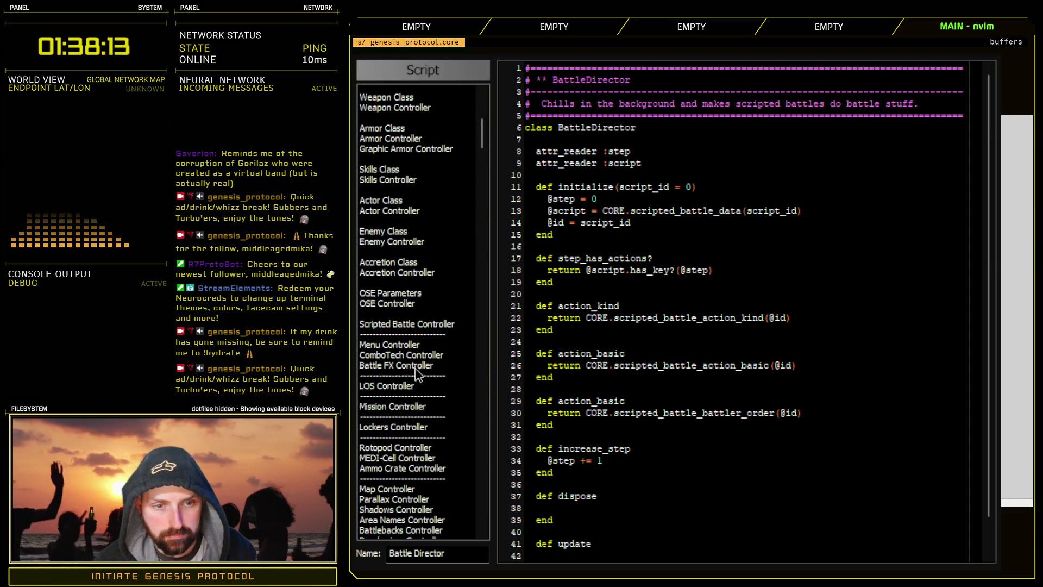
click(408, 317)
drag(515, 253, 523, 282)
key(ctrl+c)
click(522, 282)
key(ctrl+v)
click(558, 270)
key(Return)
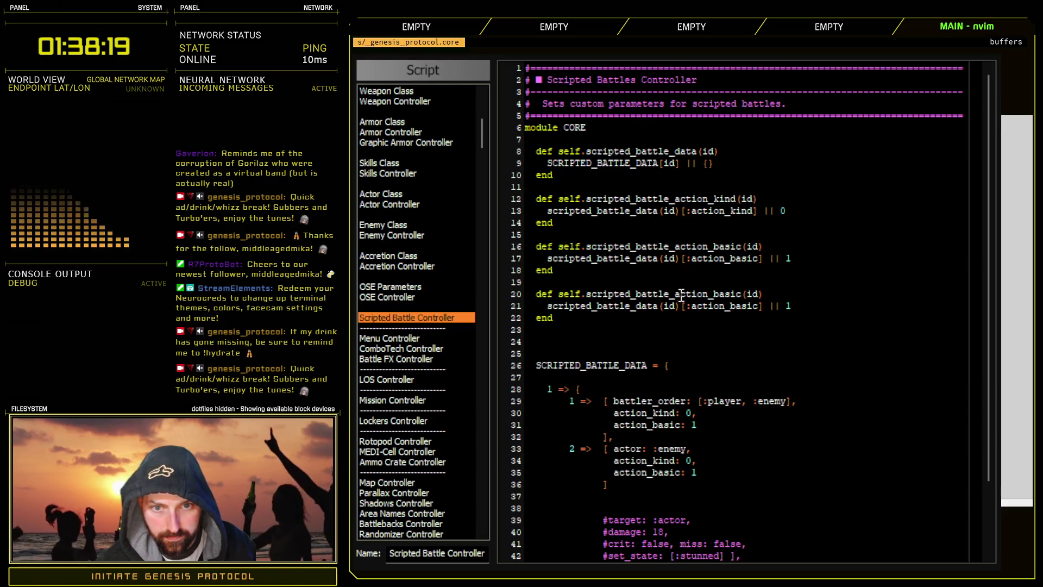
Rename the copy scripted_battle_battler_order, reading :battler_order with default []
drag(674, 294, 741, 298)
text(battler_order)
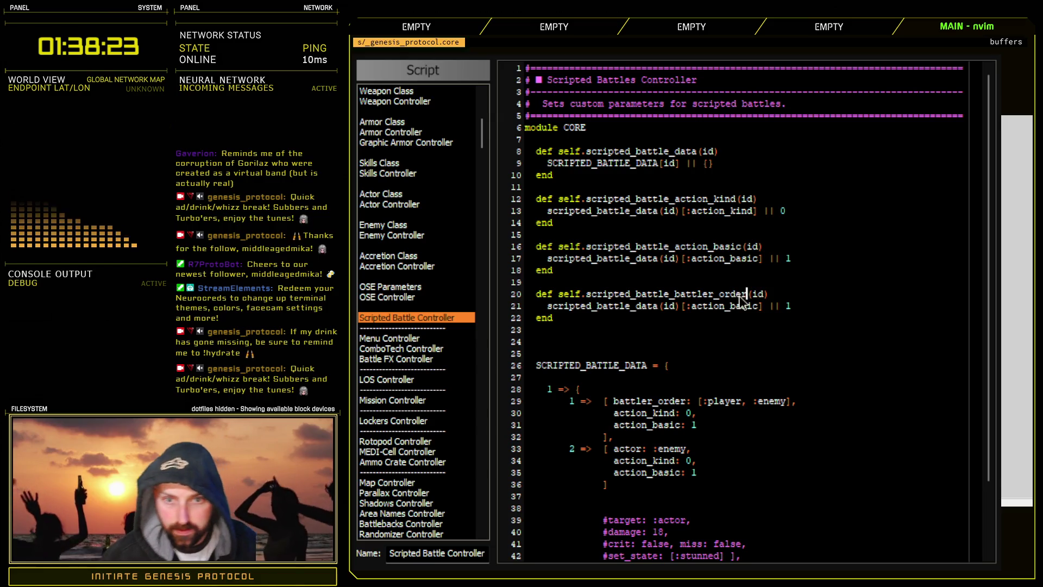
double_click(788, 306)
text([])
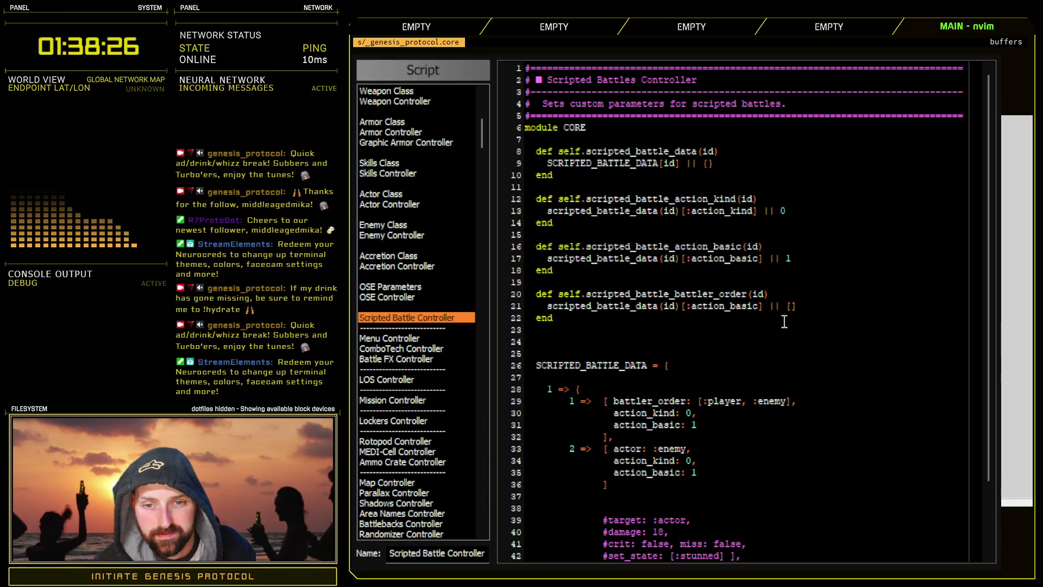
drag(759, 306, 693, 306)
text(battler_order)
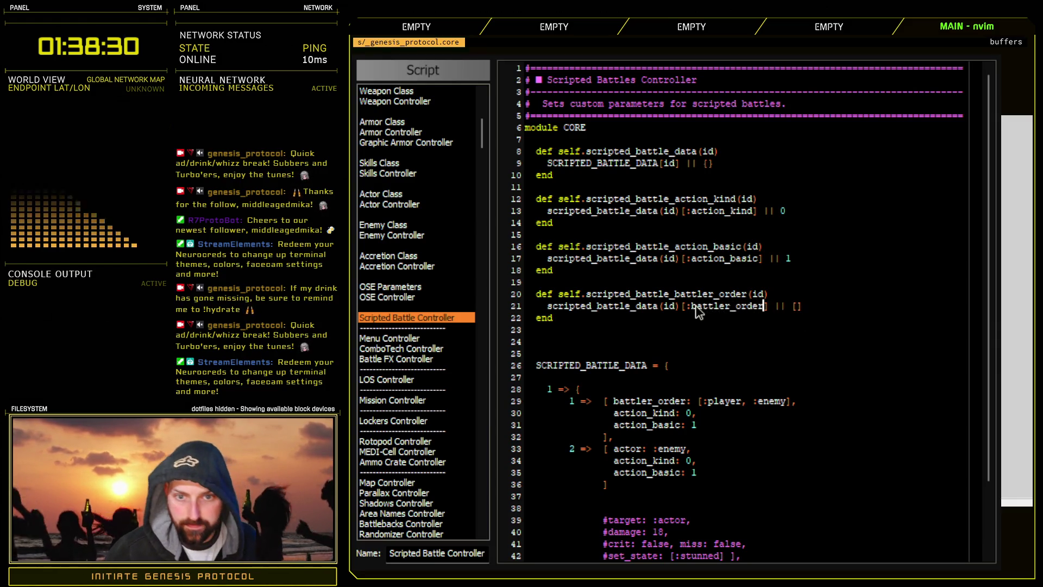
click(788, 305)
click(873, 307)
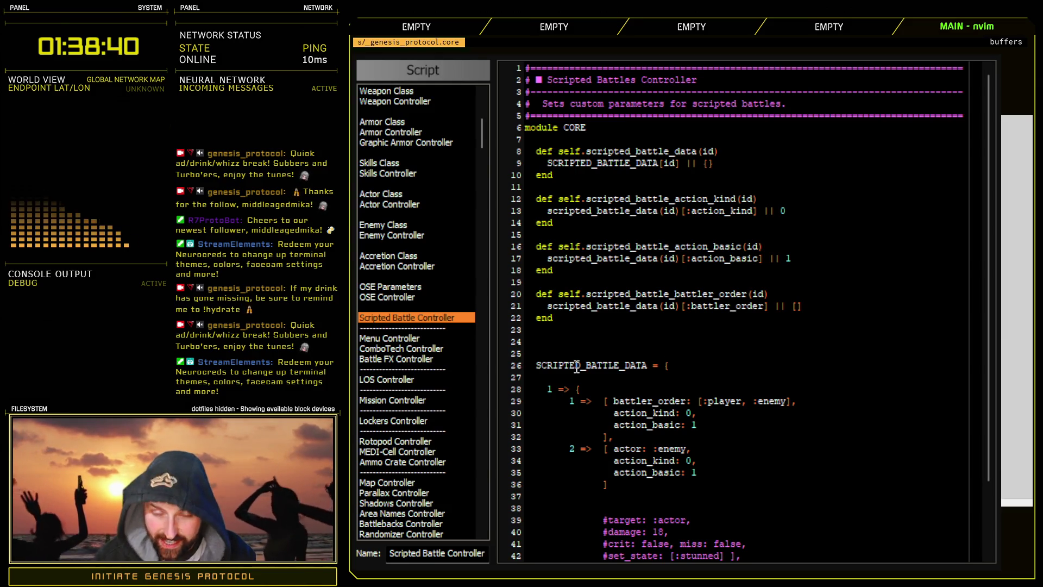
drag(482, 140, 501, 333)
scroll(445, 291, down, 10)
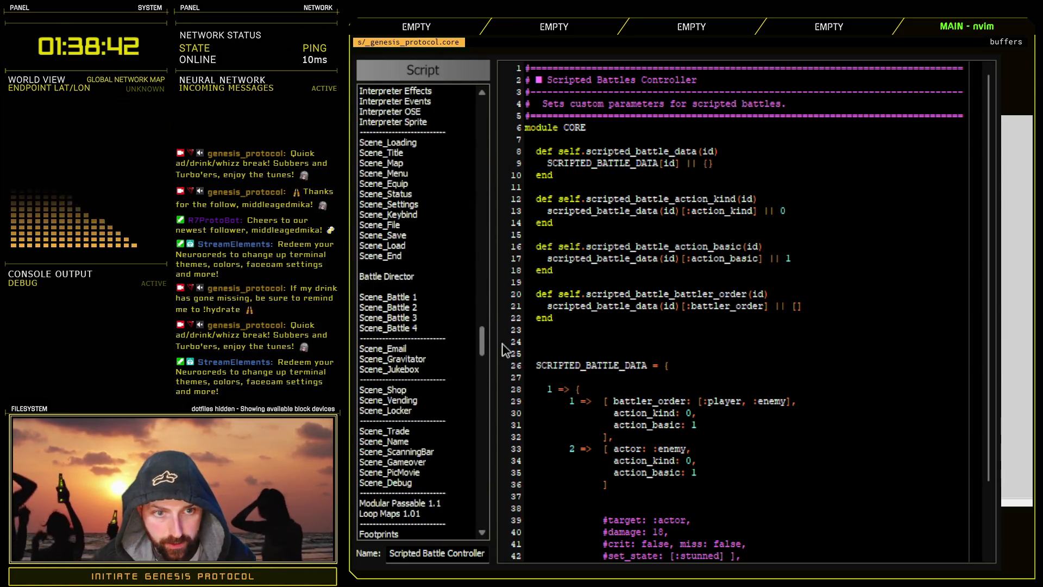
In Scene_Battle 4, open a line after the scripted step check and start typing 'order ='
click(415, 307)
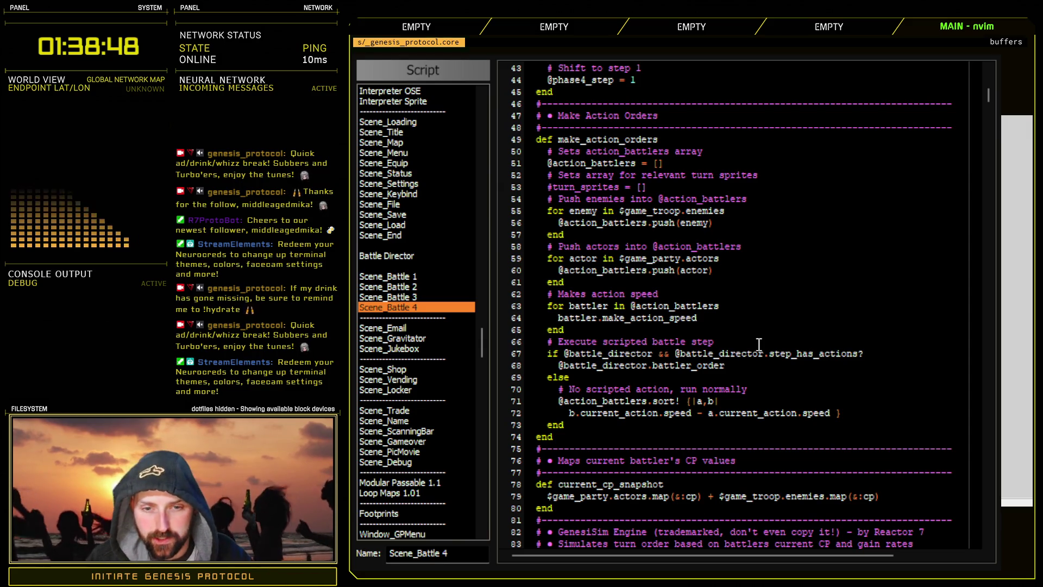
click(736, 366)
click(886, 352)
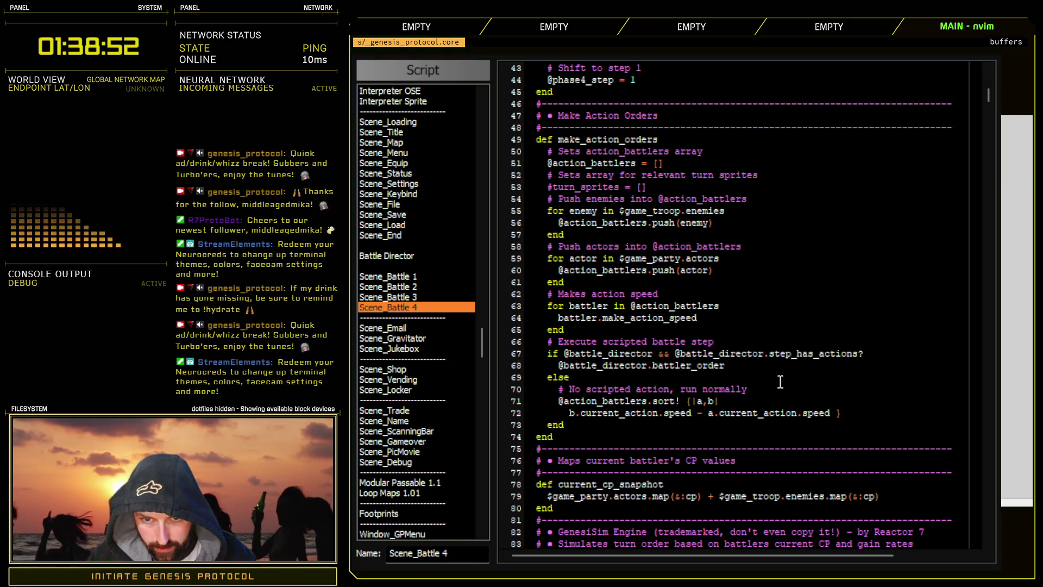
key(Return)
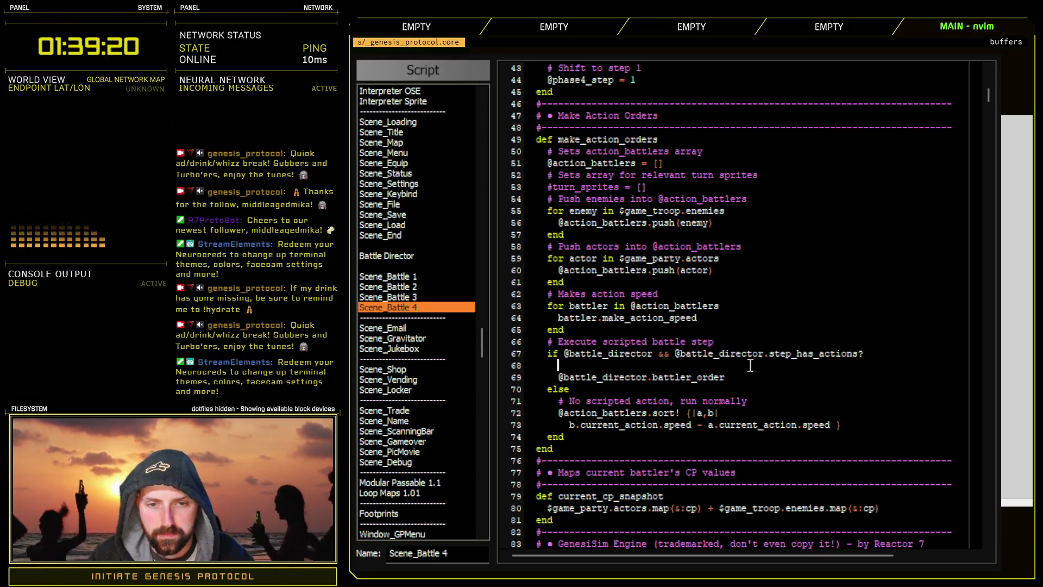
text(order )
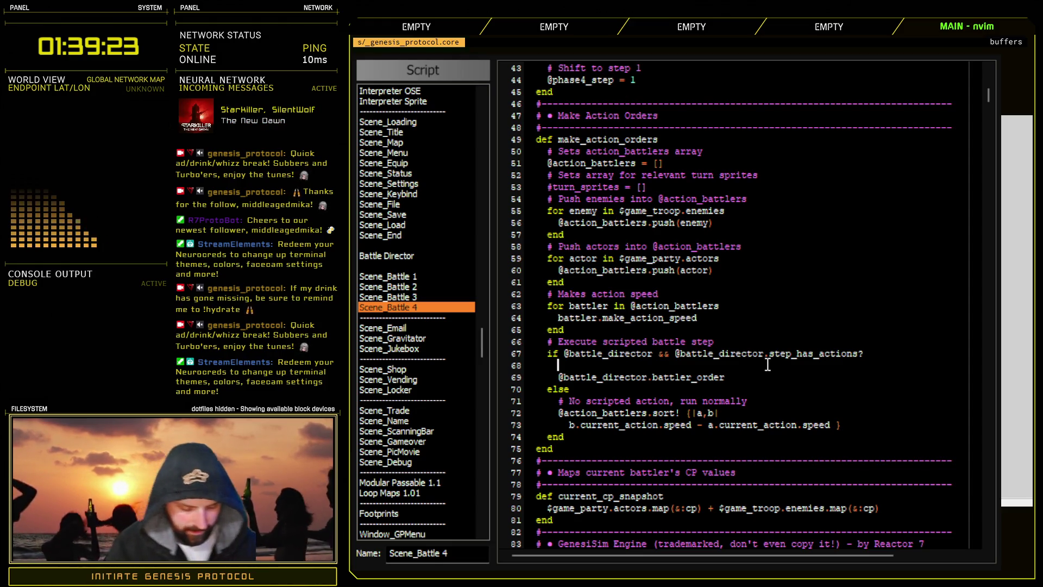
text(=)
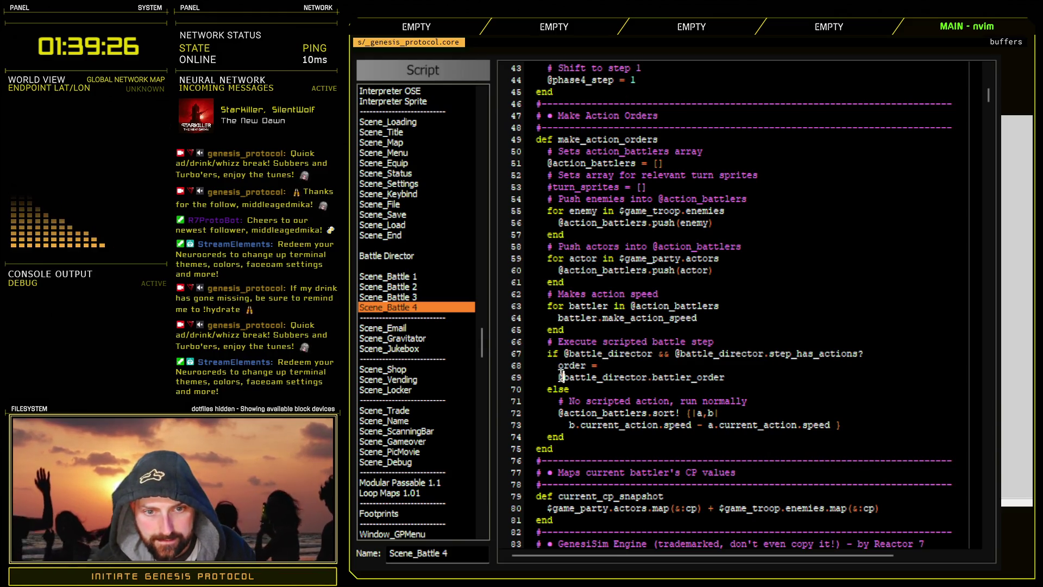
drag(560, 376, 753, 379)
click(705, 376)
mouse_move(559, 376)
mouse_down()
mouse_move(748, 378)
mouse_move(602, 365)
mouse_up()
click(823, 376)
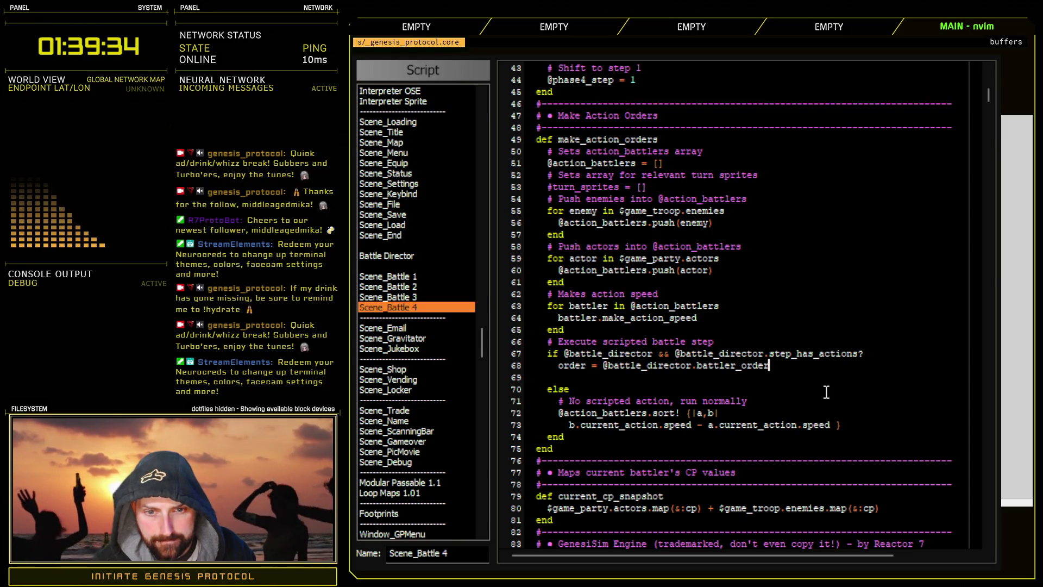
key(Return)
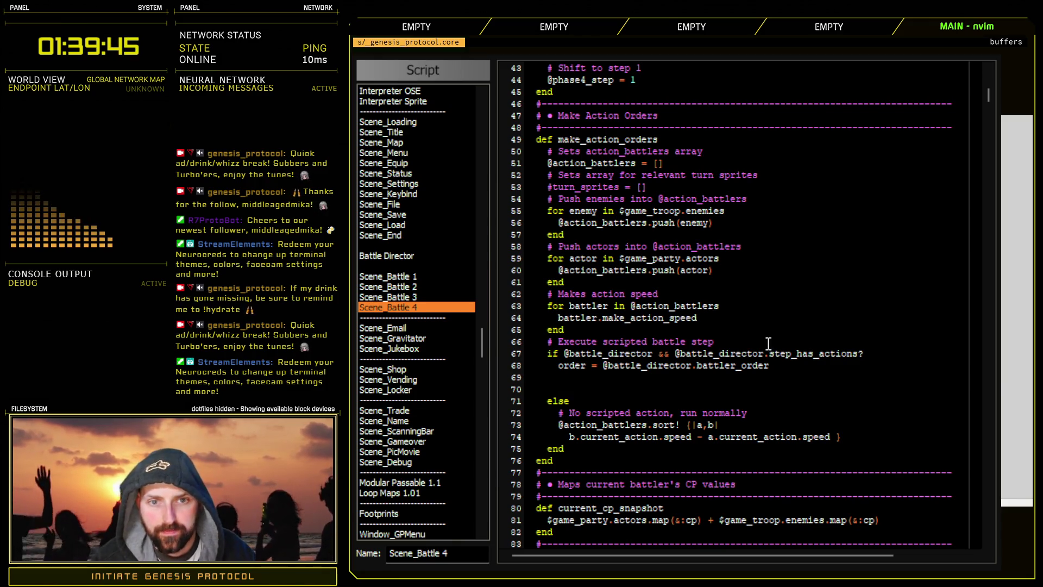
Examine the enemy and actor push loops and the make_action_speed call
drag(571, 211, 669, 223)
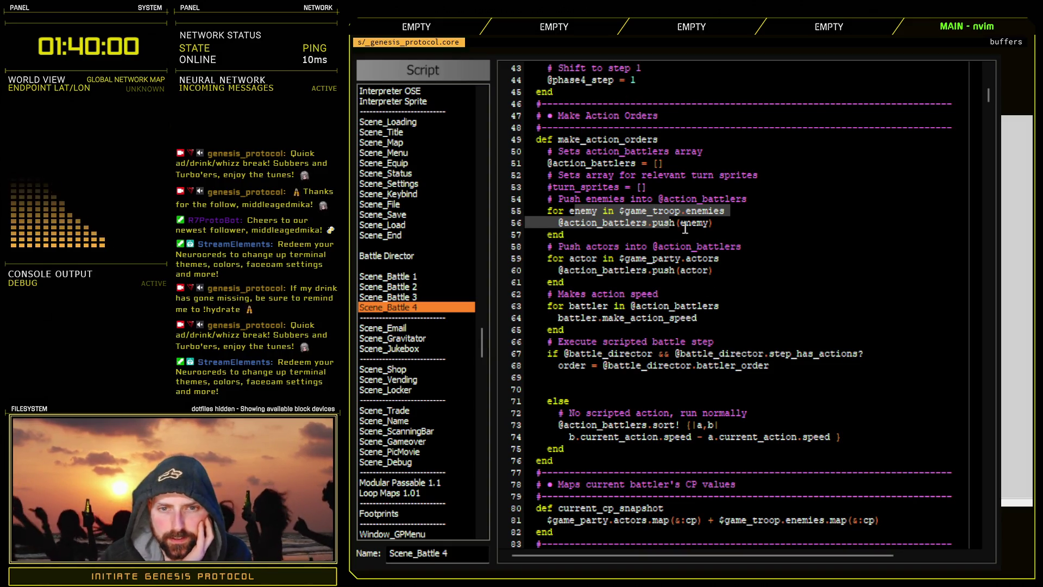
key(Escape)
click(560, 225)
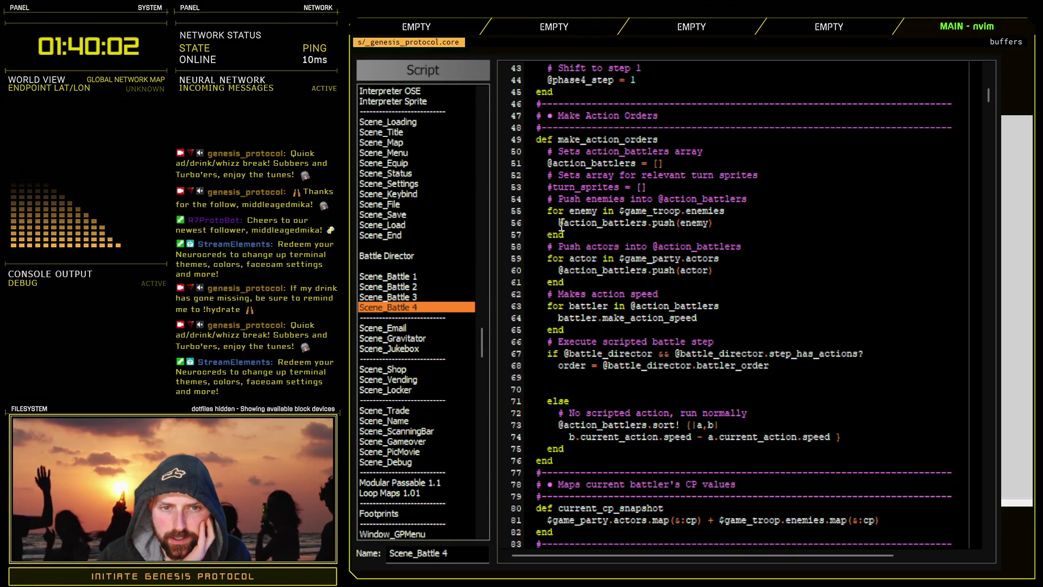
mouse_move(561, 225)
mouse_down()
mouse_move(656, 224)
mouse_move(668, 256)
mouse_up()
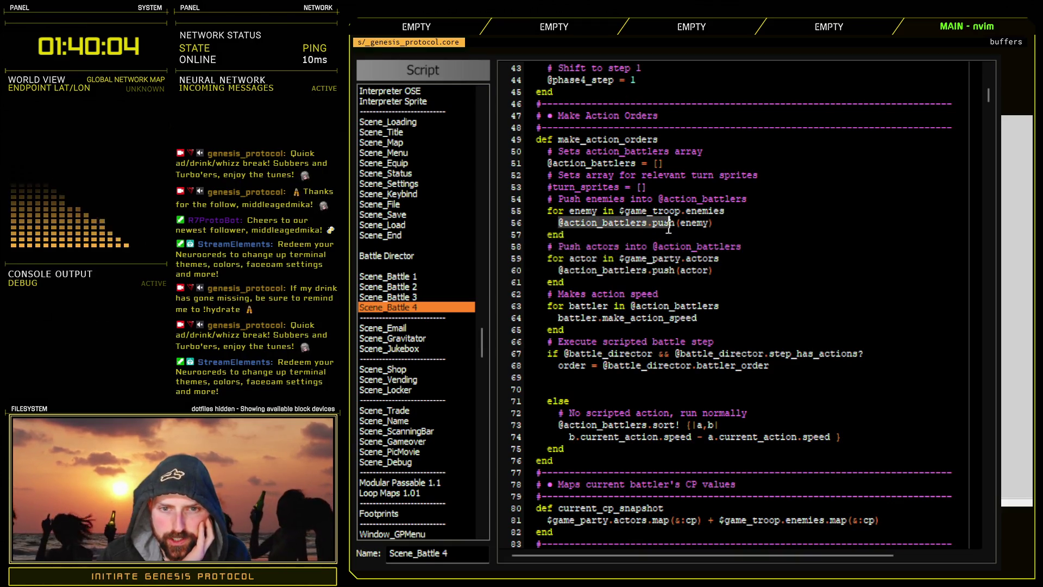
double_click(593, 270)
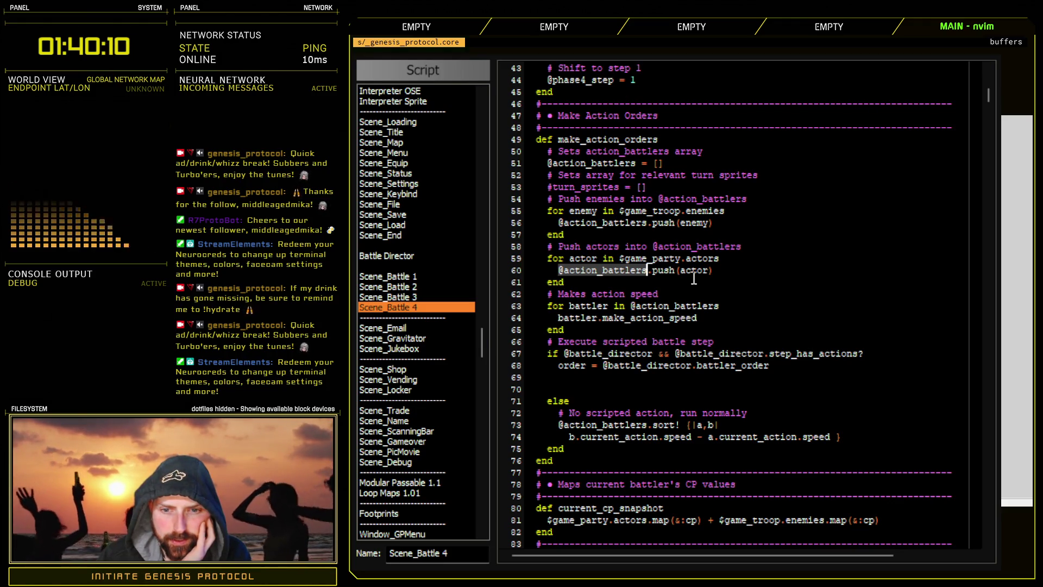
double_click(662, 318)
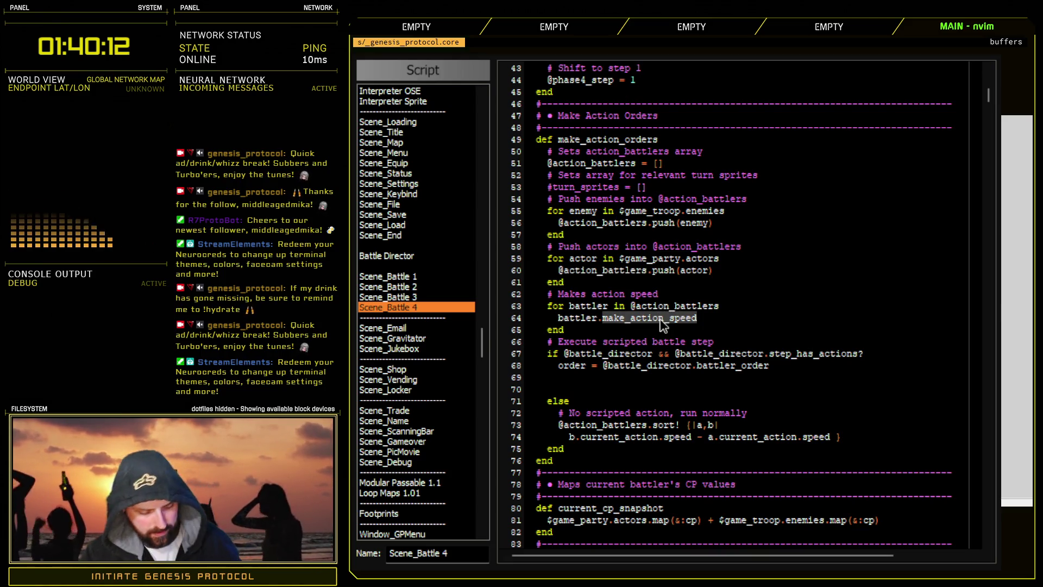
Search all scripts for 'def make_action_speed' and jump to it in Game_Battler 1
key(ctrl+f)
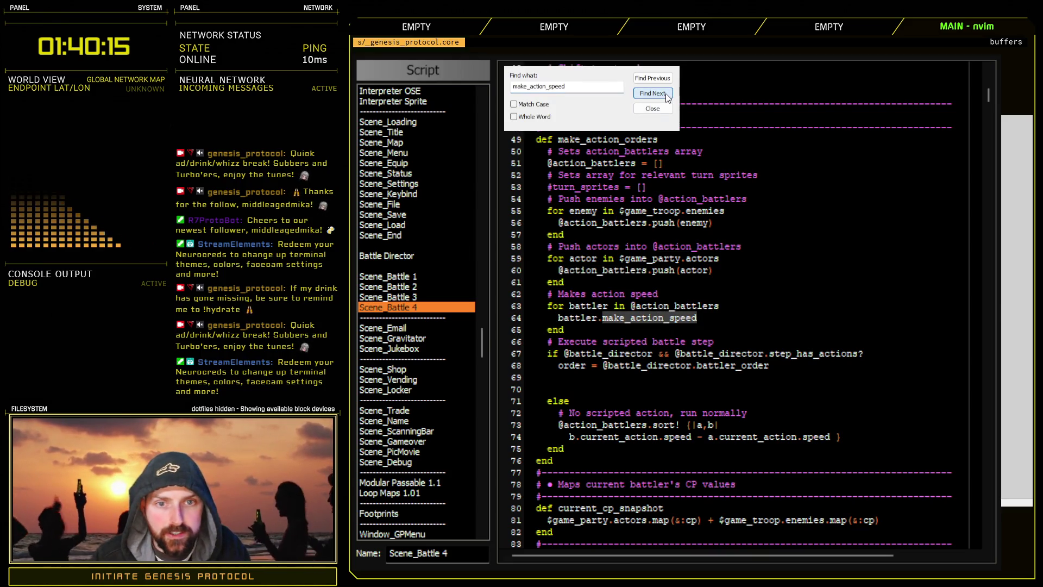
click(653, 77)
click(664, 110)
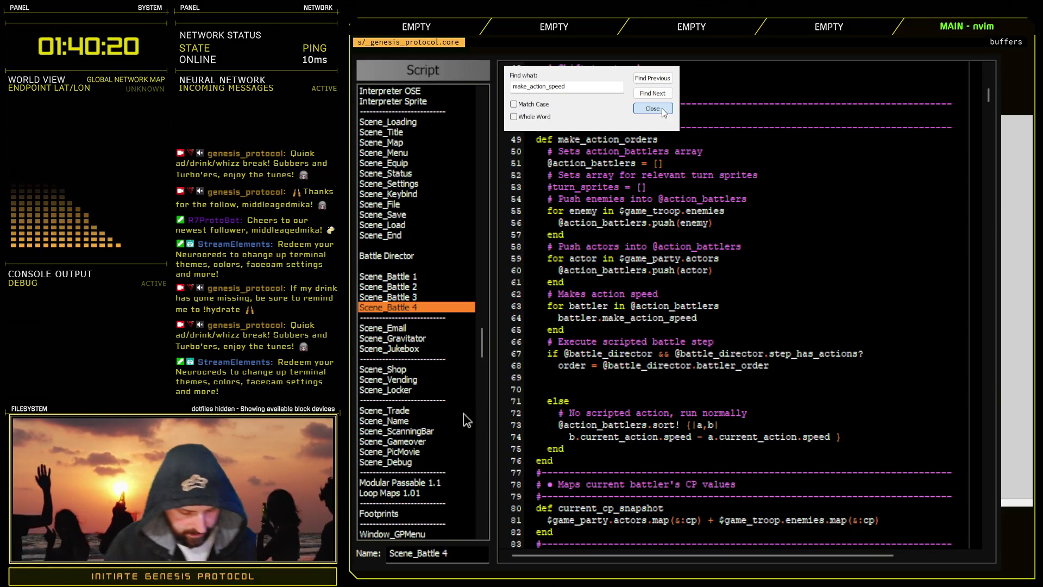
key(ctrl+shift+f)
text(def make_Action)
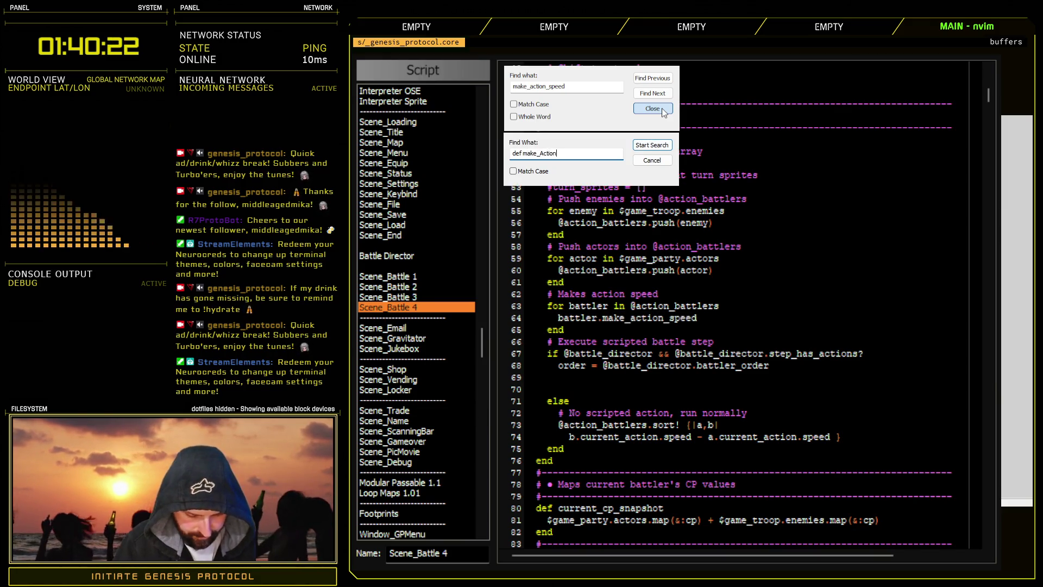
text(peed)
key(Return)
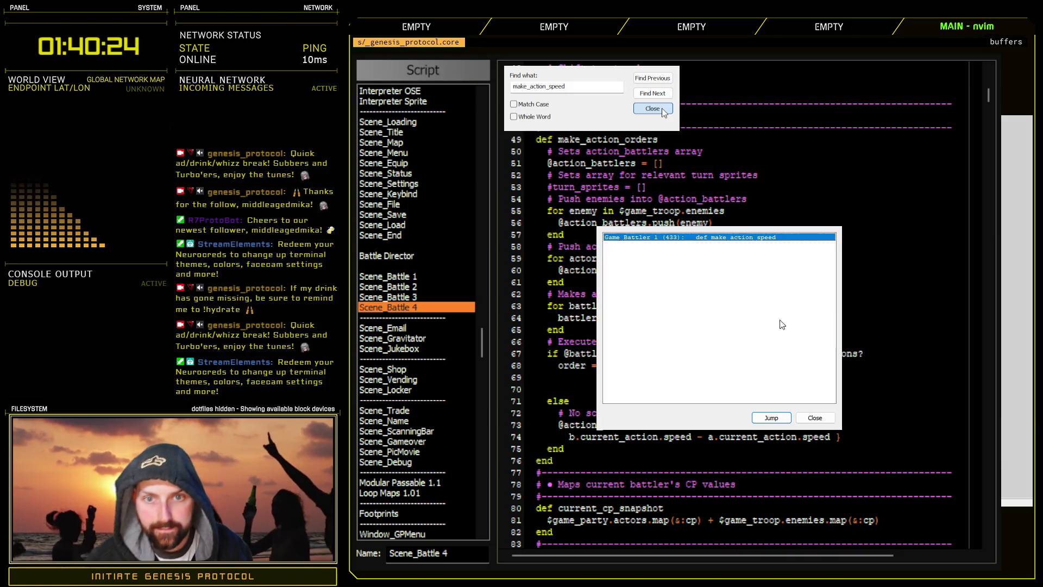
double_click(767, 247)
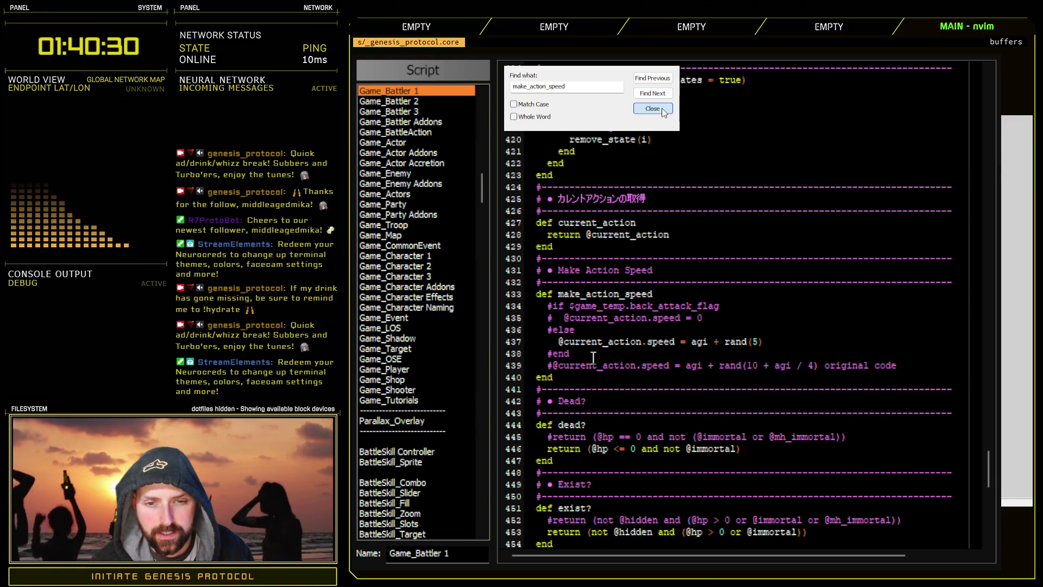
Highlight rand(5) in the speed formula, then switch back to Scene_Battle 4
mouse_move(725, 341)
mouse_down()
mouse_move(761, 352)
mouse_move(764, 342)
mouse_up()
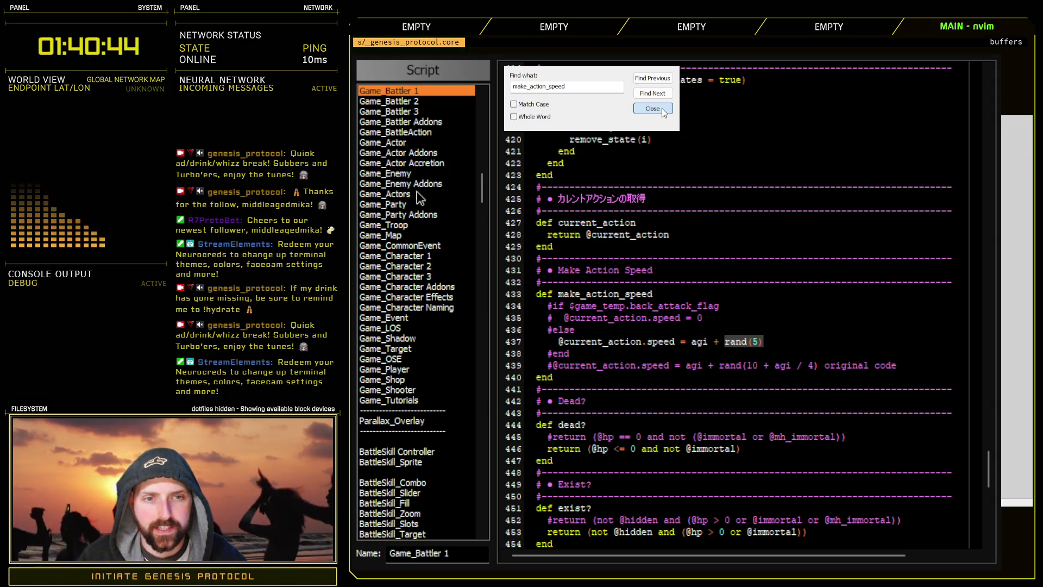
drag(480, 187, 494, 354)
click(392, 266)
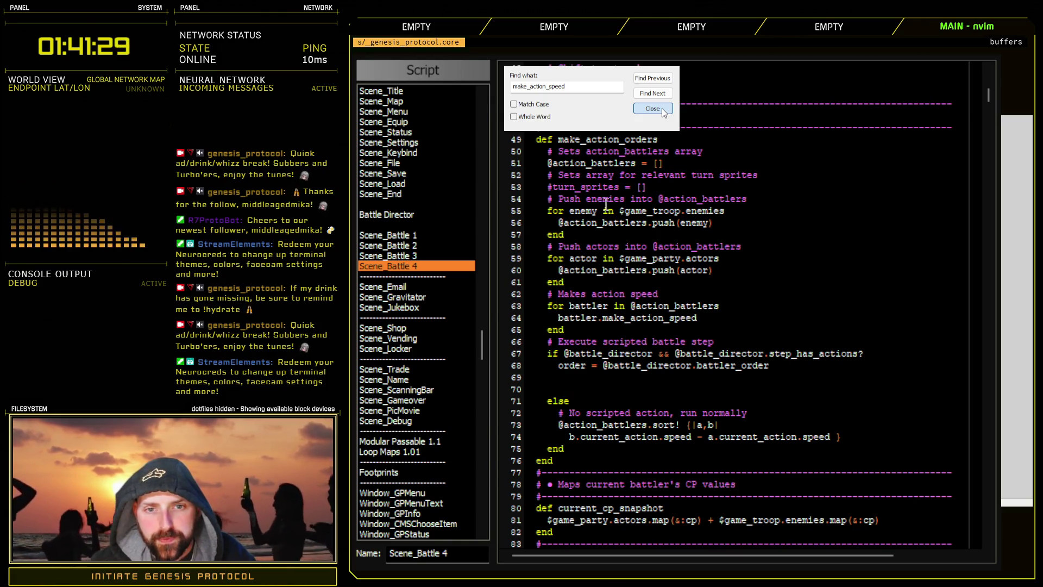
Check the running game, then begin the [:player, :enemy] array on line 69
mouse_move(541, 209)
mouse_down()
mouse_move(565, 258)
mouse_move(632, 194)
mouse_move(633, 261)
mouse_move(718, 271)
mouse_move(652, 280)
mouse_up()
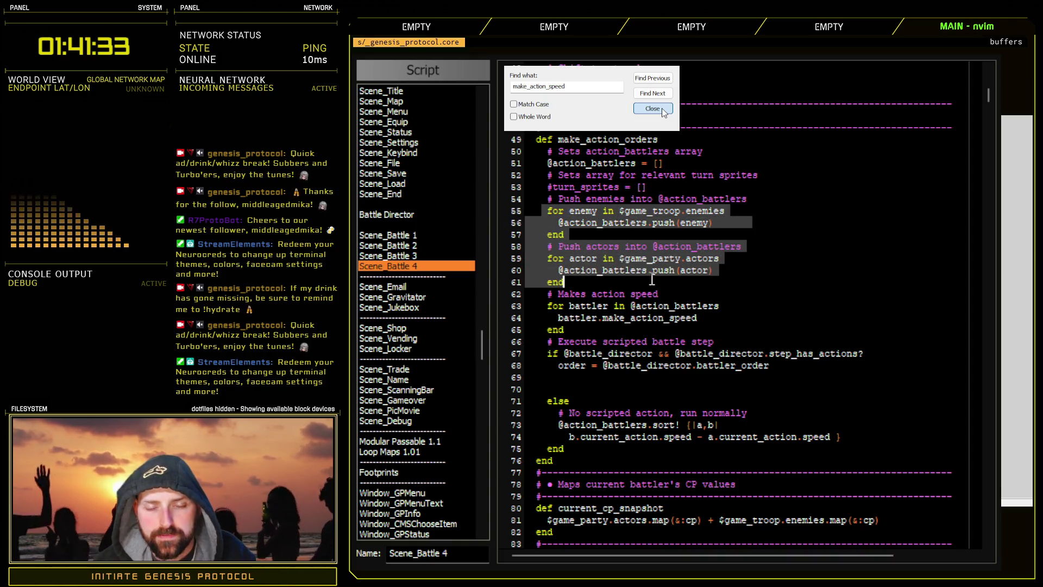
click(580, 375)
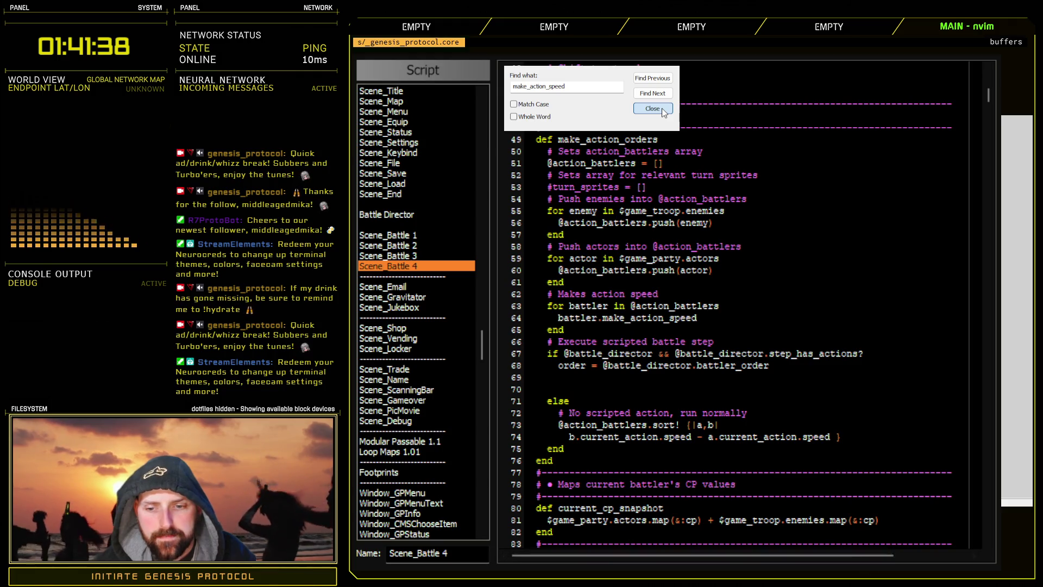
click(662, 109)
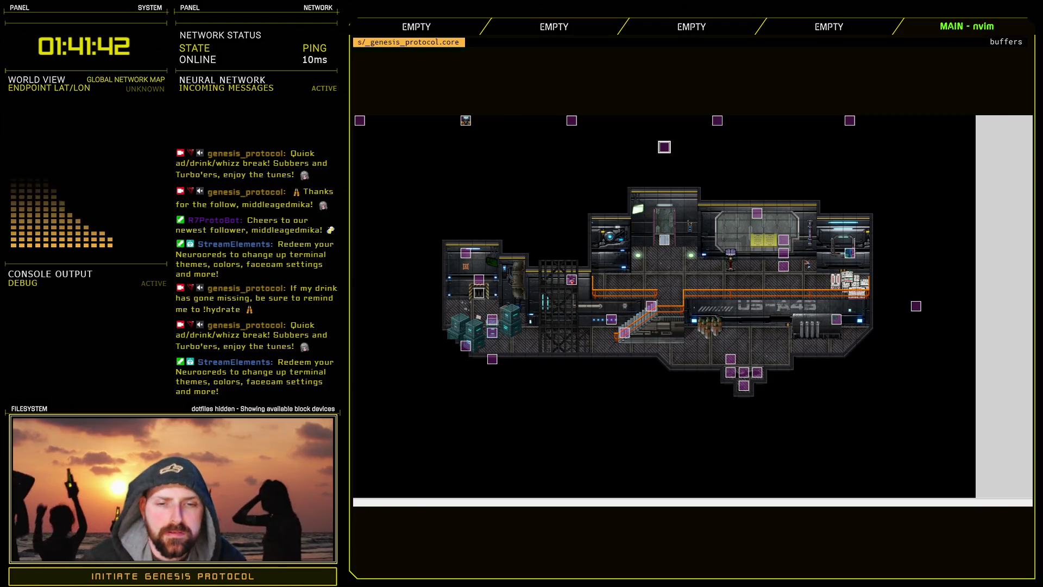
key(alt+Tab)
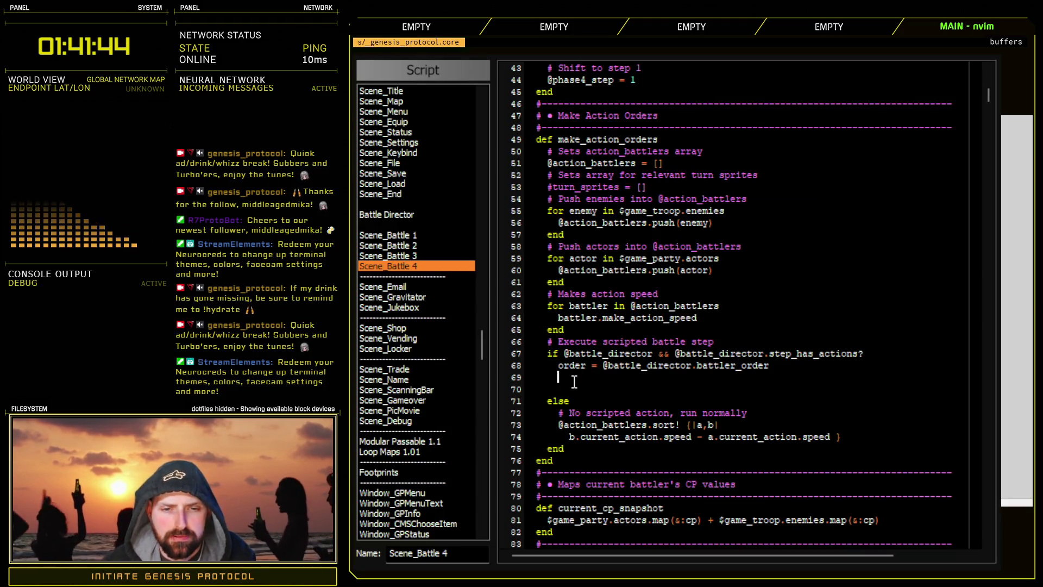
click(570, 379)
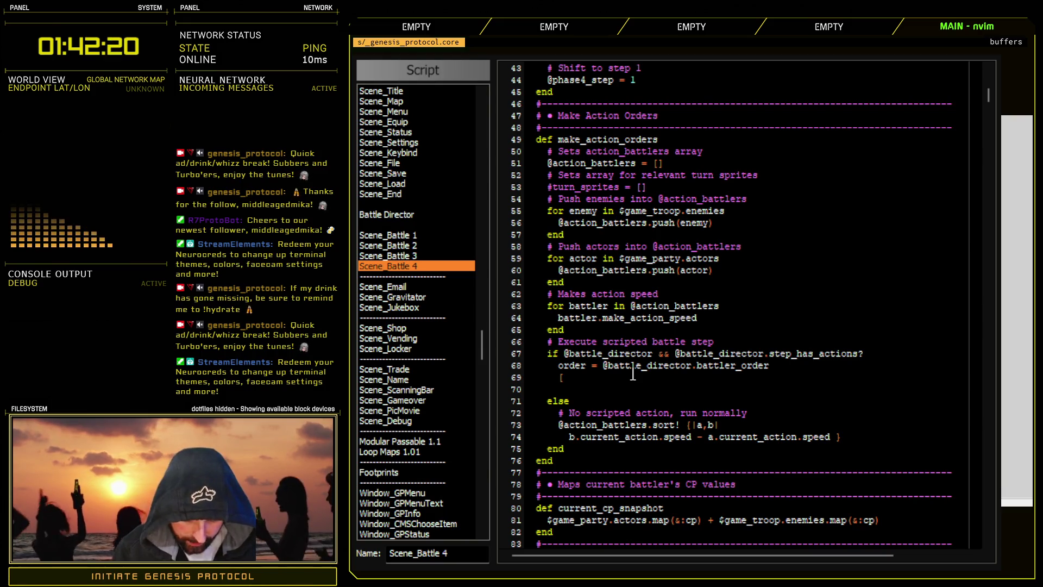
text(:player)
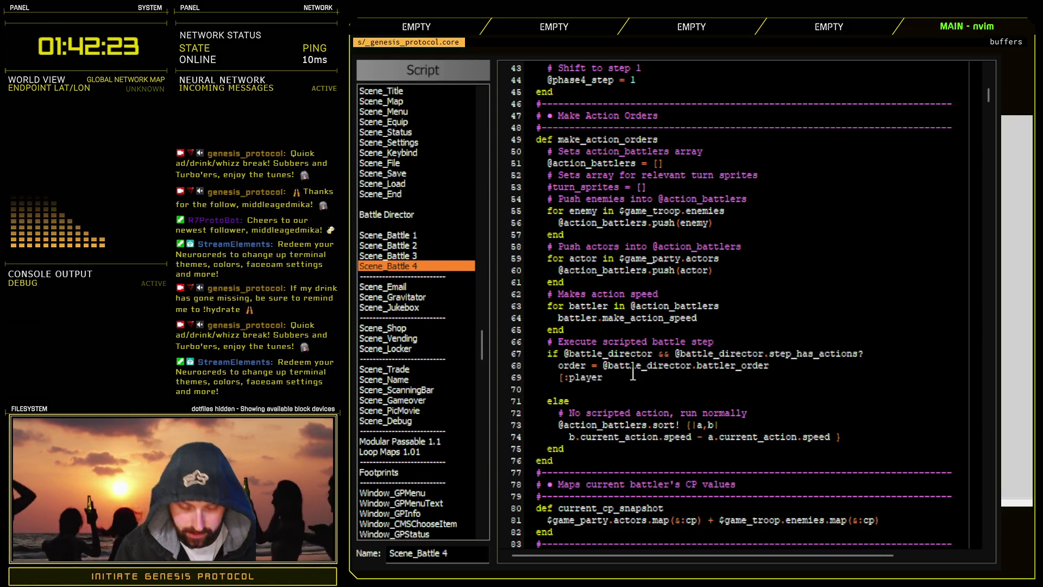
text(, :enemy)
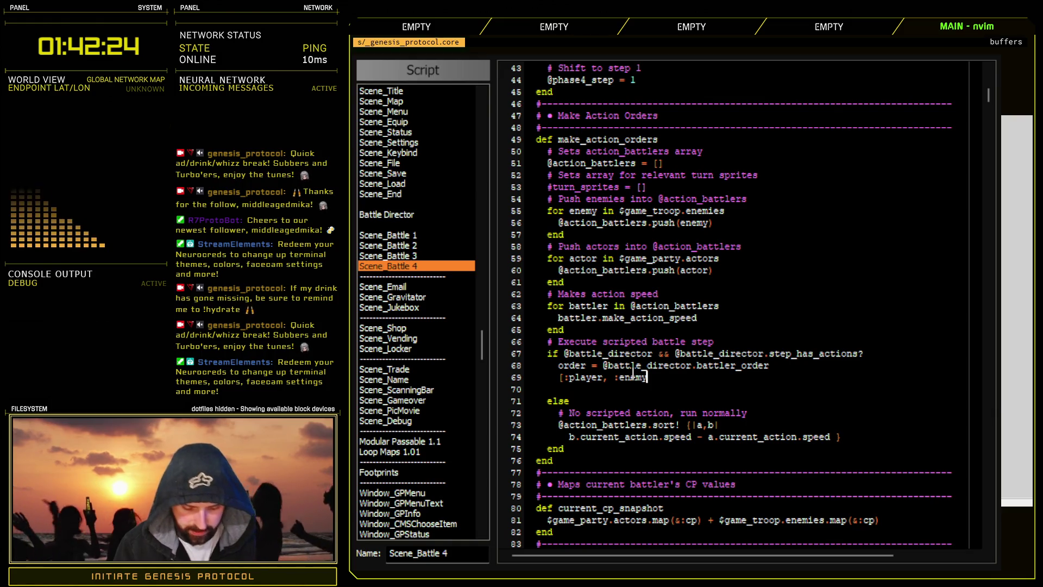
text(])
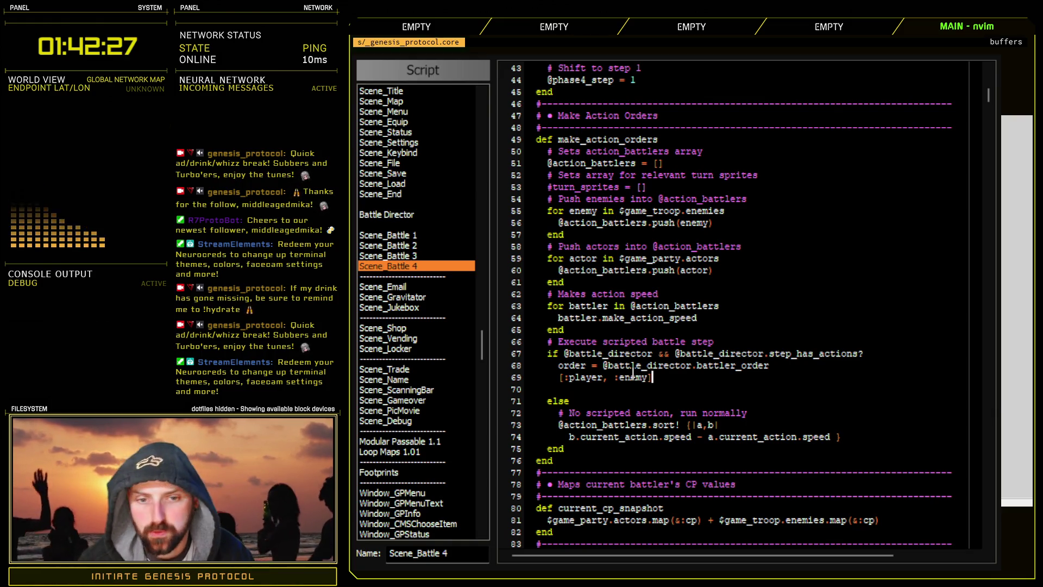
Annotate line 69 with the expected result '=> [:player, :enemy]' below the order assignment
key(Escape)
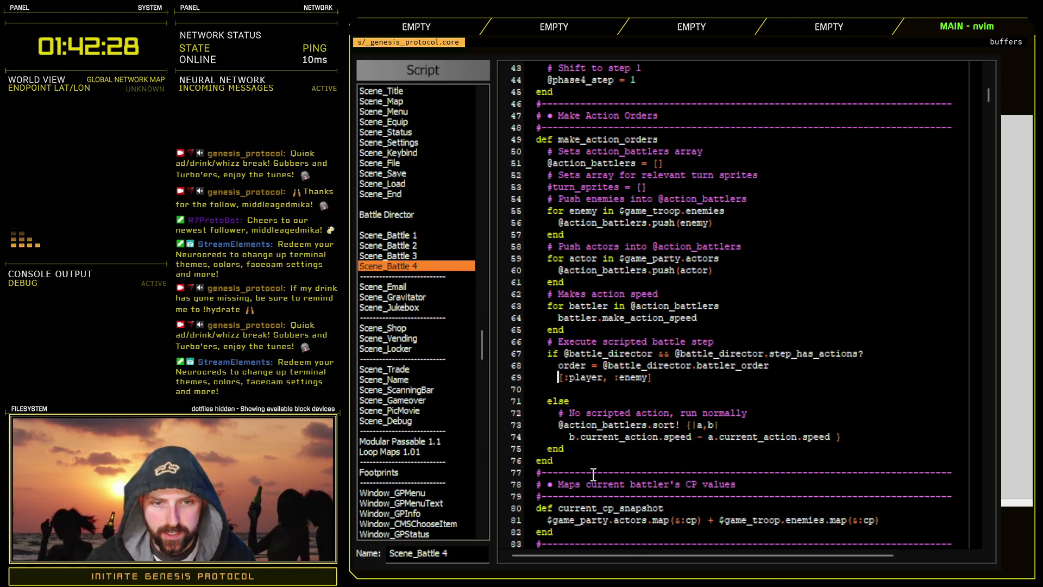
text(=>)
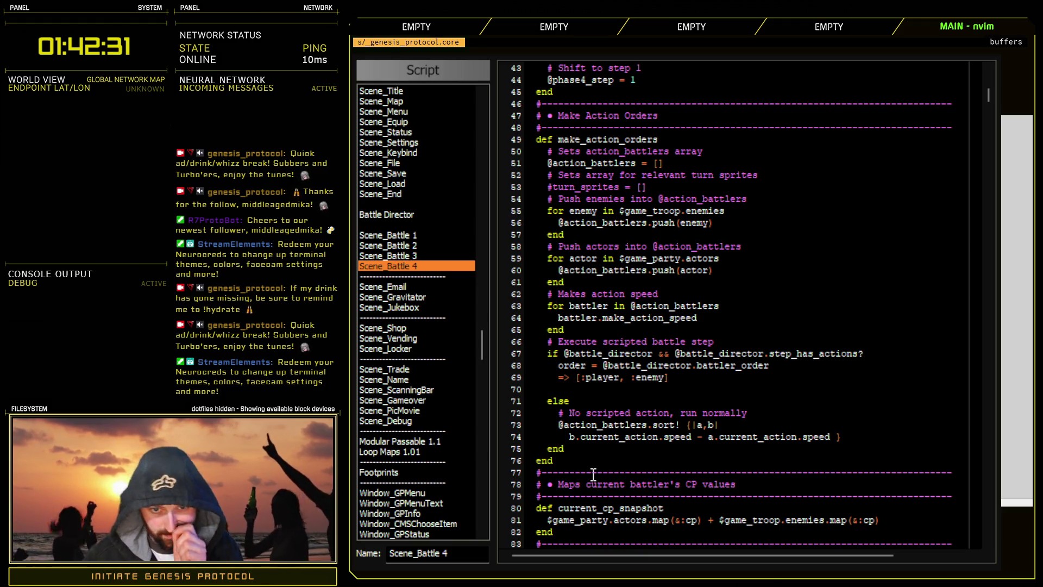
click(598, 387)
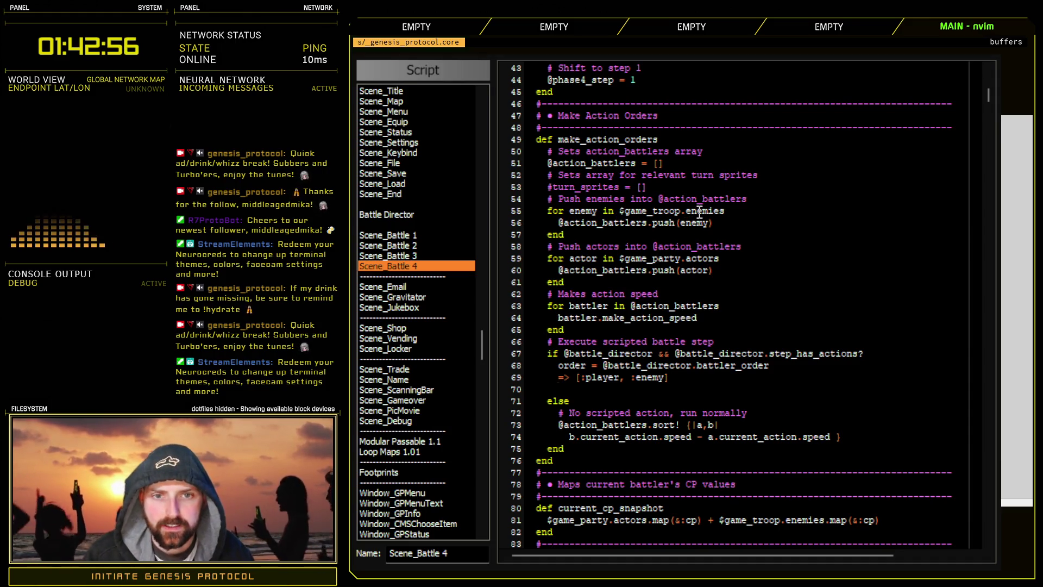
click(762, 201)
Insert blank lines above the enemy loop and move the battle_director if-line up to line 54
key(Escape)
key(shift+o)
key(Return)
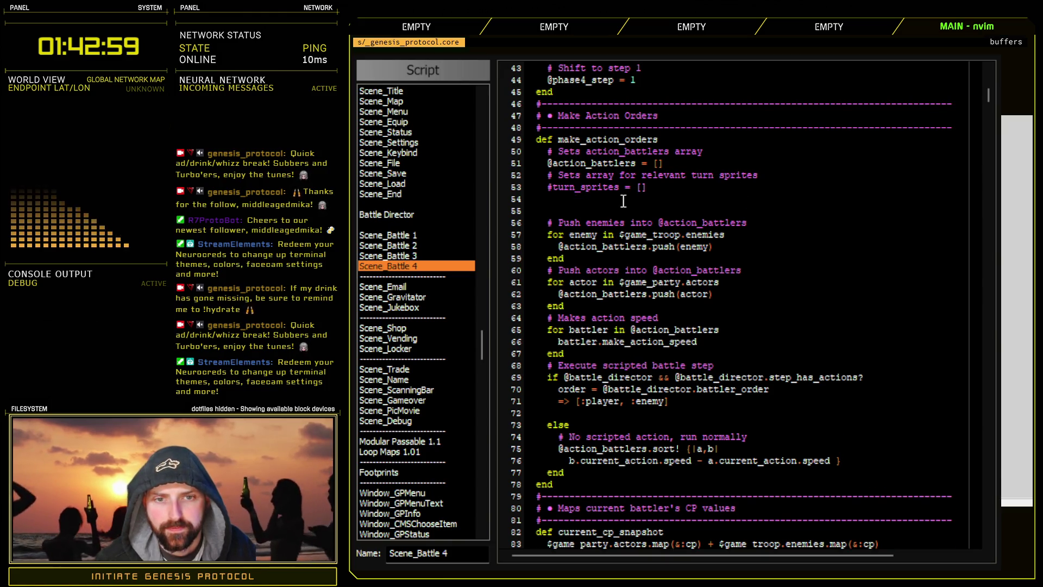
triple_click(542, 380)
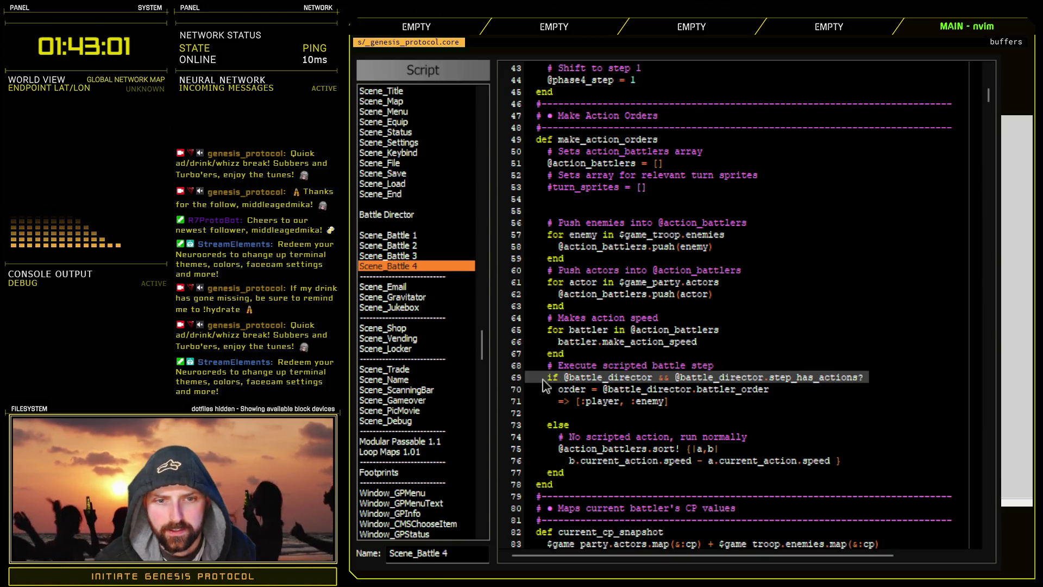
middle_click(526, 201)
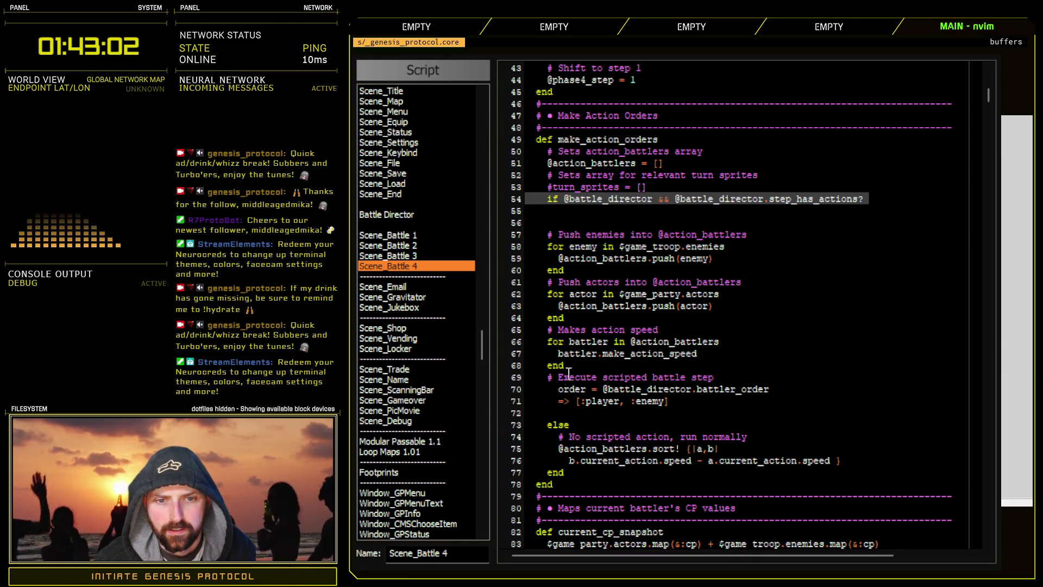
Move the scripted battle step block under the condition, with the else line after it
drag(510, 379, 511, 403)
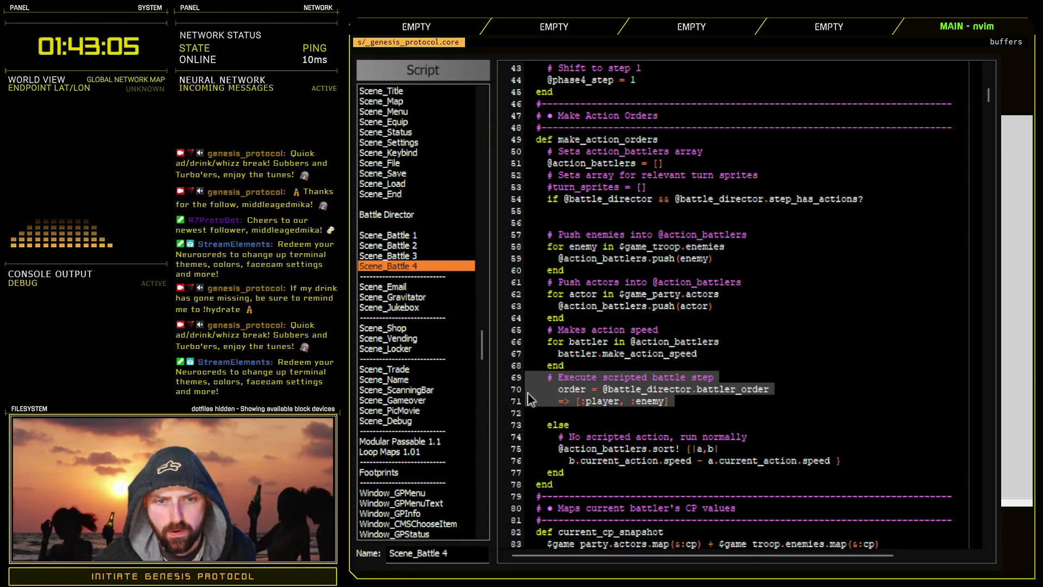
drag(517, 211, 518, 212)
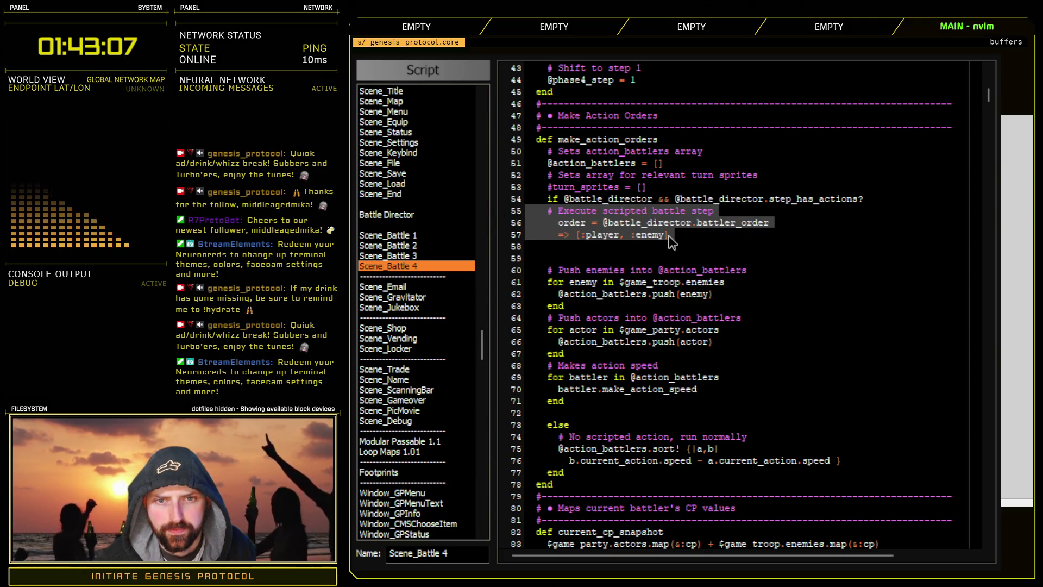
click(514, 425)
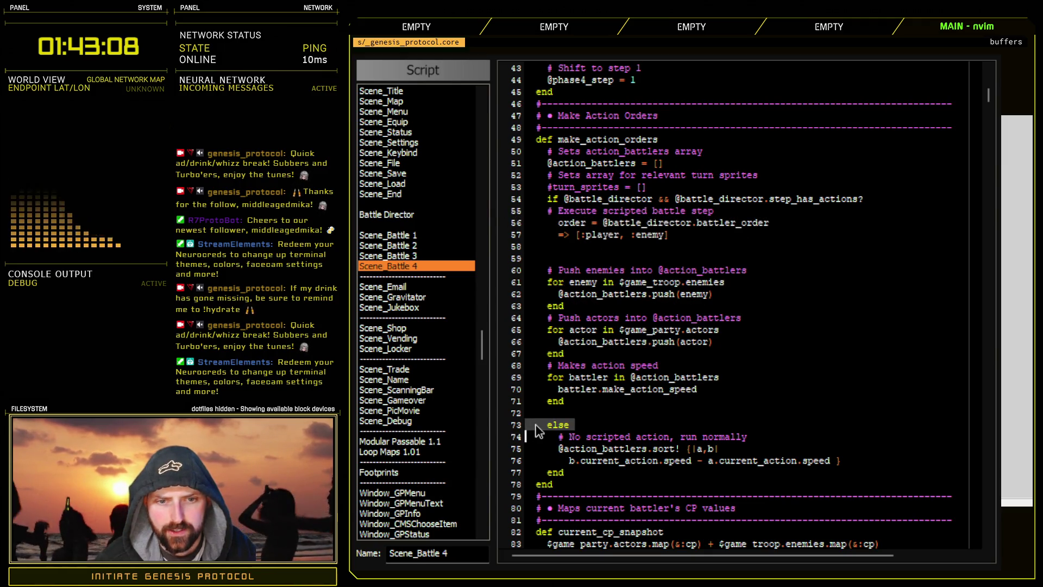
mouse_move(544, 424)
mouse_down()
mouse_move(525, 267)
mouse_move(652, 246)
mouse_move(601, 265)
mouse_up()
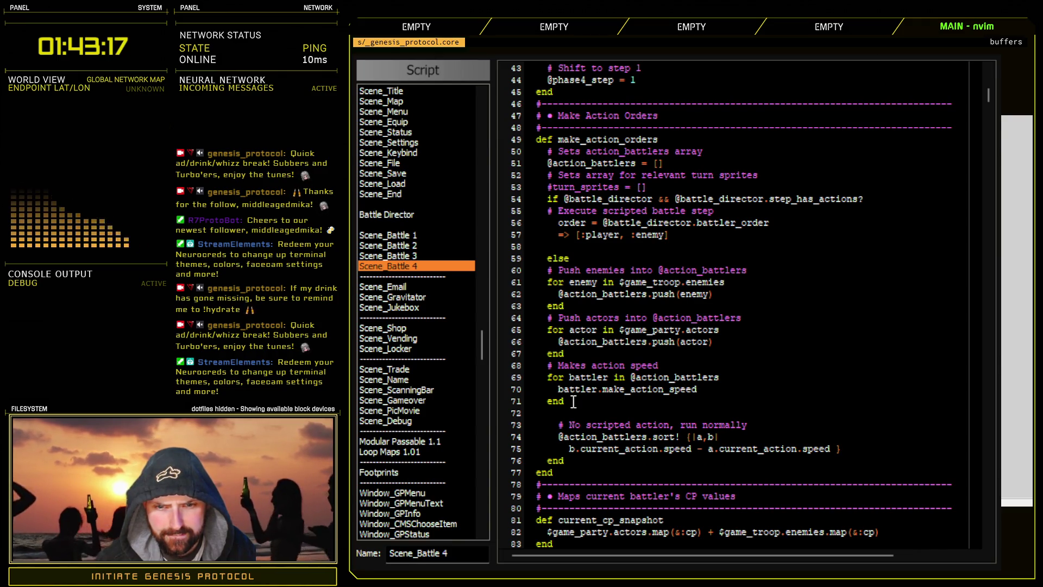
drag(749, 426, 528, 429)
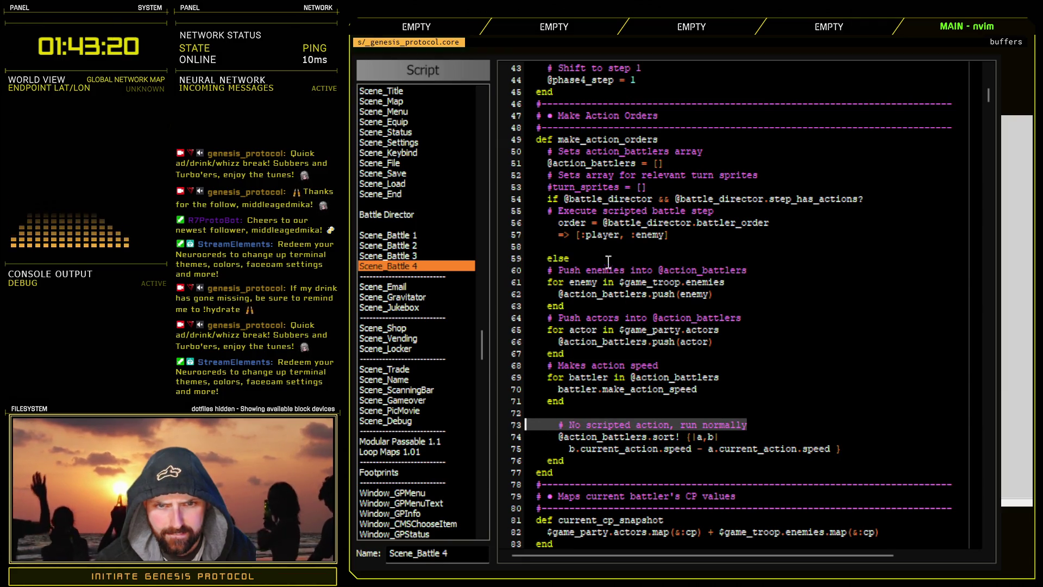
click(588, 261)
key(Return)
mouse_move(559, 436)
mouse_down()
mouse_move(752, 433)
mouse_move(553, 270)
mouse_up()
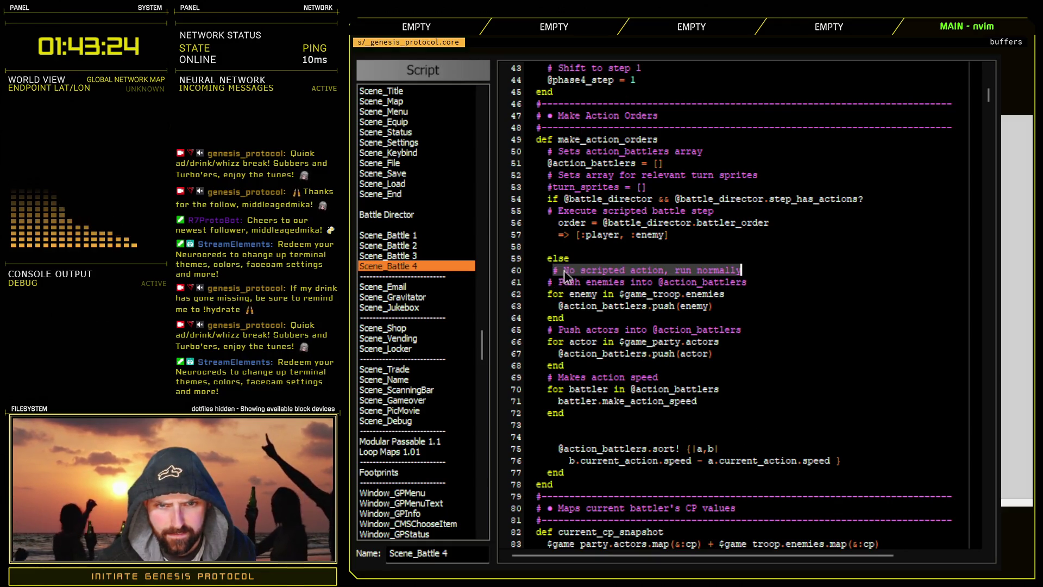
click(553, 270)
key(BackSpace)
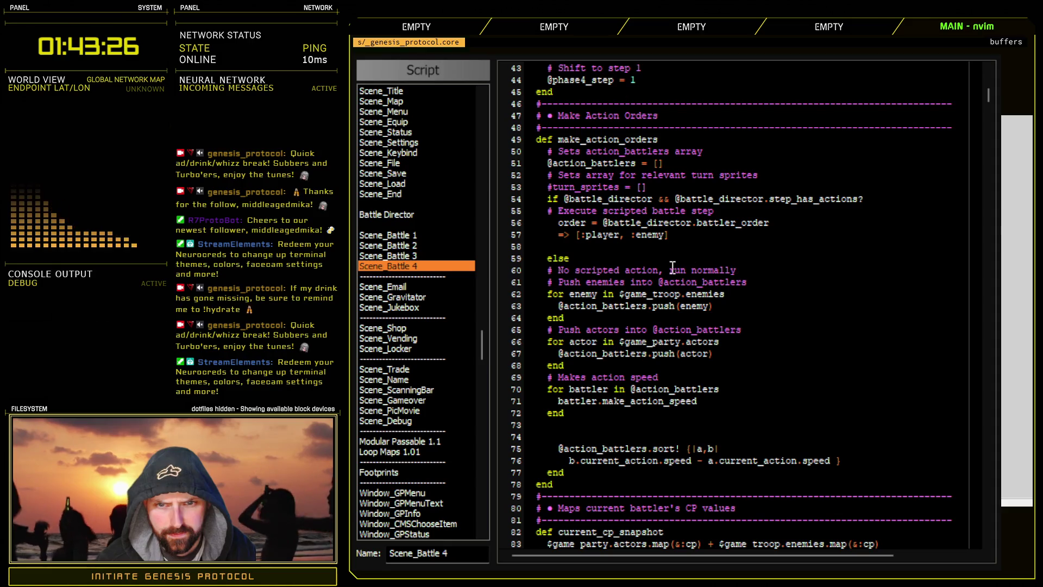
drag(669, 270, 745, 270)
key(Delete)
key(Delete)
key(Delete)
key(BackSpace)
key(BackSpace)
text(, p)
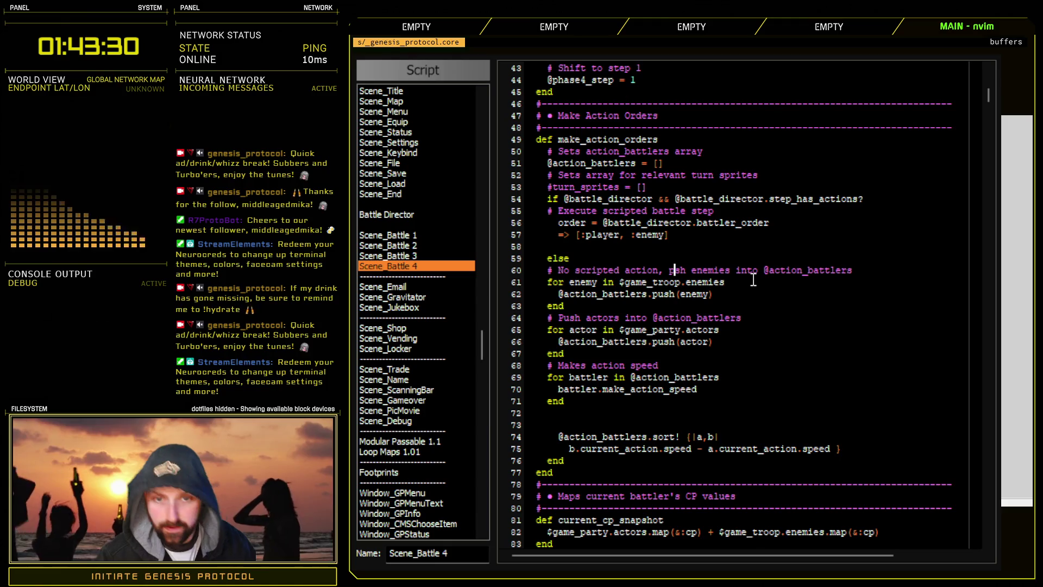
text(ush enemies)
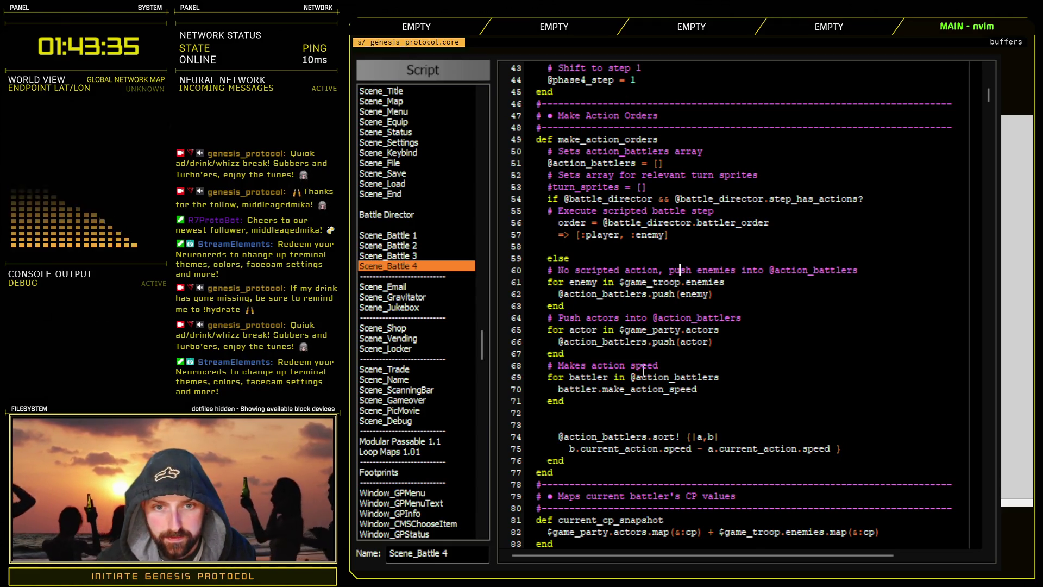
text(/actors)
Delete the push actors comment and the blank lines before the sort block
click(529, 321)
key(d)
key(d)
click(573, 391)
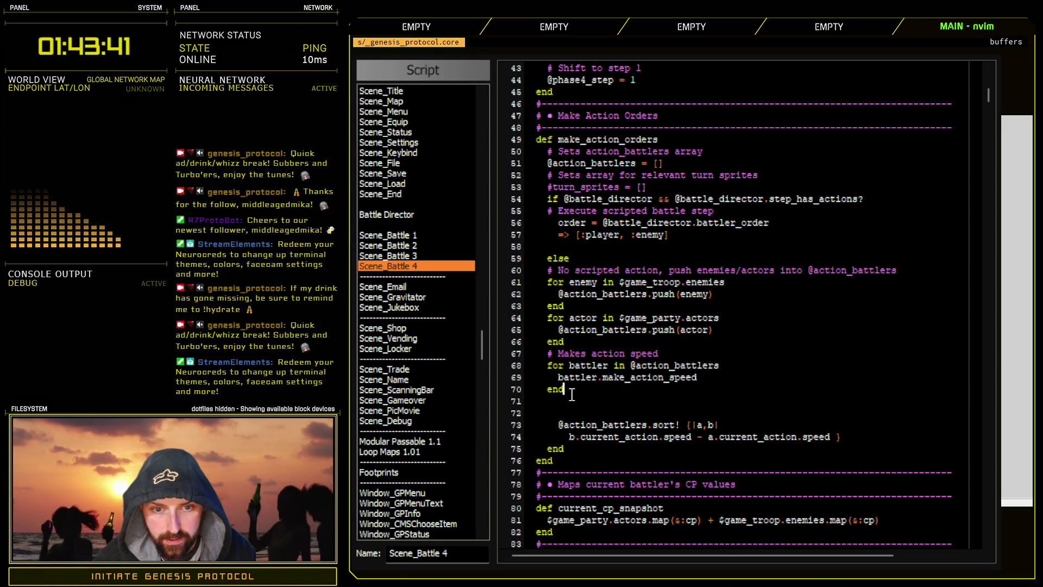
key(j)
key(d)
key(d)
click(528, 408)
key(d)
key(d)
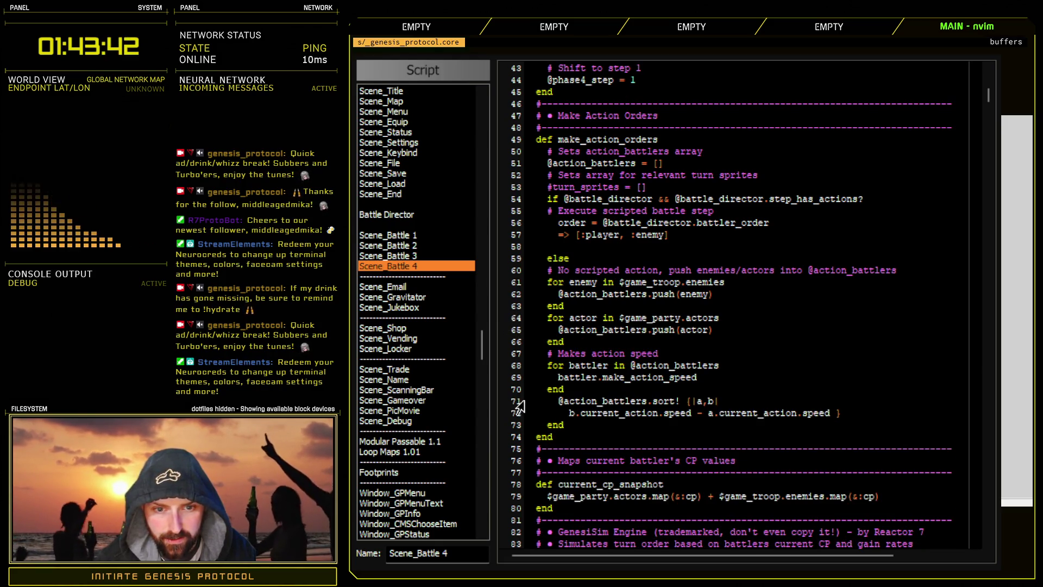
Indent the else branch (lines 60–70) one level, undoing a mistaken sort-block outdent
key(shift+v)
key(j)
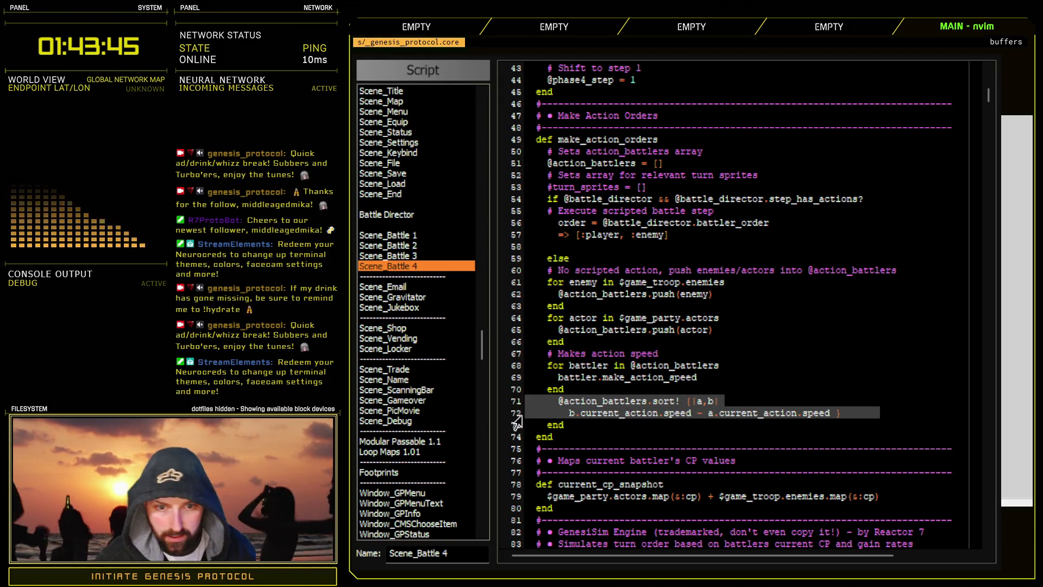
key(less)
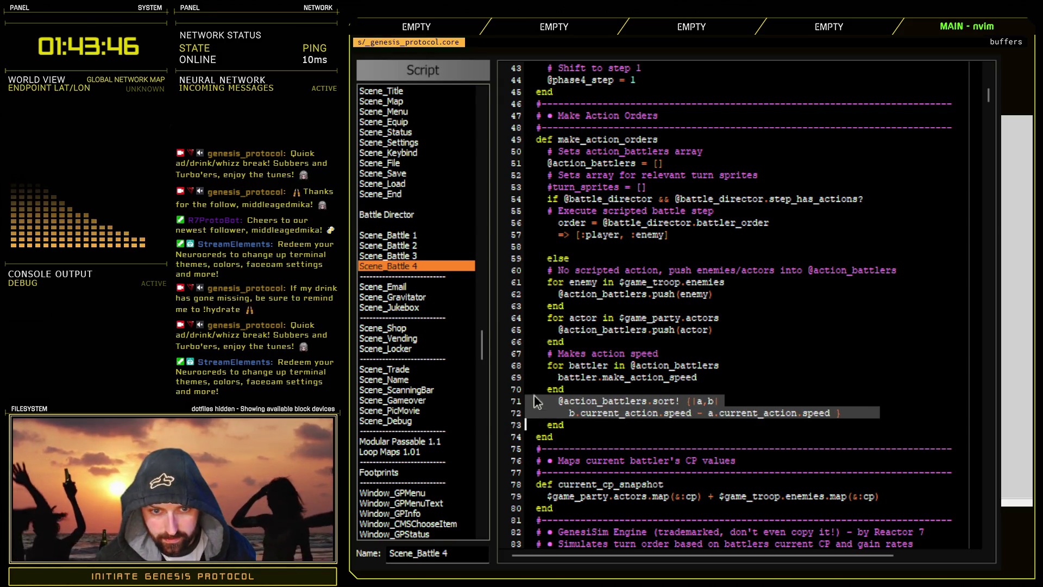
key(u)
drag(511, 390, 510, 271)
key(greater)
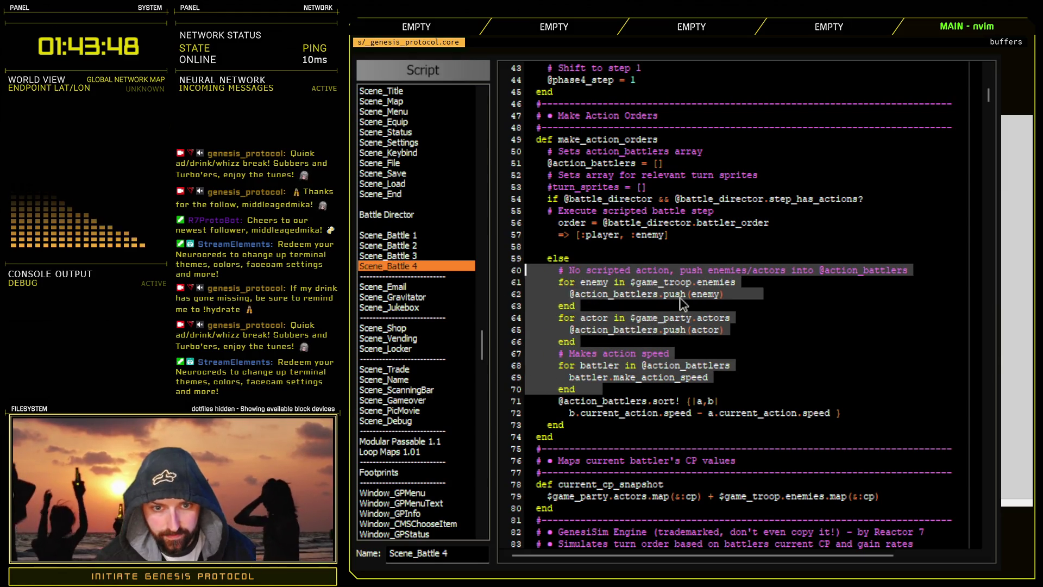
click(682, 294)
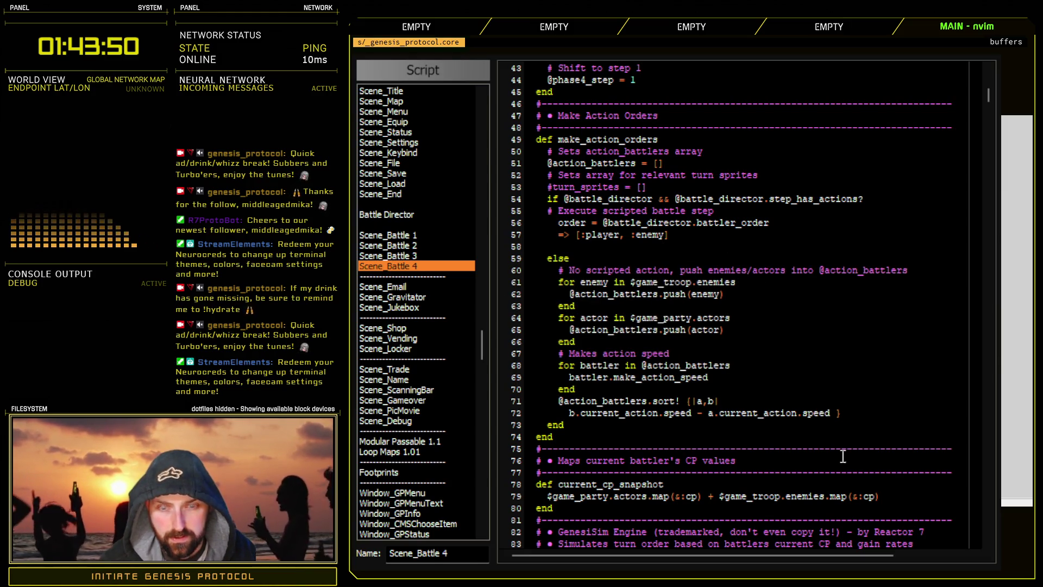
Try an order.each line below the order assignment, then remove it again
click(787, 226)
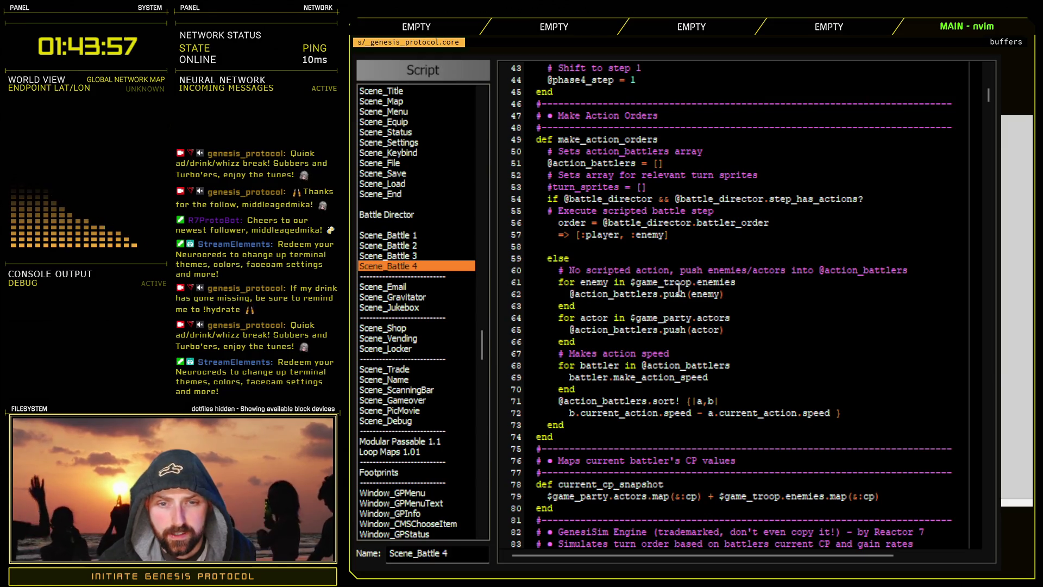
key(Return)
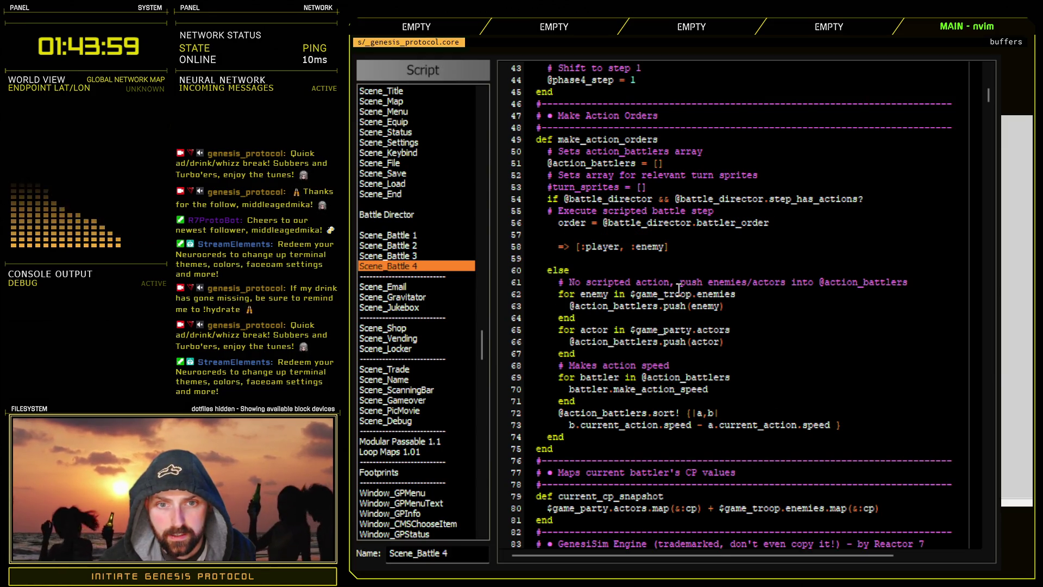
text(order.each)
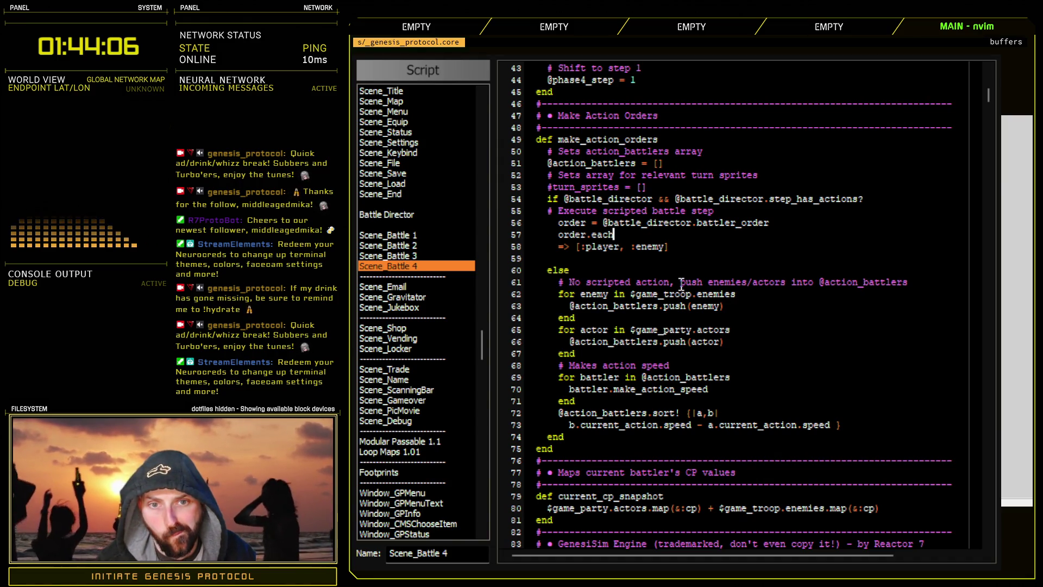
drag(615, 235, 527, 239)
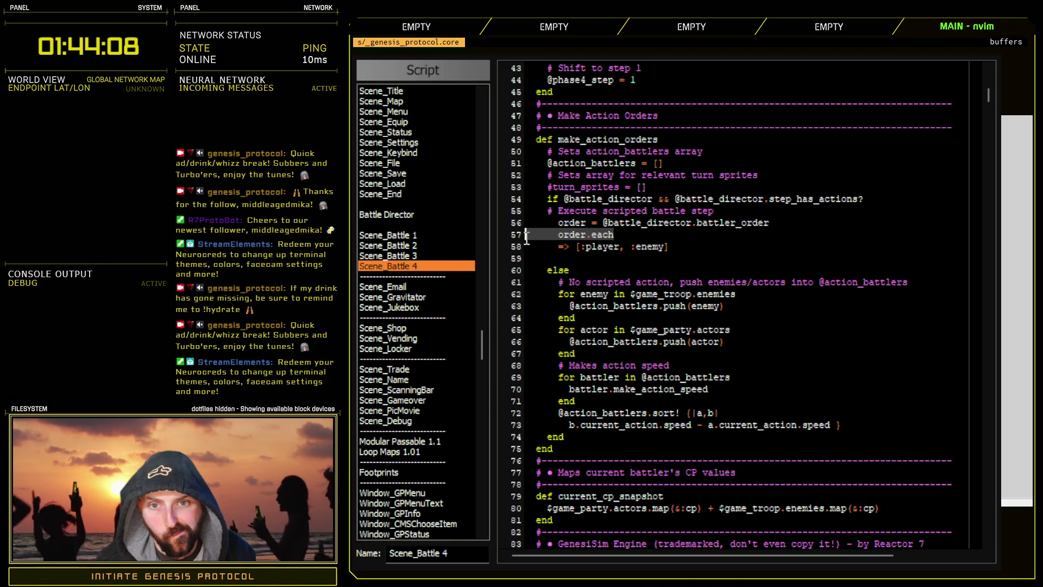
key(BackSpace)
key(BackSpace)
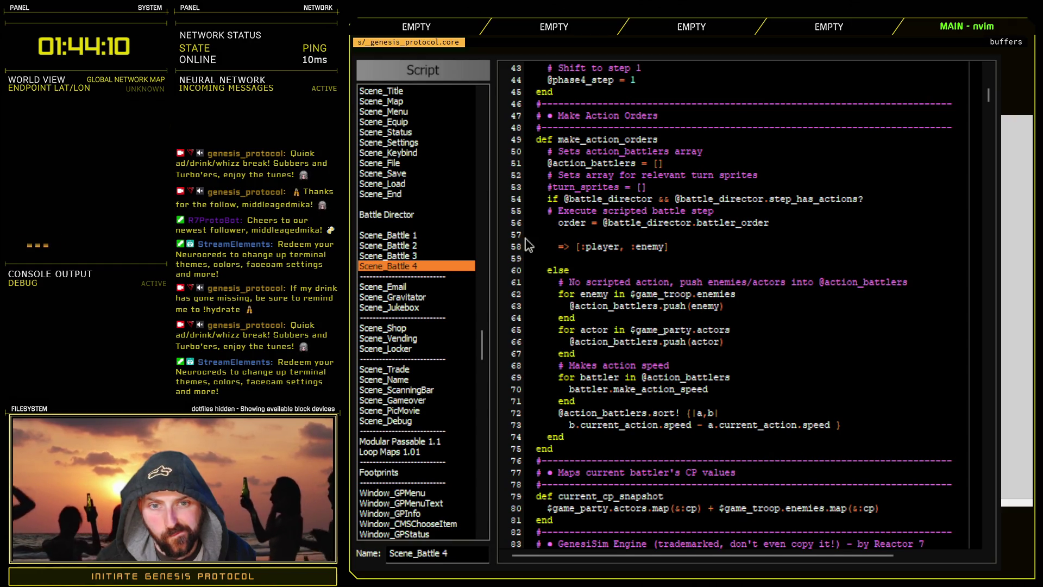
click(877, 195)
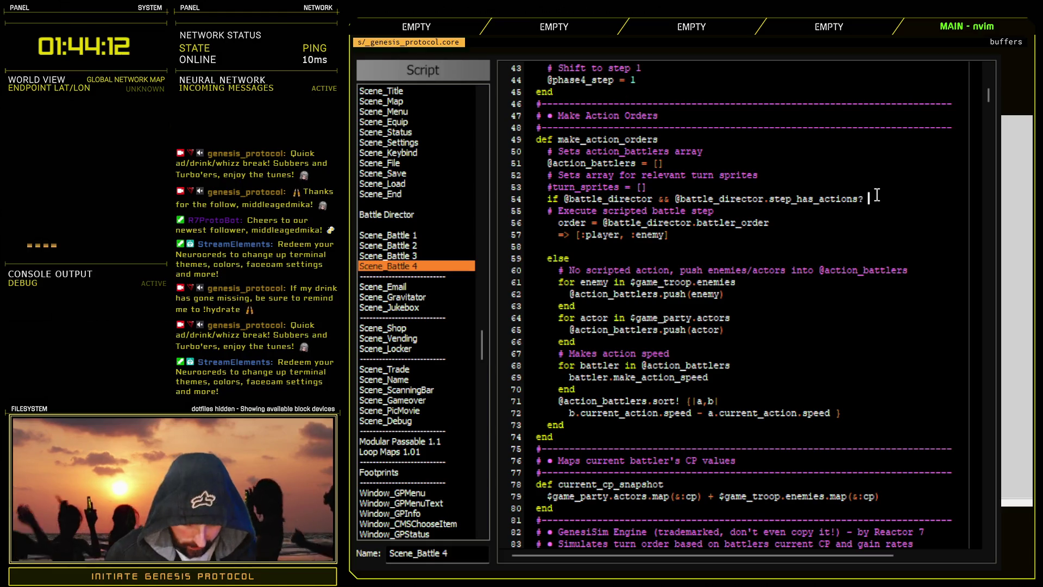
text(&&)
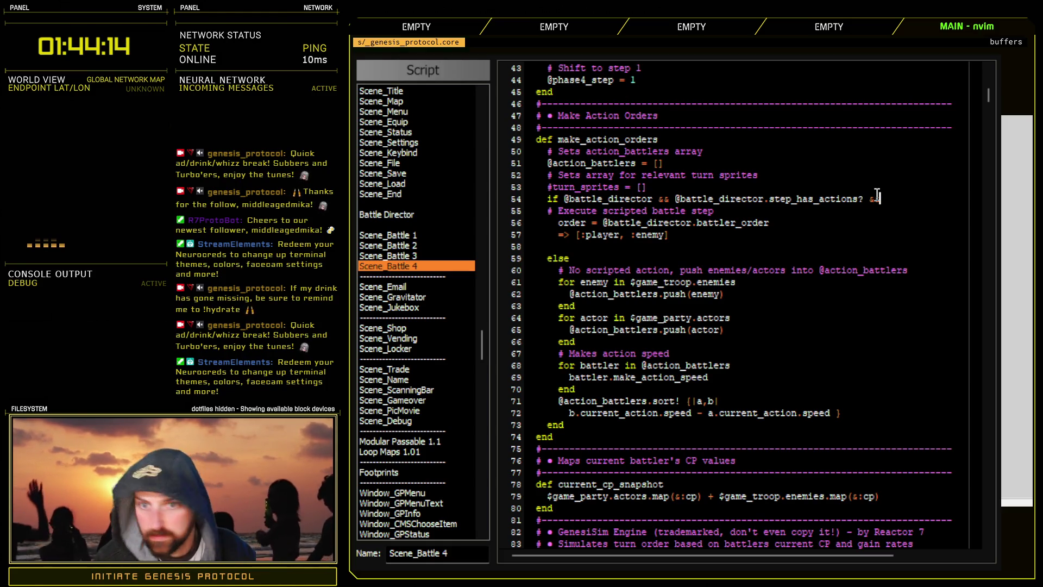
key(Return)
mouse_move(603, 234)
mouse_down()
mouse_move(760, 235)
mouse_move(730, 226)
mouse_move(726, 211)
mouse_up()
key(ctrl+c)
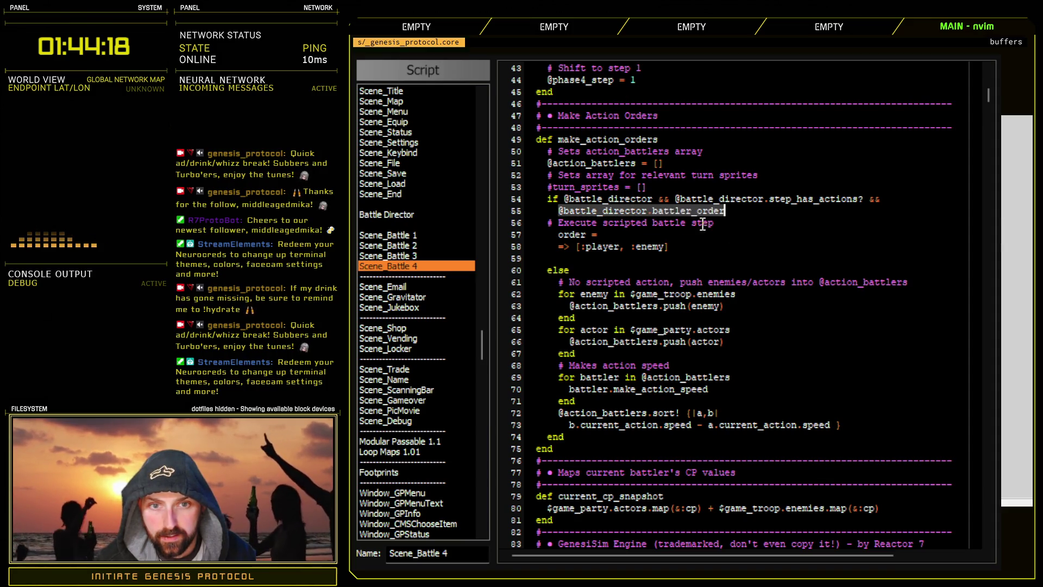
click(729, 211)
text(.empty?)
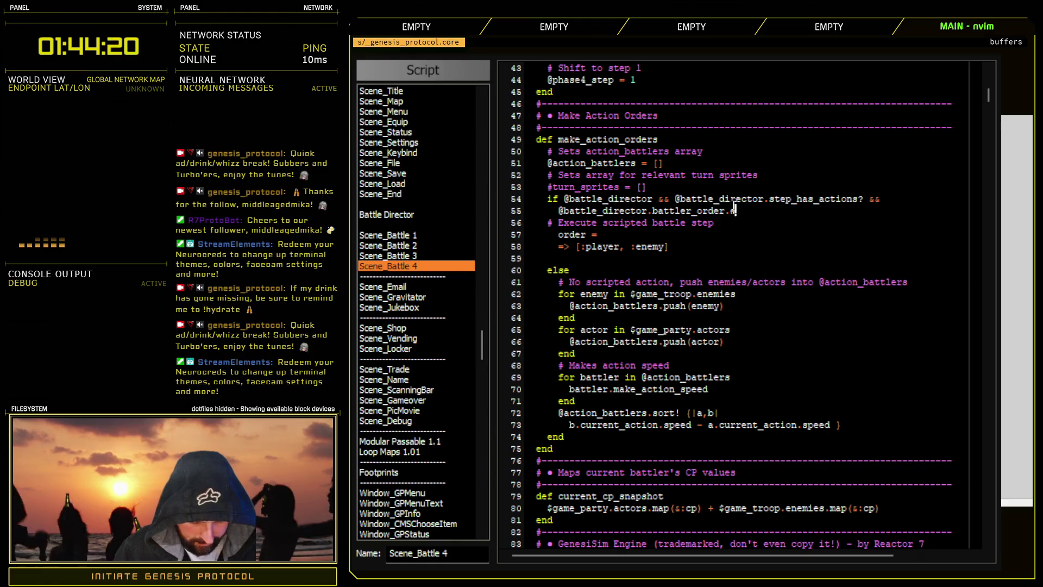
click(558, 211)
text(!)
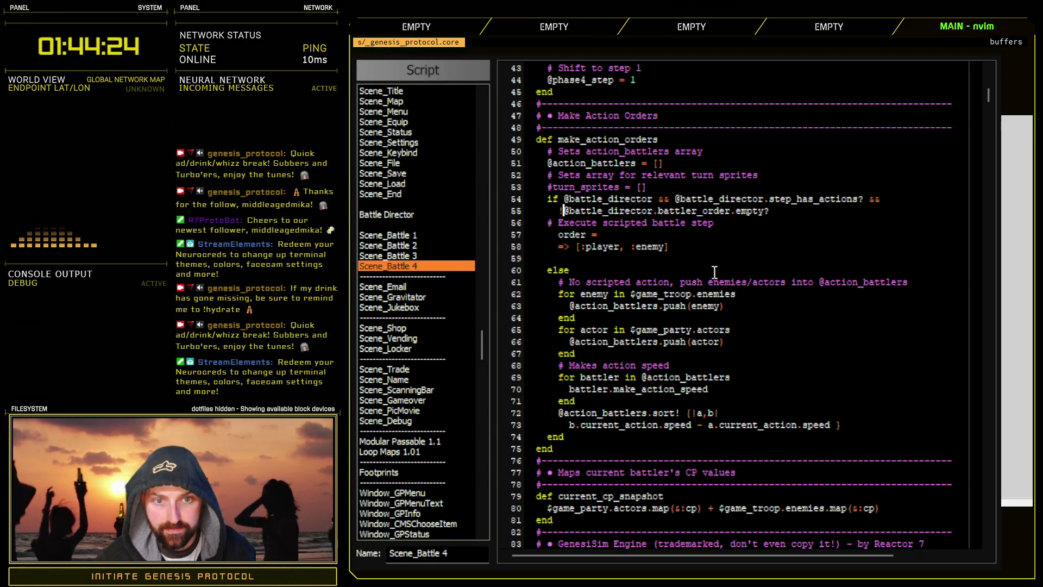
click(567, 210)
mouse_move(568, 210)
mouse_down()
mouse_move(772, 212)
mouse_move(733, 213)
mouse_up()
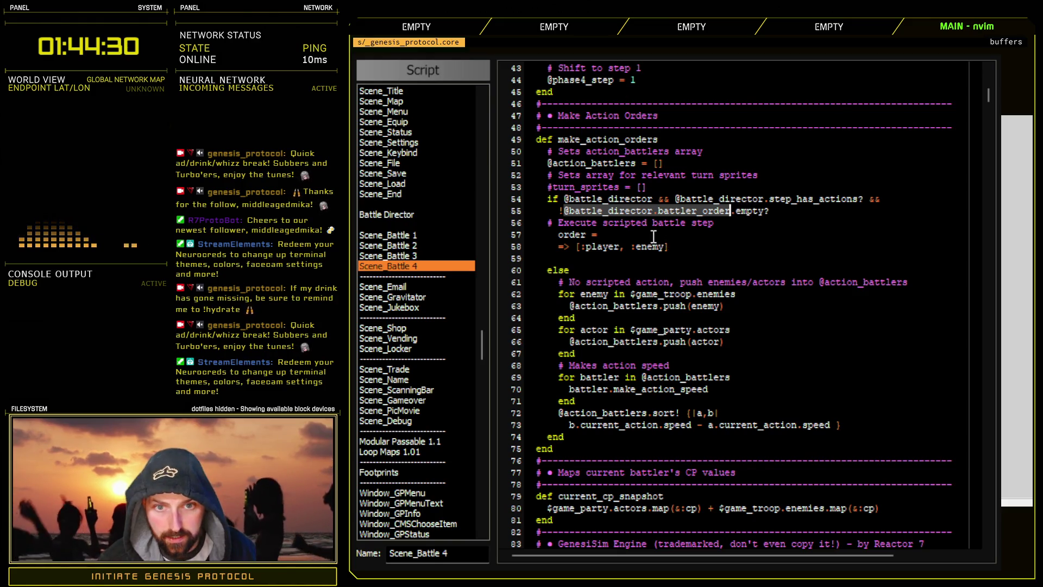
middle_click(654, 238)
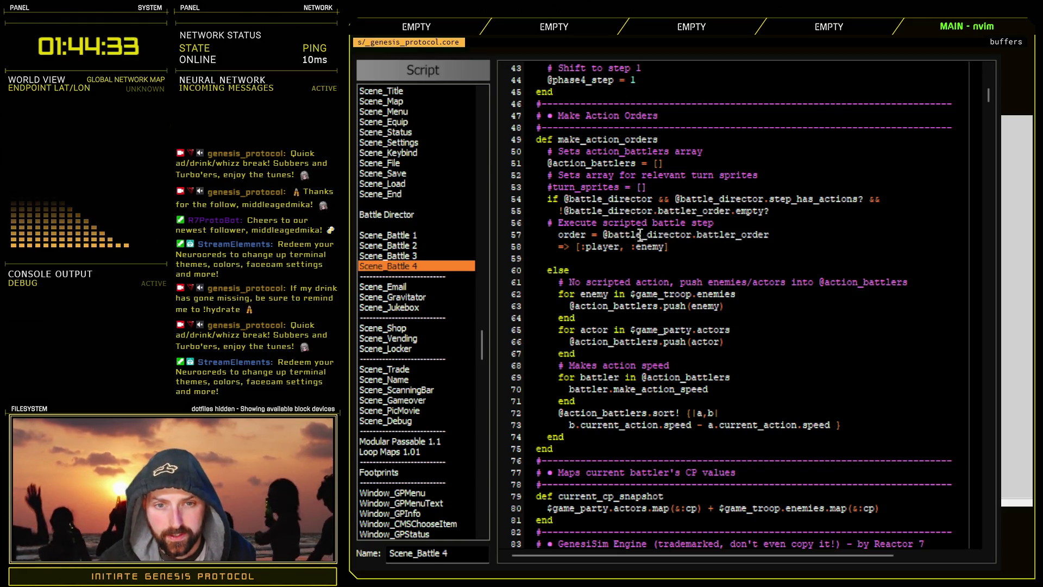
drag(670, 248, 568, 249)
key(Escape)
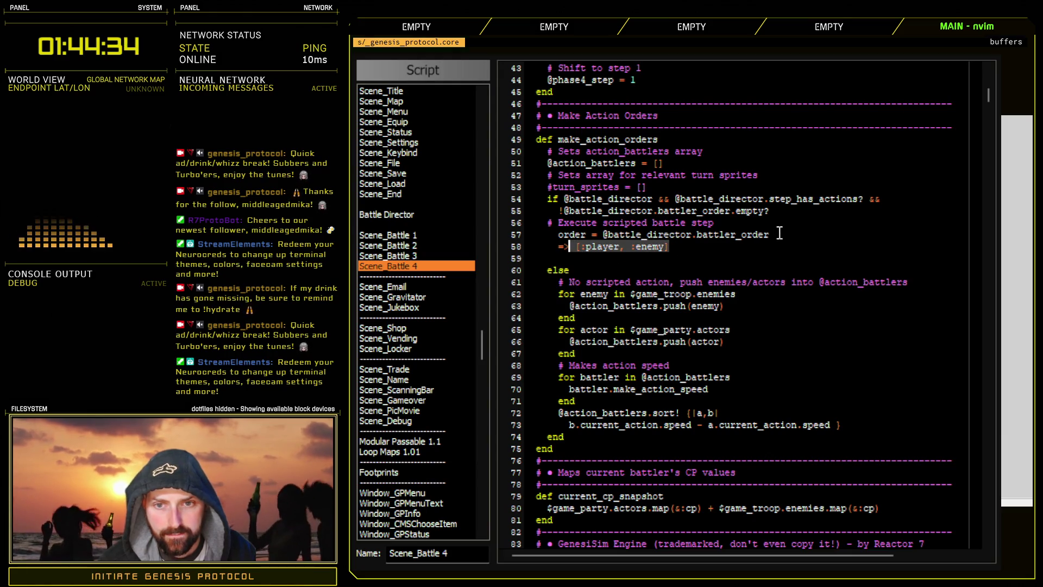
text(O)
text(order.each)
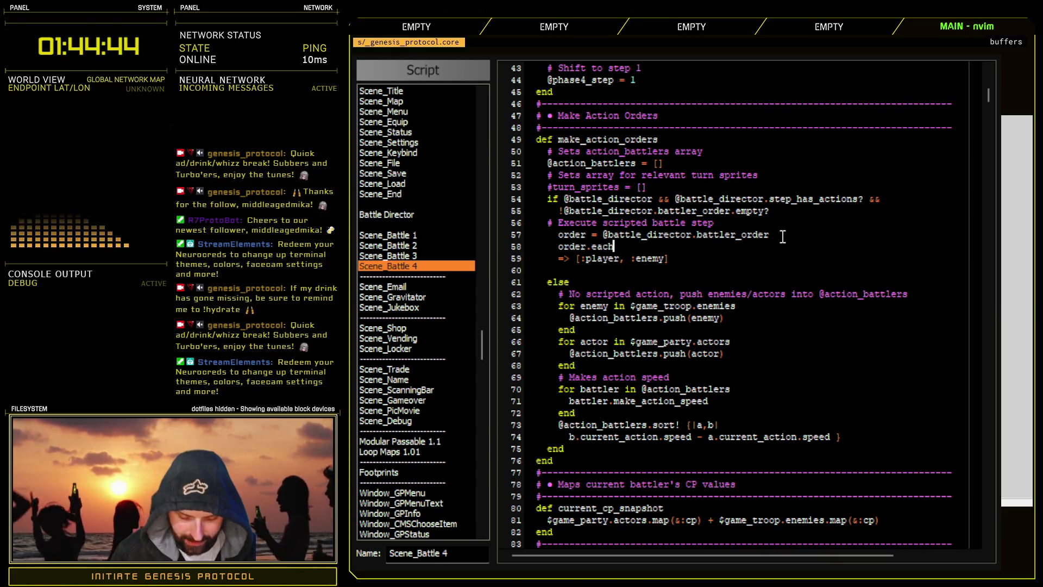
text({ |ba)
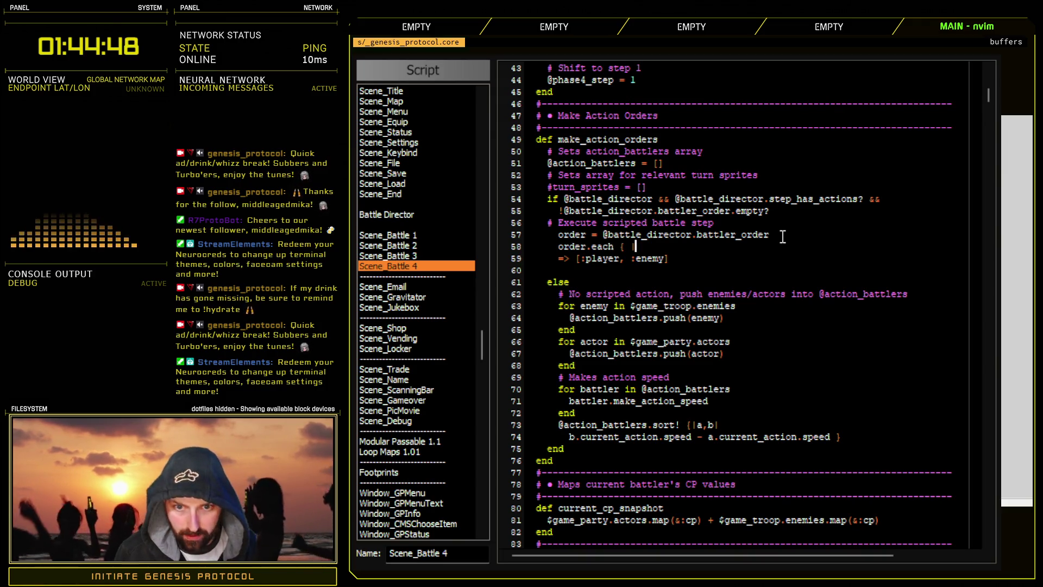
text(ttler|)
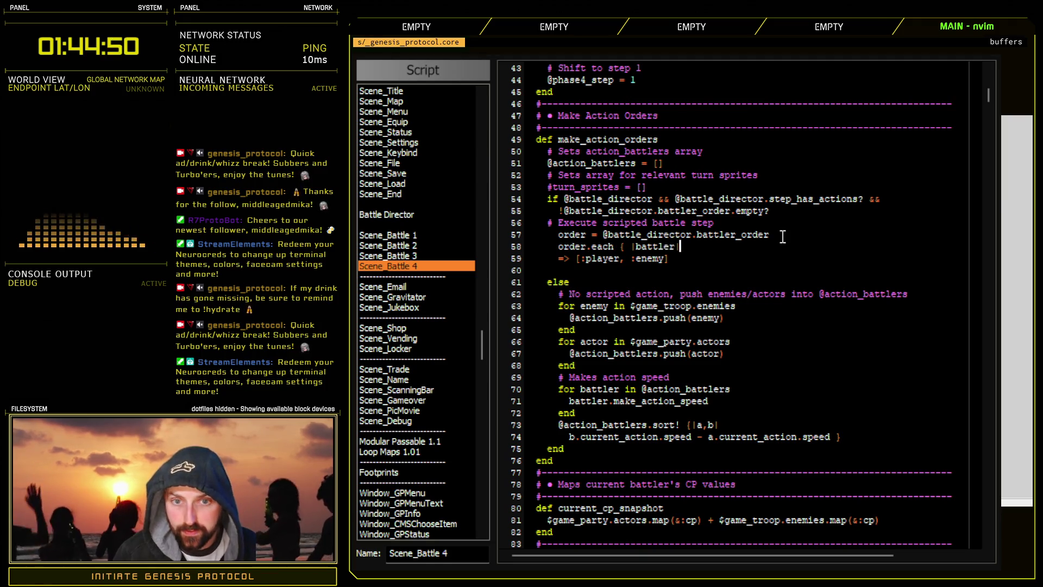
key(Return)
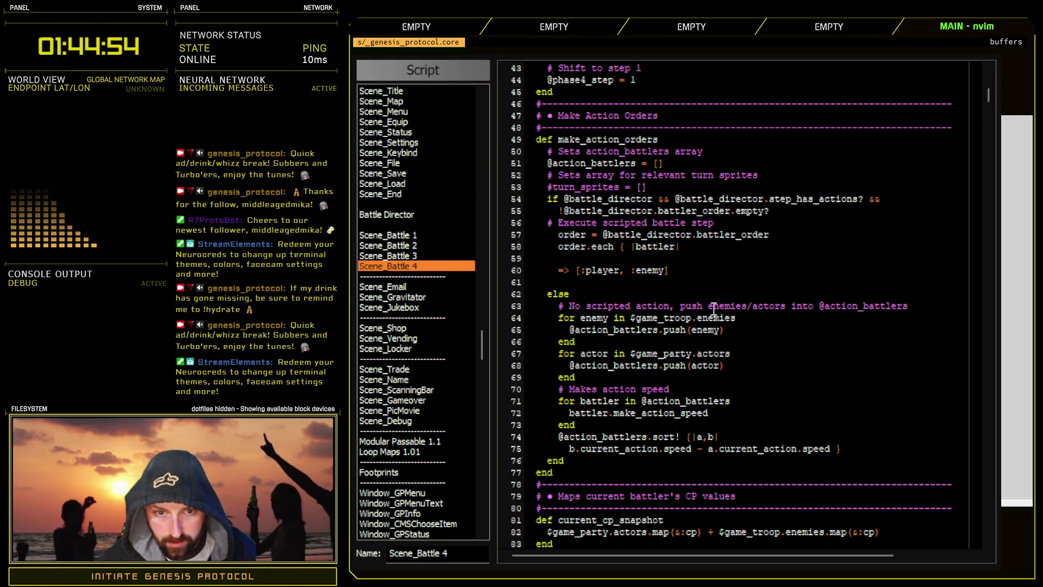
drag(570, 329, 688, 330)
key(ctrl+c)
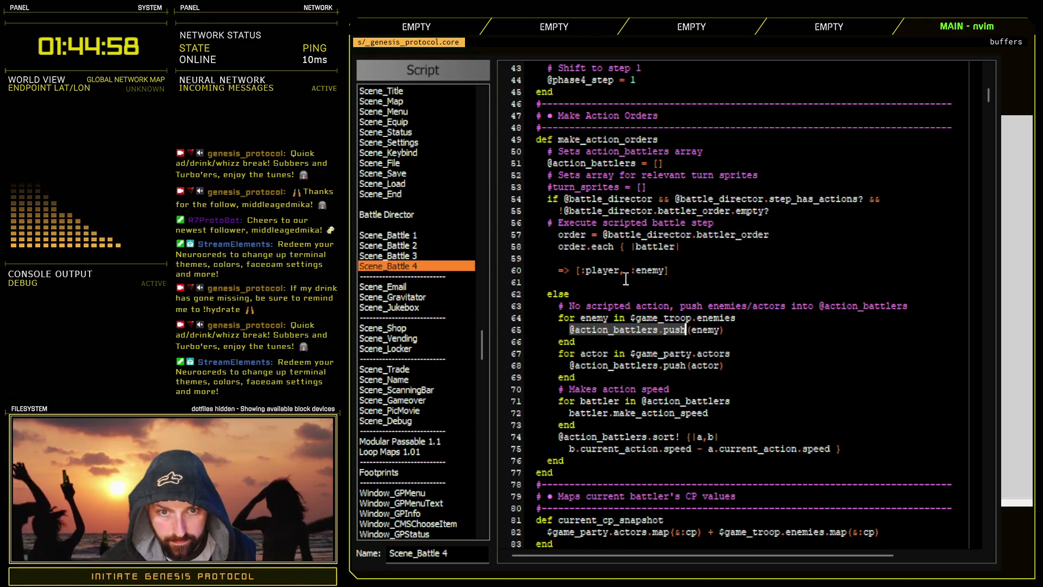
click(601, 258)
key(ctrl+v)
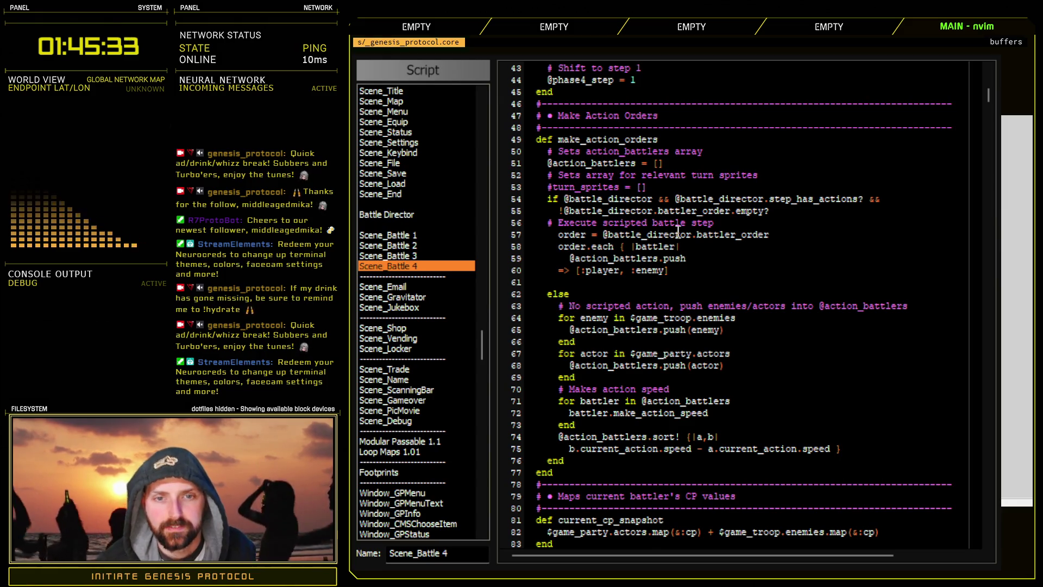
mouse_move(538, 318)
mouse_down()
mouse_move(631, 386)
mouse_move(633, 377)
mouse_up()
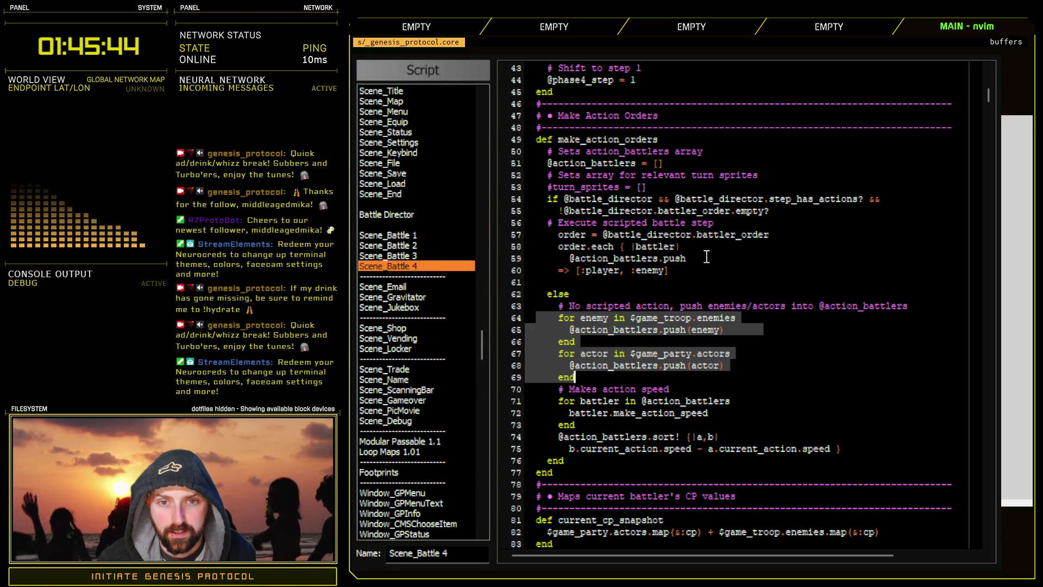
click(693, 248)
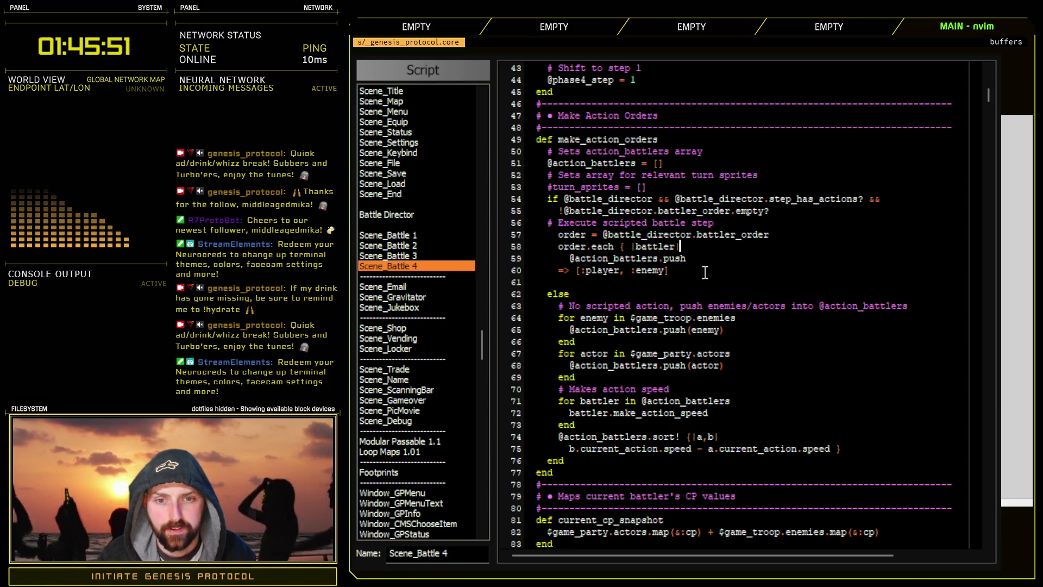
key(Return)
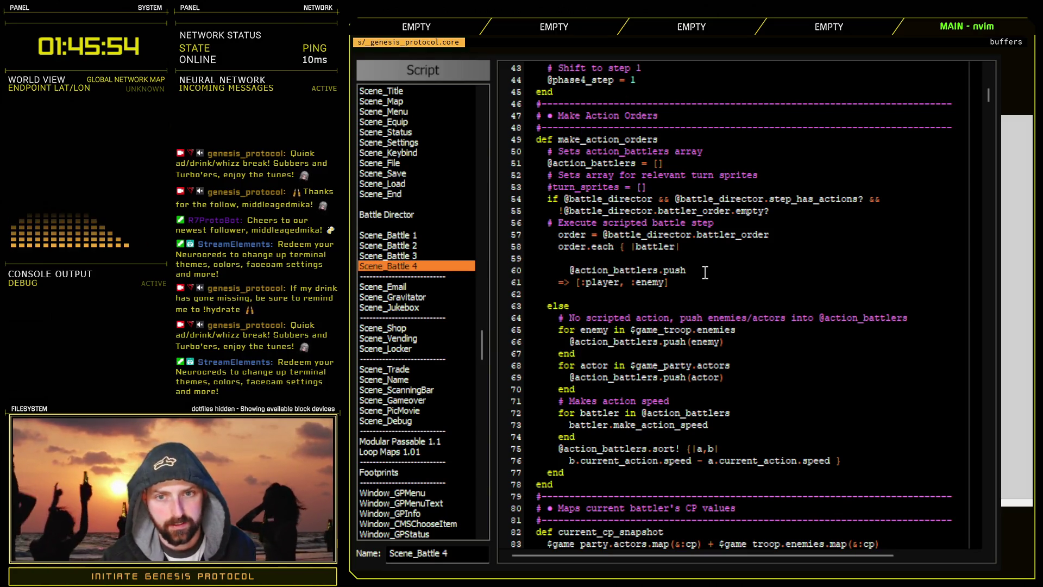
Add 'if battler == :enemy' with the indented enemy push loop pasted beneath it
text(if ba)
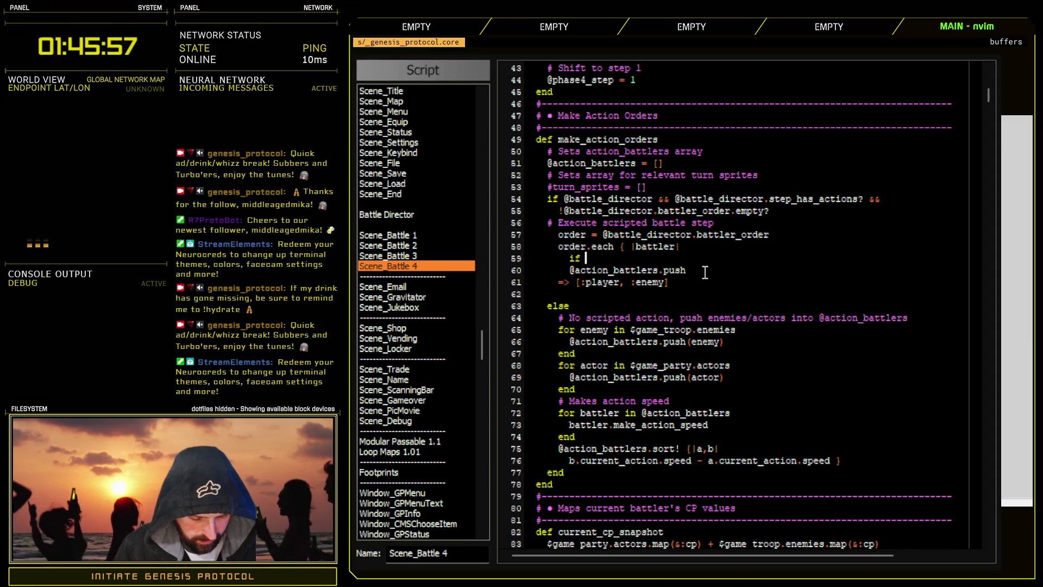
text(ttler)
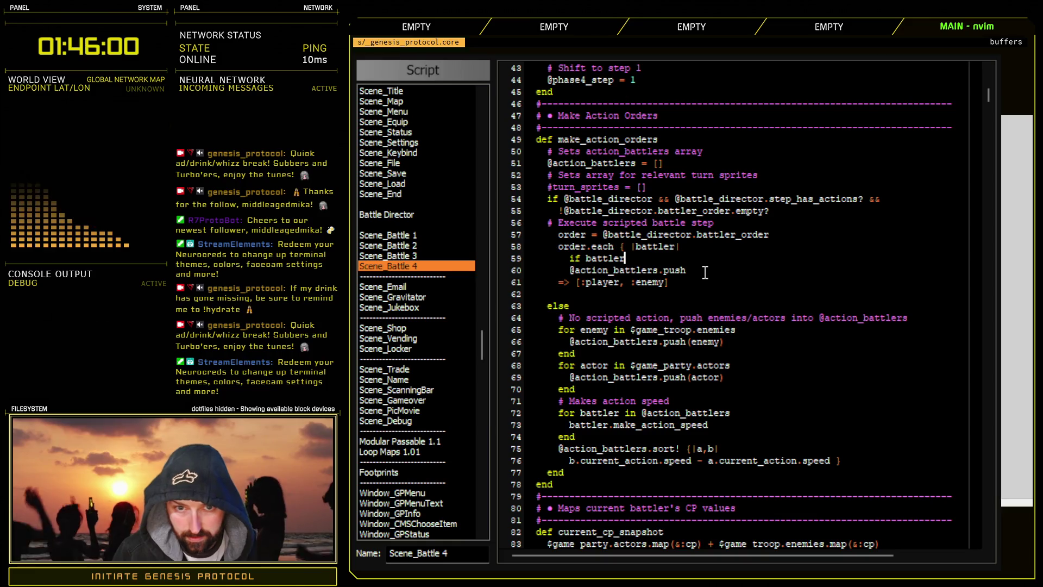
text( == :enem,y)
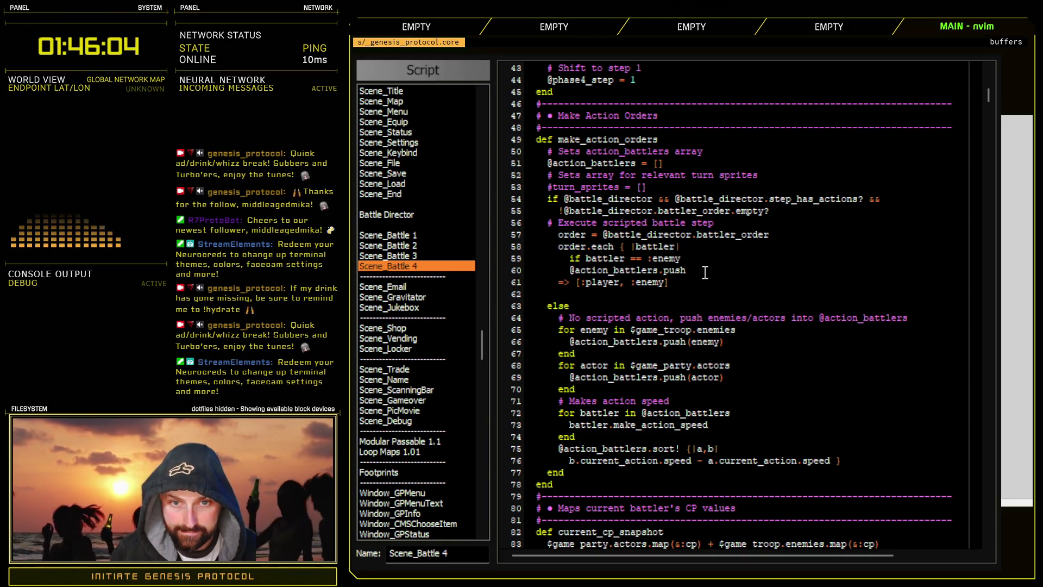
key(Return)
drag(498, 347, 511, 367)
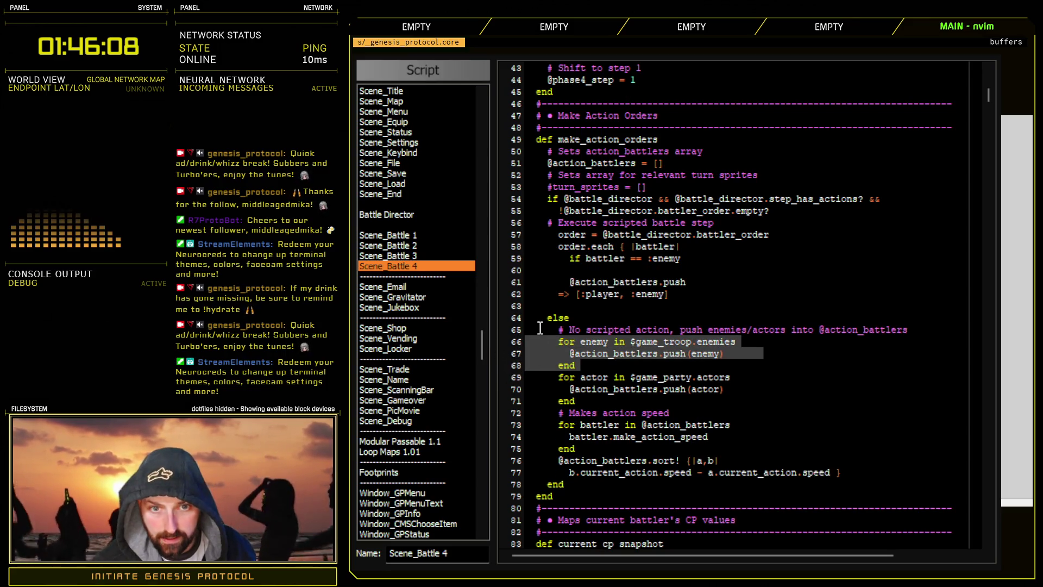
mouse_move(527, 270)
mouse_down()
mouse_move(514, 278)
mouse_move(517, 297)
mouse_up()
key(p)
key(greater)
key(greater)
click(639, 299)
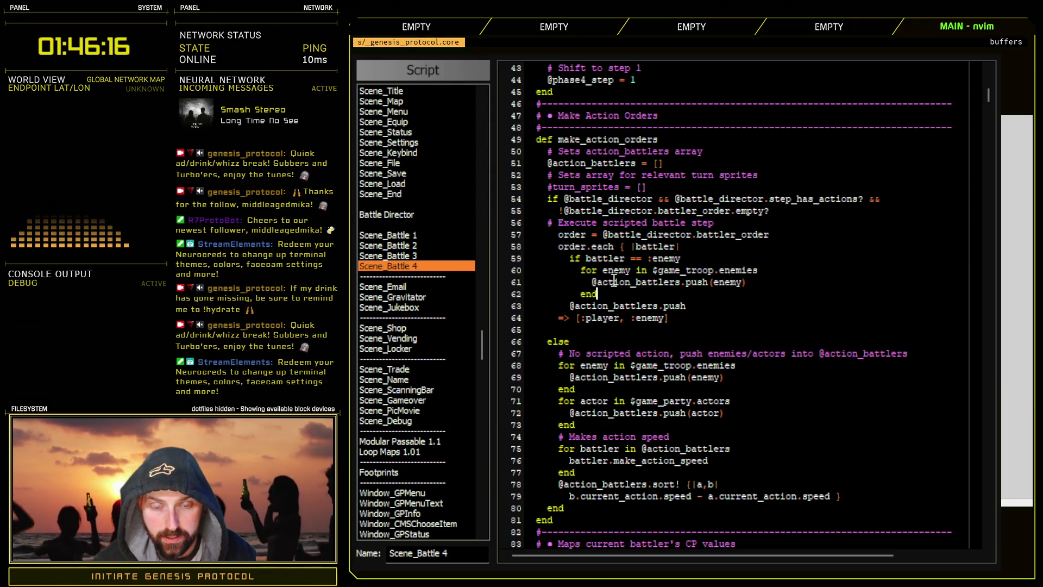
key(Return)
Add an else branch containing the indented actor push loop and close the if with end
text(else)
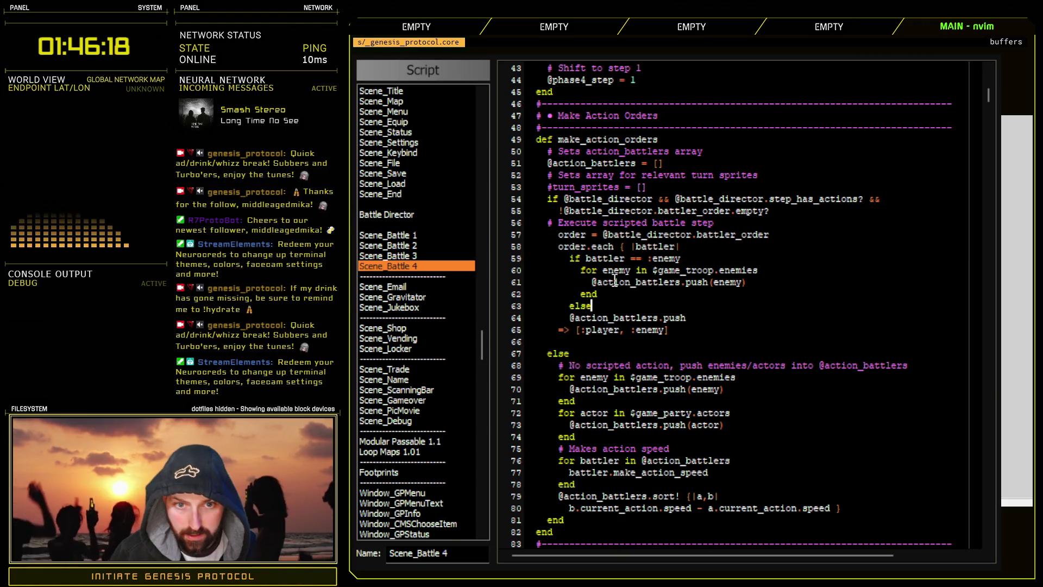
key(Return)
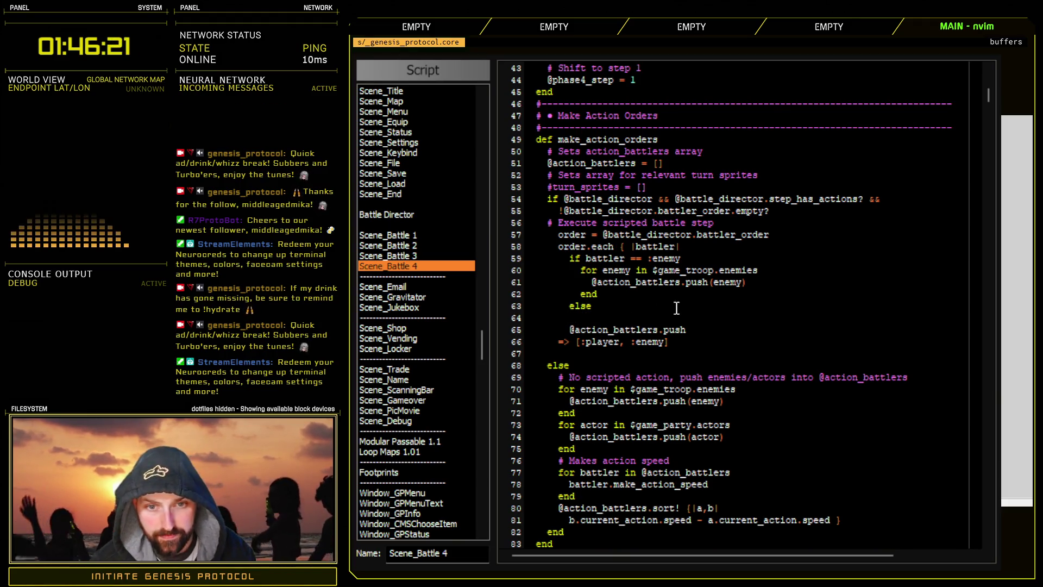
drag(686, 329, 479, 328)
key(d)
key(d)
key(d)
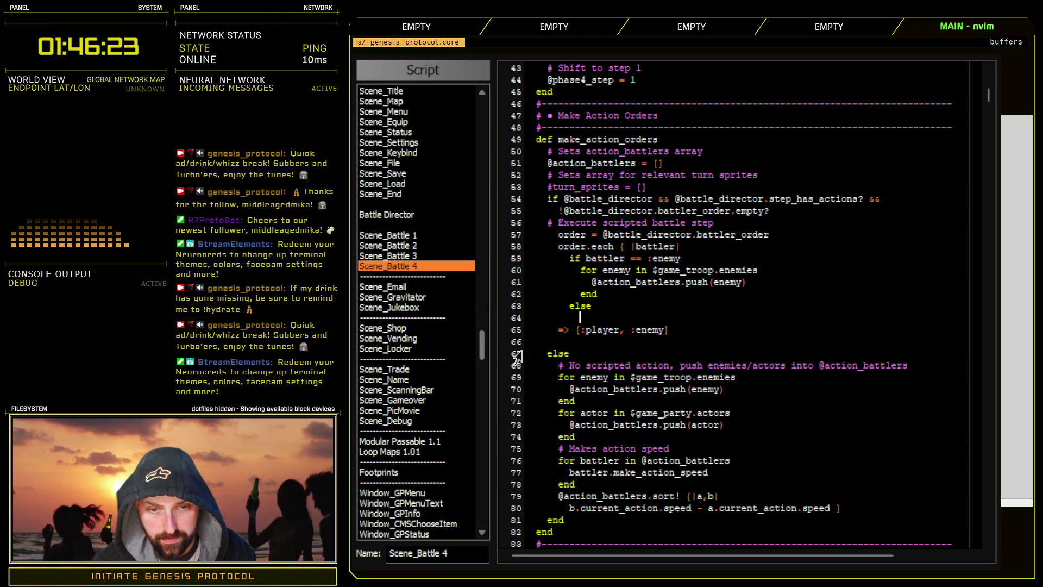
drag(503, 413, 513, 437)
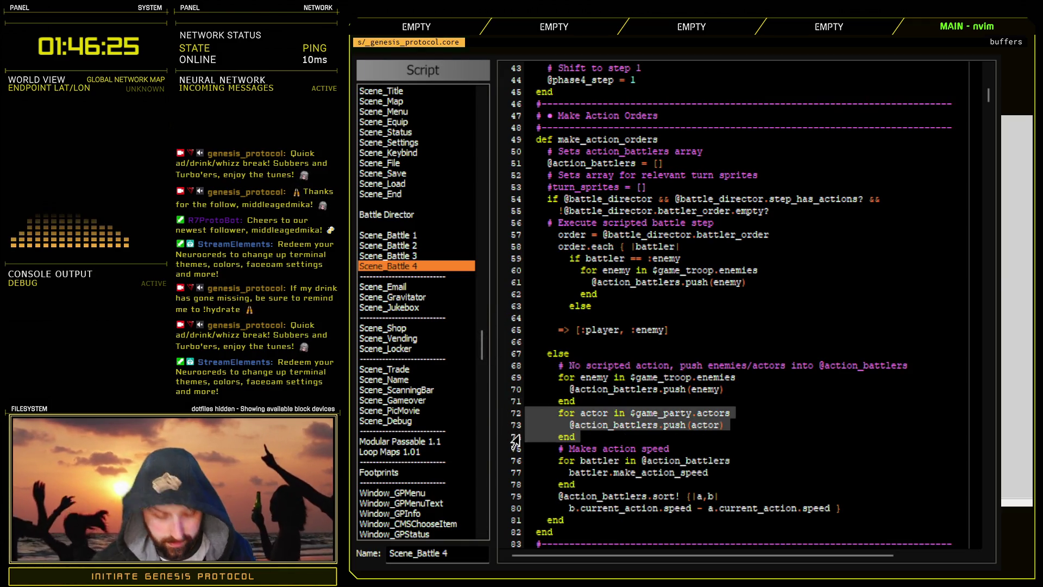
key(y)
click(511, 318)
key(p)
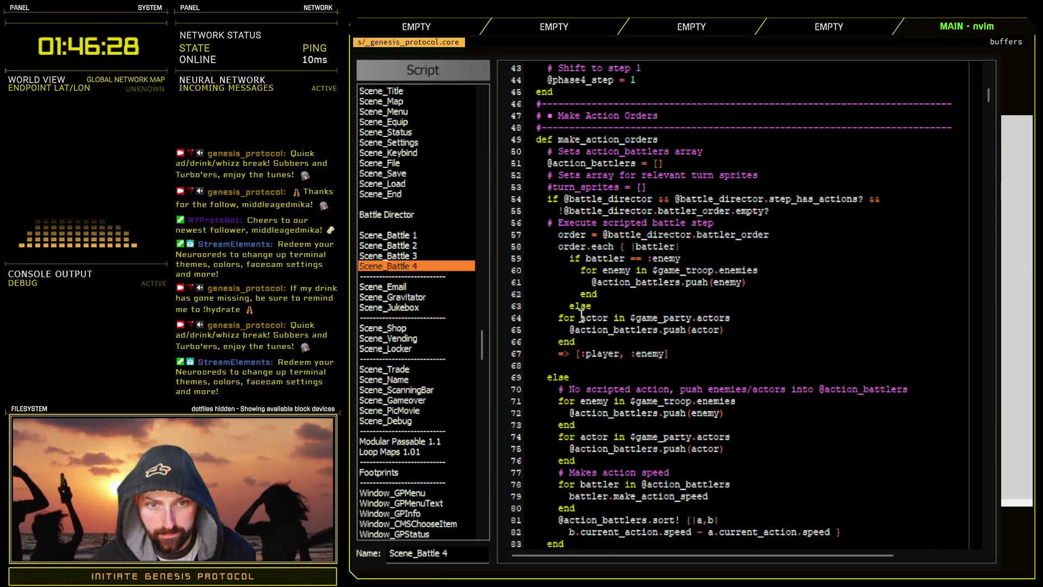
drag(517, 319, 514, 342)
key(Tab)
key(Tab)
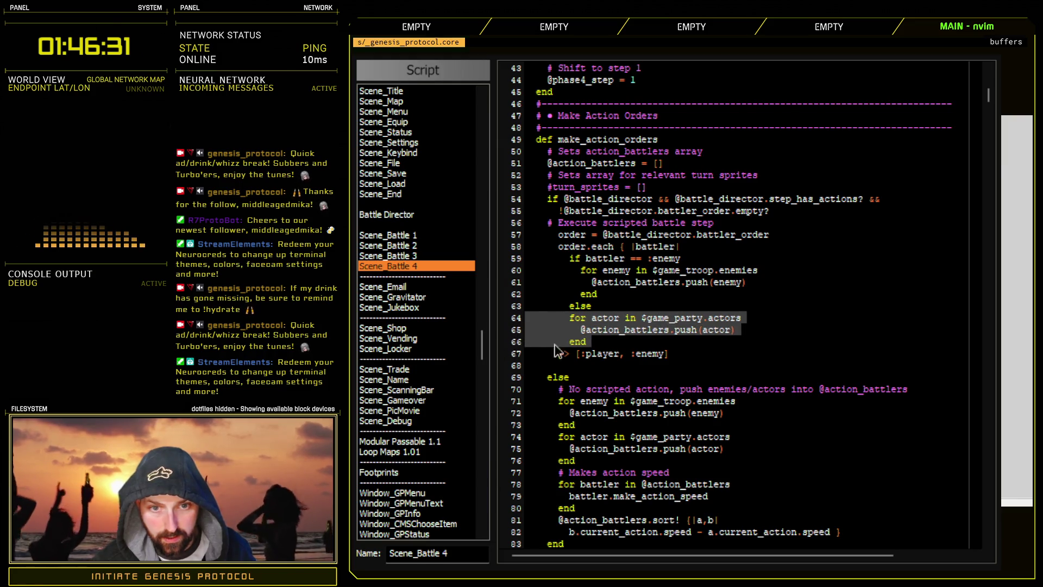
click(611, 341)
key(Return)
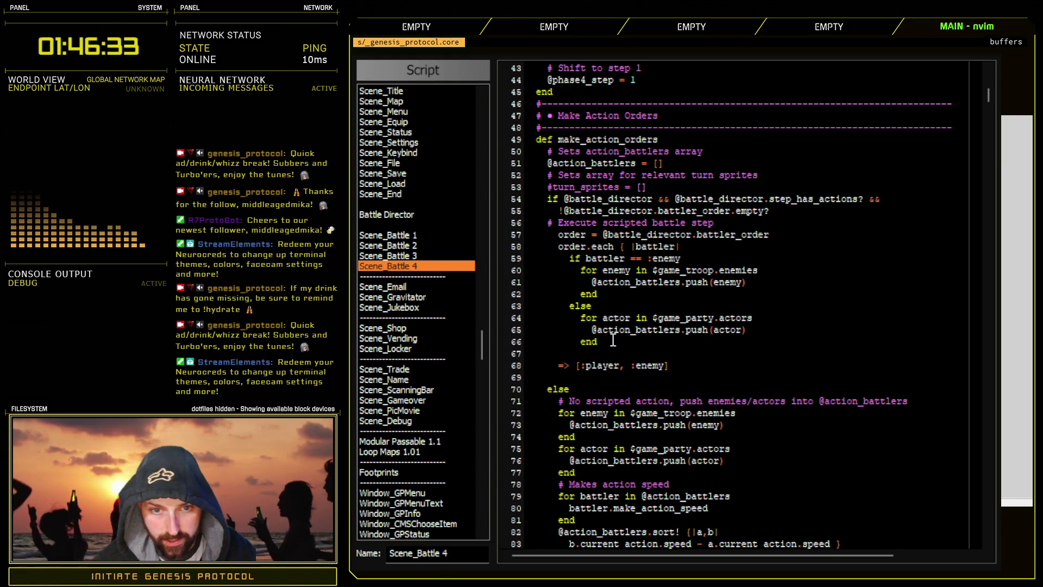
key(Return)
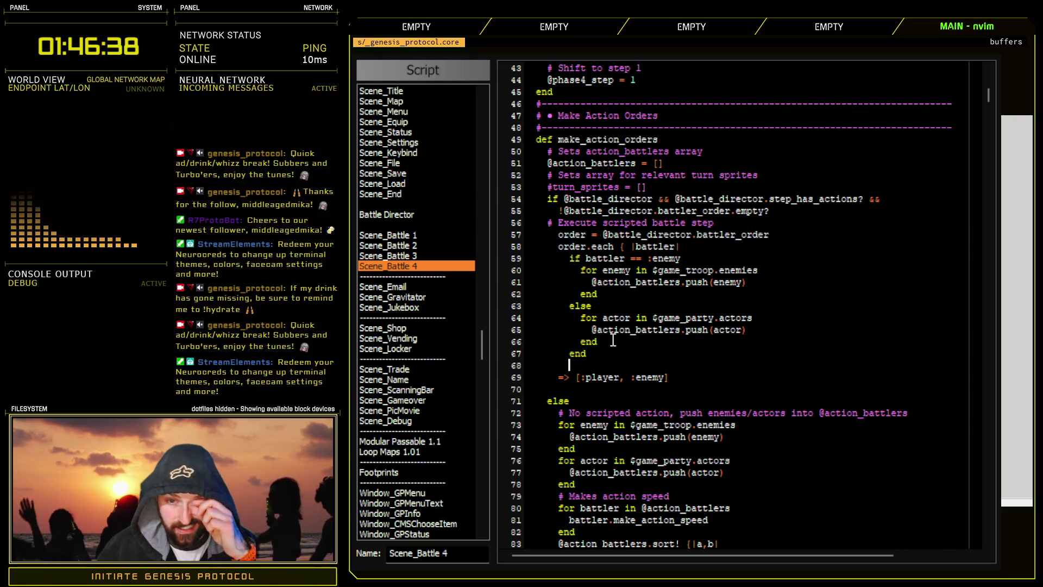
Change the else line to 'elsif battler == :actor'
click(609, 306)
drag(719, 270, 728, 282)
click(695, 319)
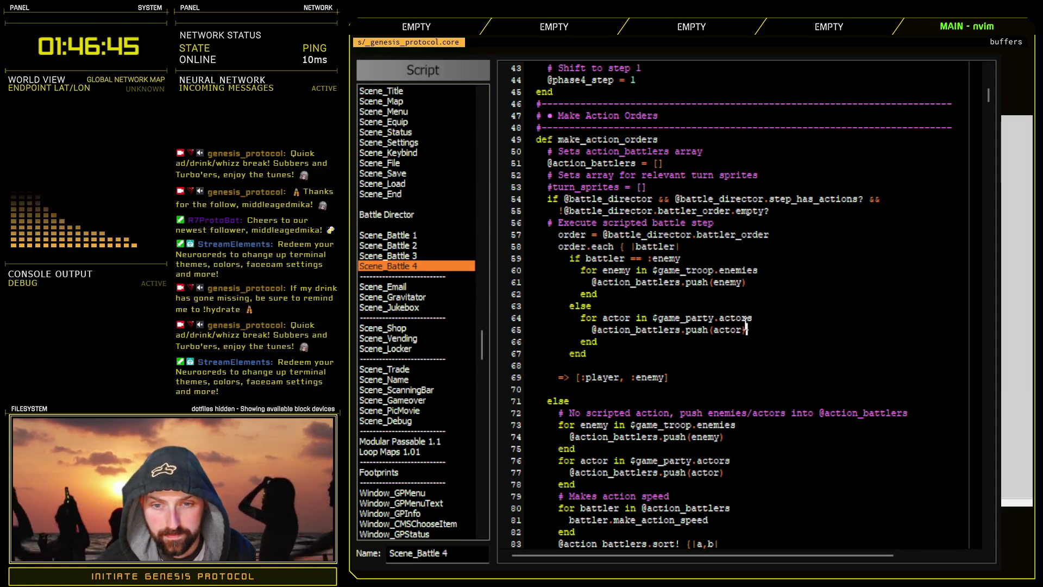
click(605, 304)
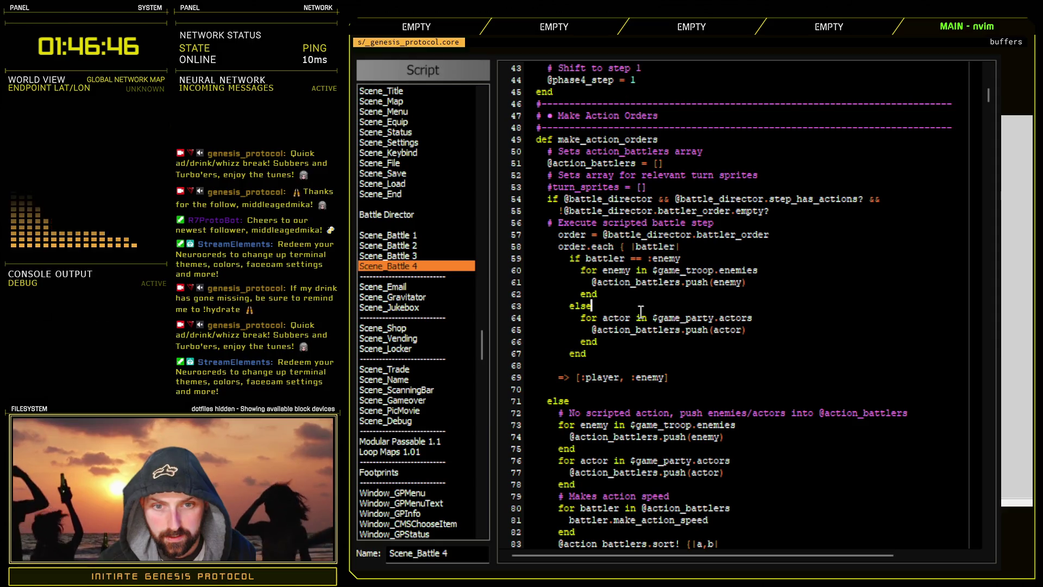
key(BackSpace)
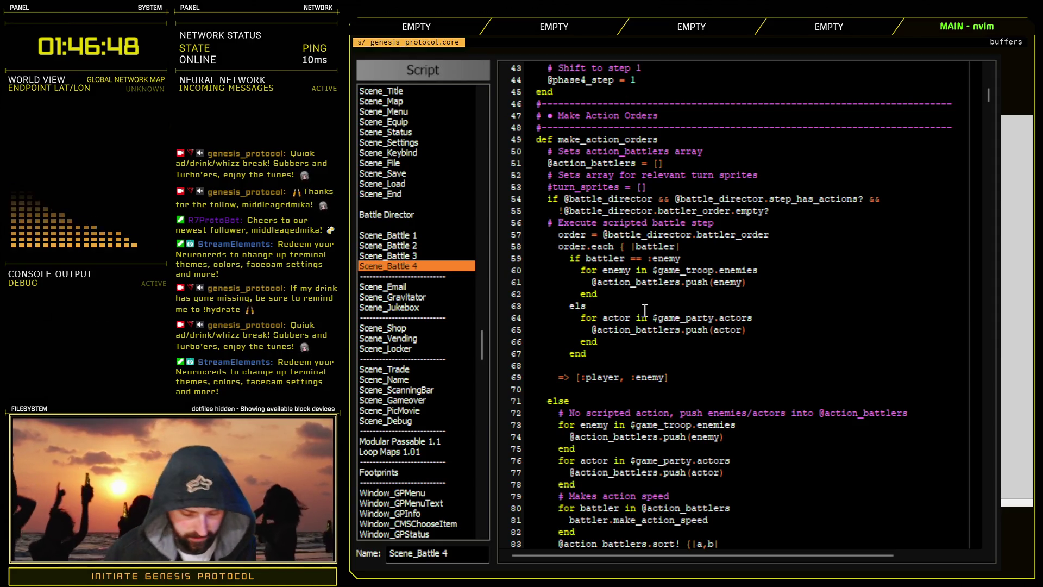
text(if battler == :actor)
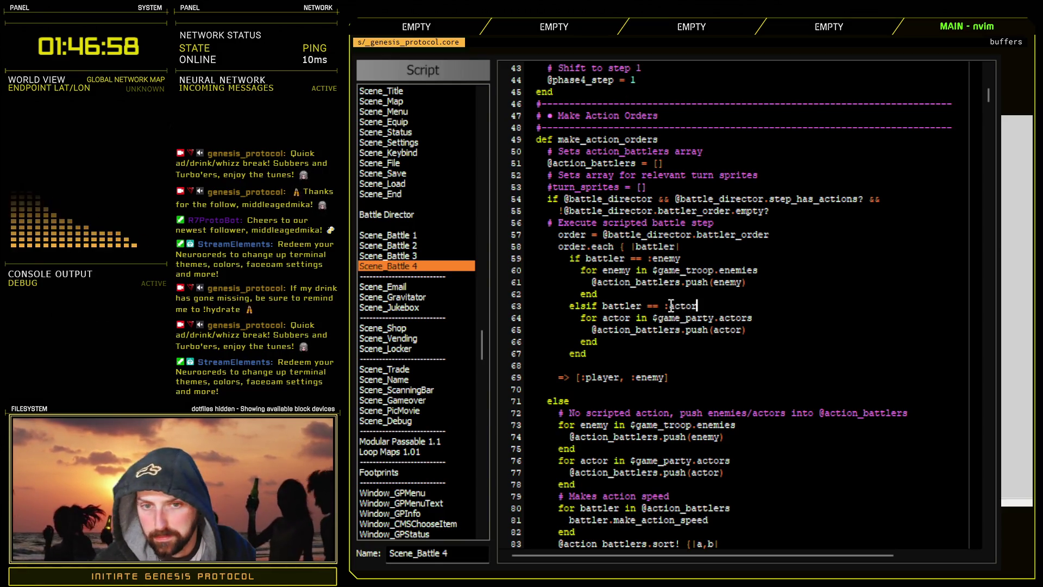
drag(669, 305, 697, 308)
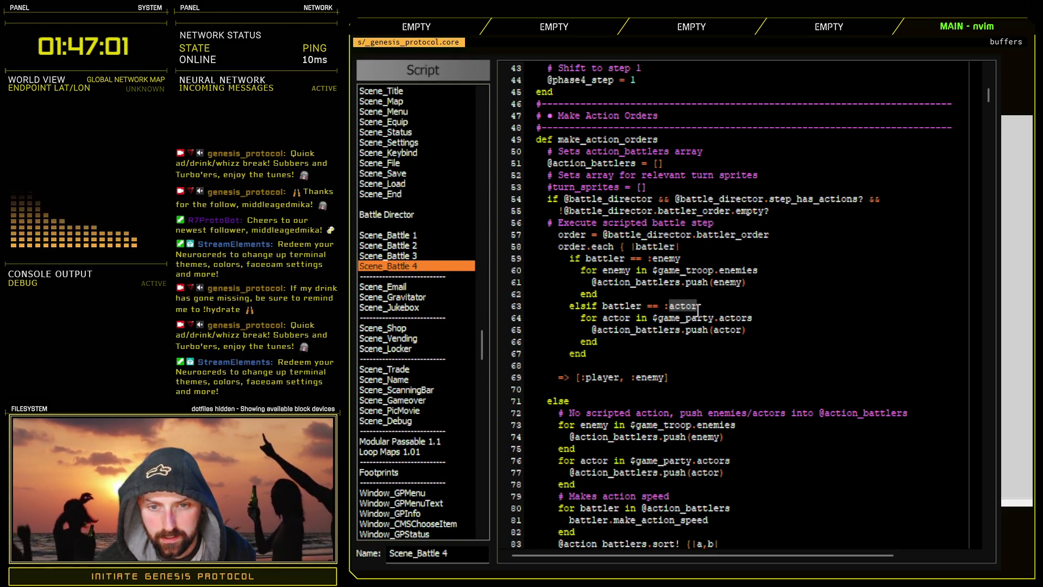
text(player)
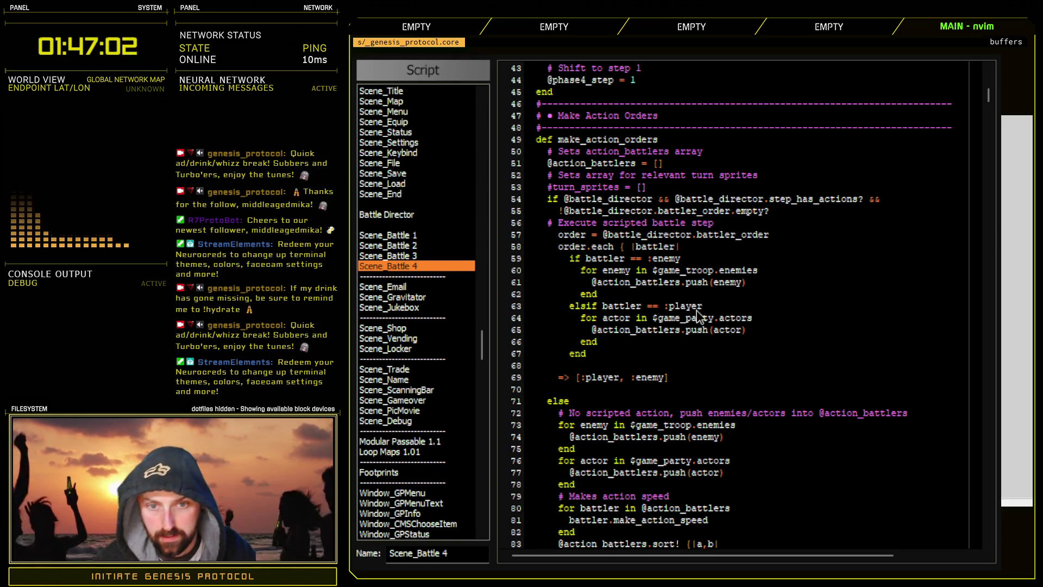
drag(670, 306, 704, 307)
text(actor)
Close the order.each block with a brace and delete the leftover [:player, :enemy] line
click(594, 357)
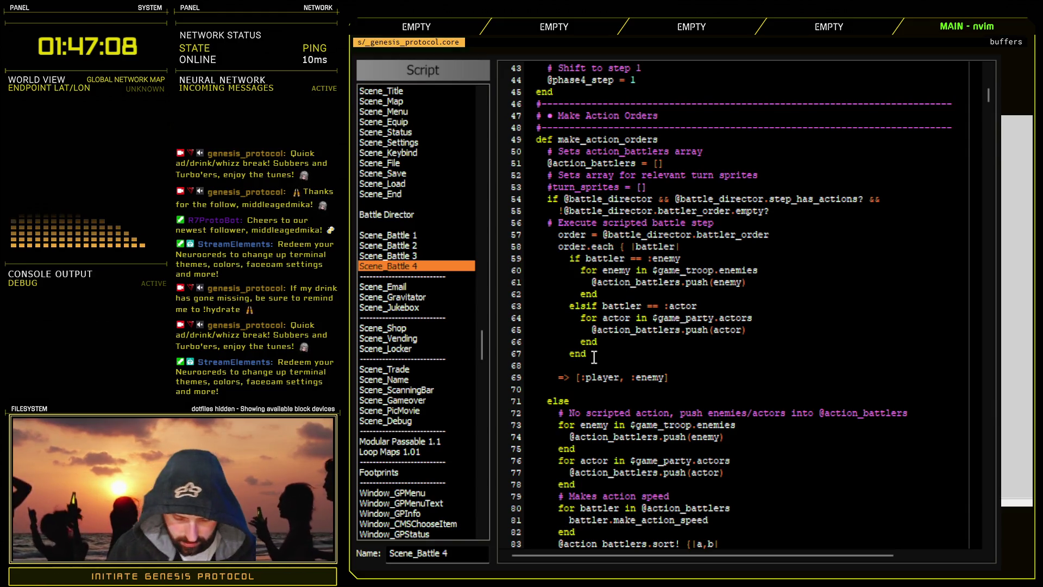
key(Return)
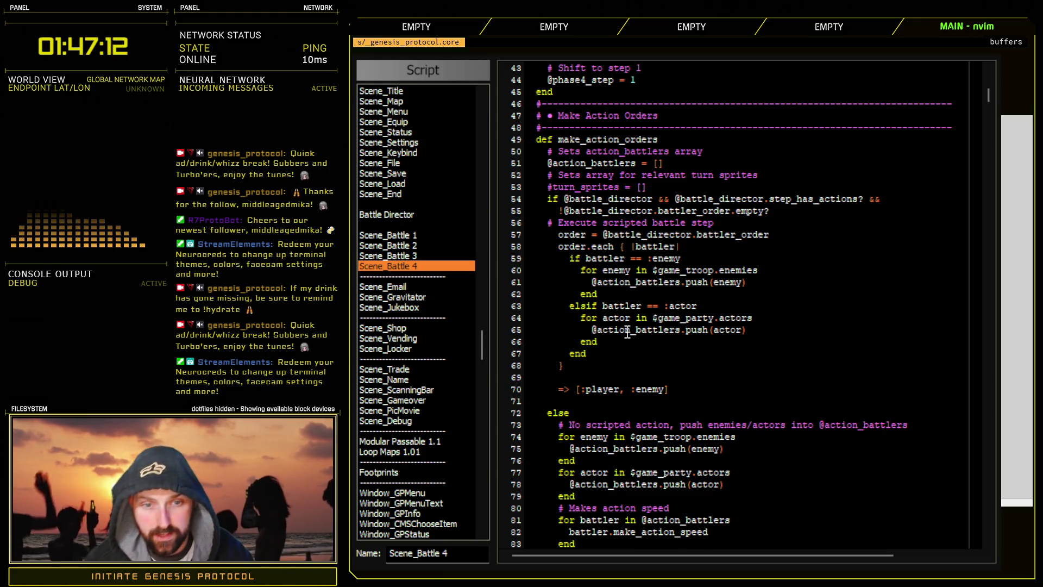
mouse_move(513, 400)
mouse_down()
mouse_move(512, 390)
mouse_move(541, 378)
mouse_up()
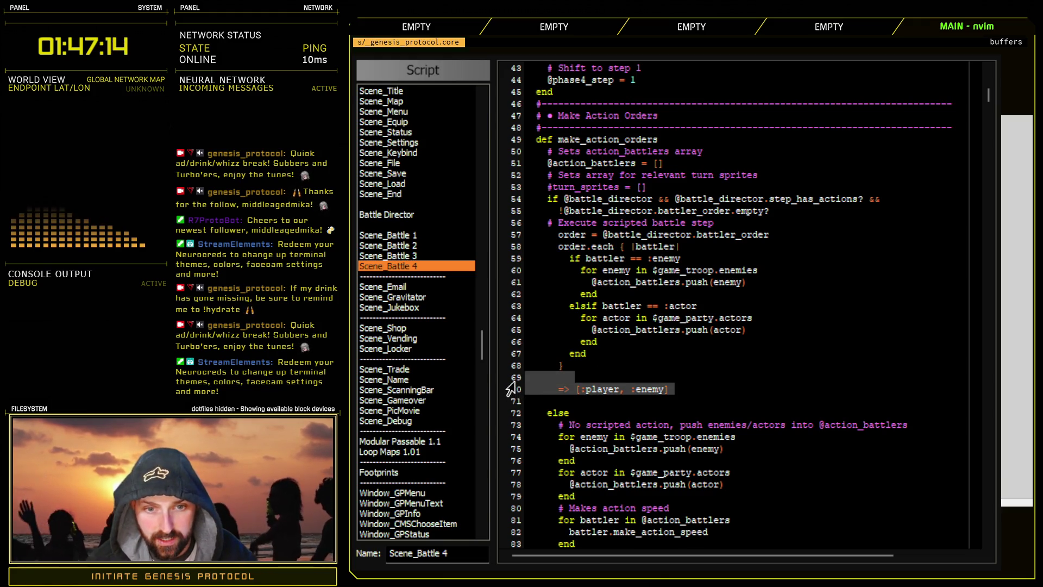
key(d)
click(582, 369)
key(J)
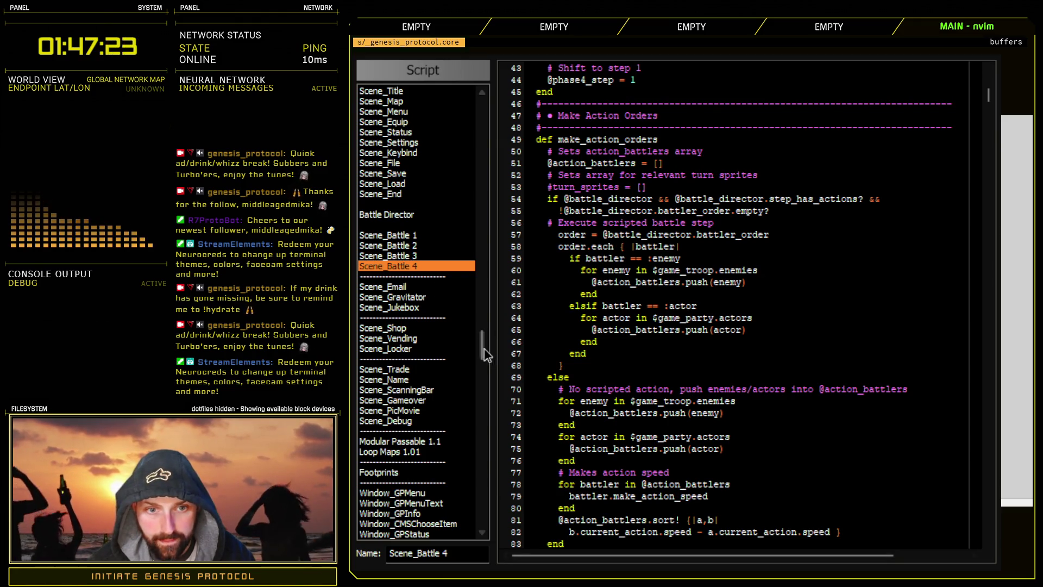
Change battle 1's battler_order in Scripted Battle Controller to [:actor, :enemy] and close the scripts
drag(482, 345, 482, 103)
scroll(401, 175, down, 5)
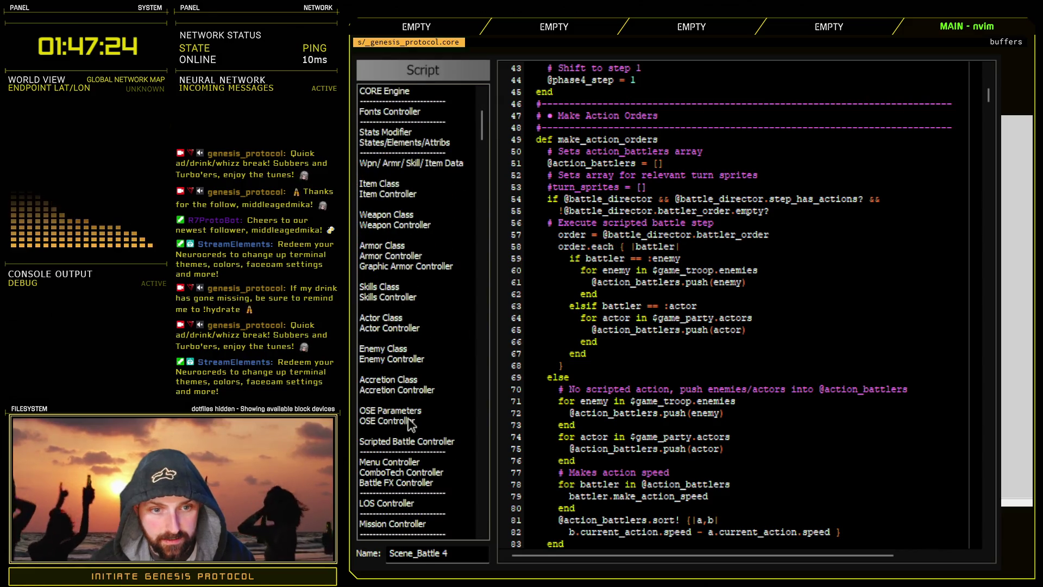
click(413, 442)
drag(707, 401, 742, 401)
text(actor)
drag(792, 401, 688, 403)
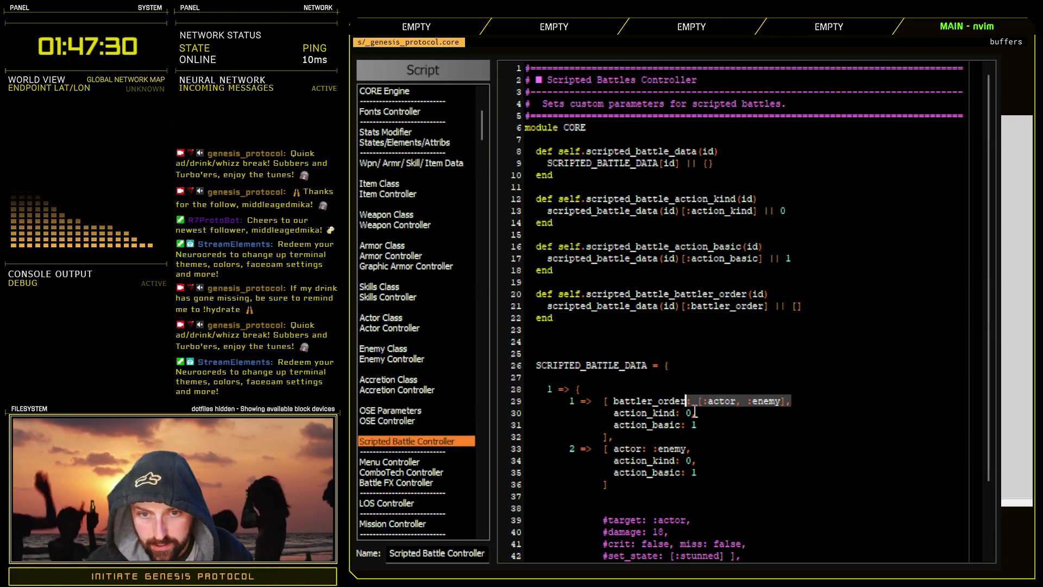
key(F12)
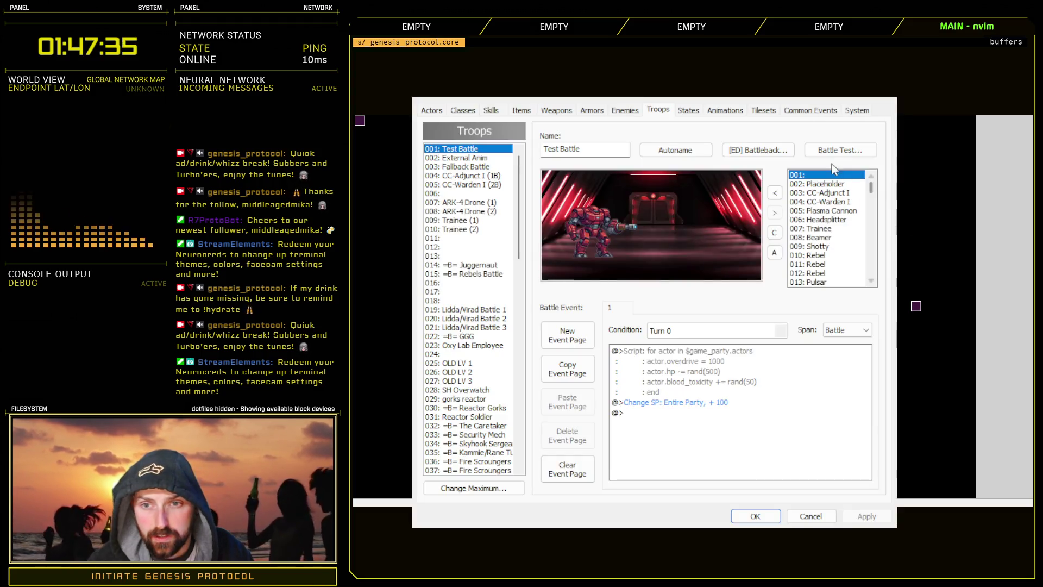
Battle-test Test Battle, engaging and hitting the mech with Fast Blast, then end the test
key(Return)
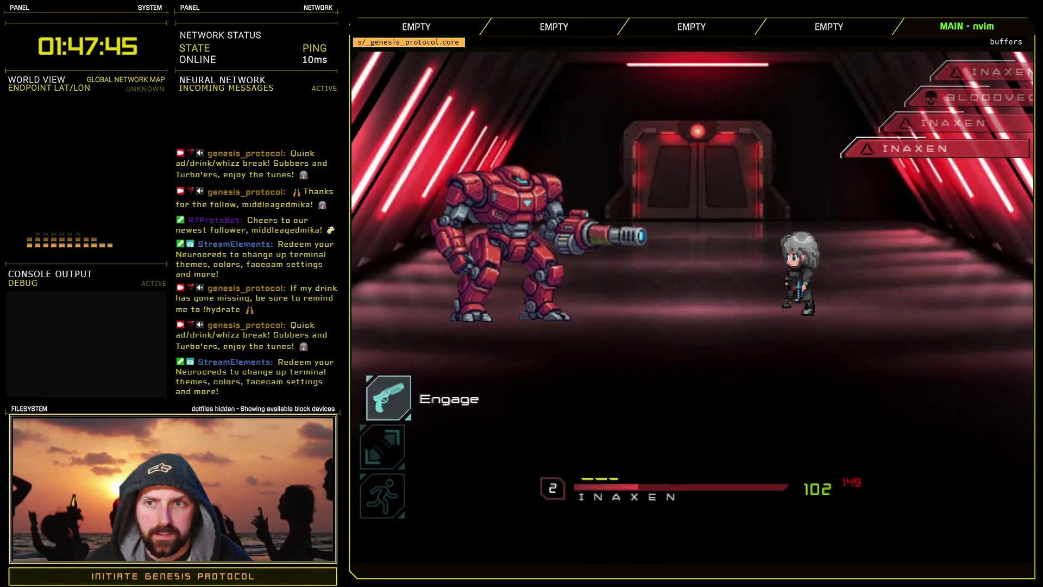
key(Return)
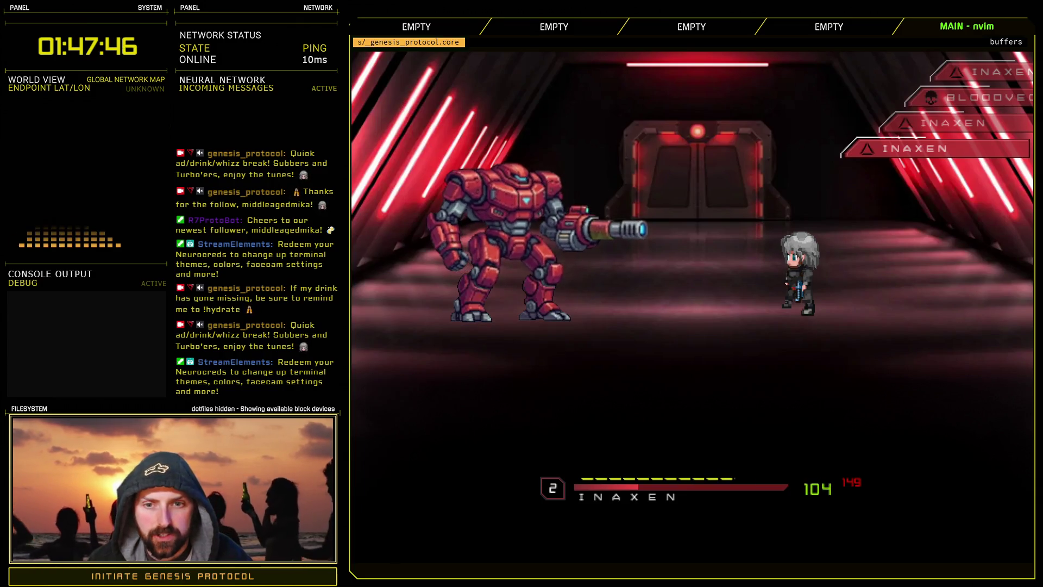
key(Return)
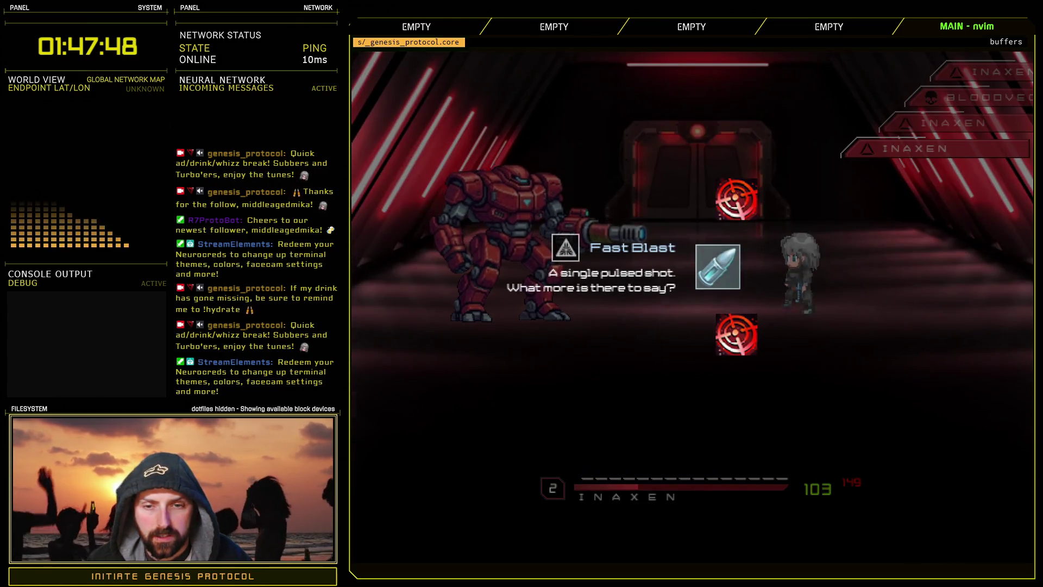
key(Return)
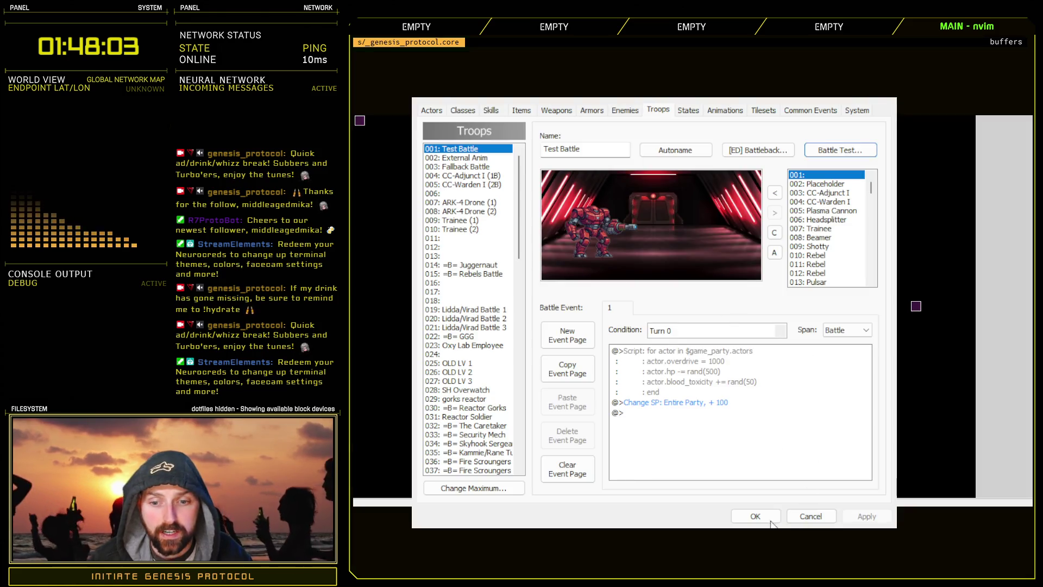
key(Escape)
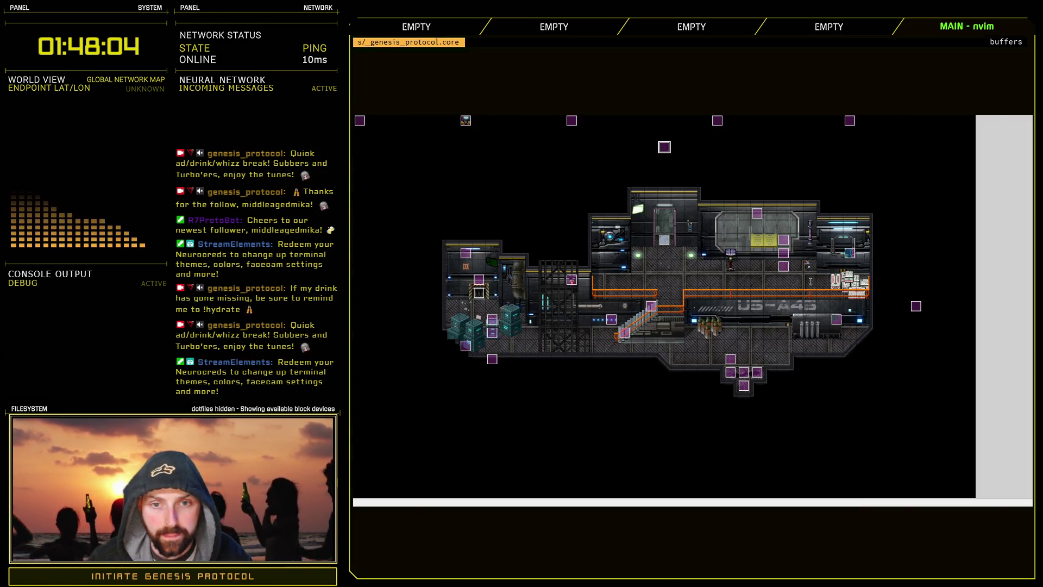
Reopen the Script Editor on Scene_Battle 4 to review make_action_orders and its battler_order check
key(F11)
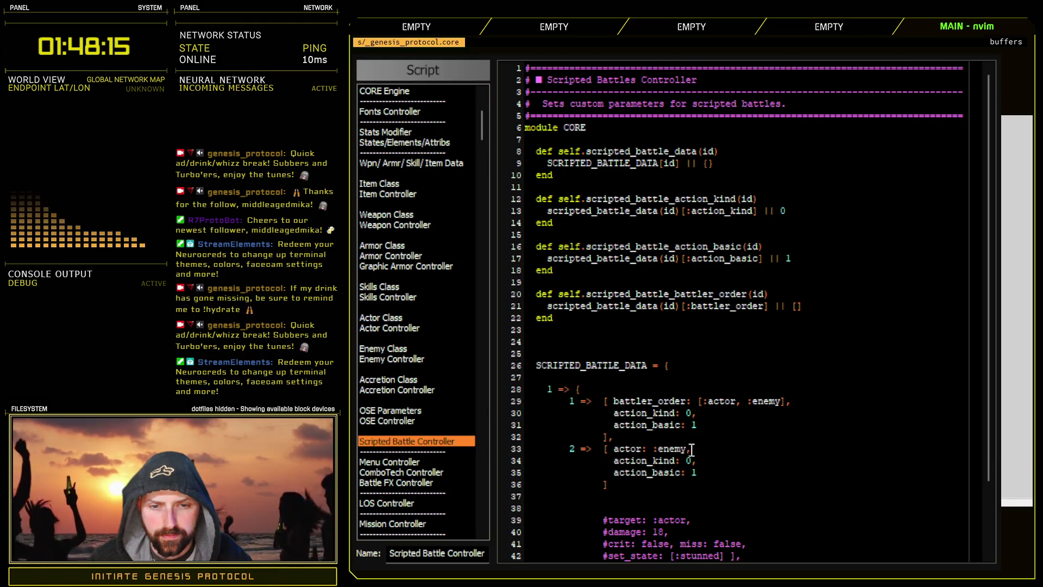
drag(614, 449, 685, 451)
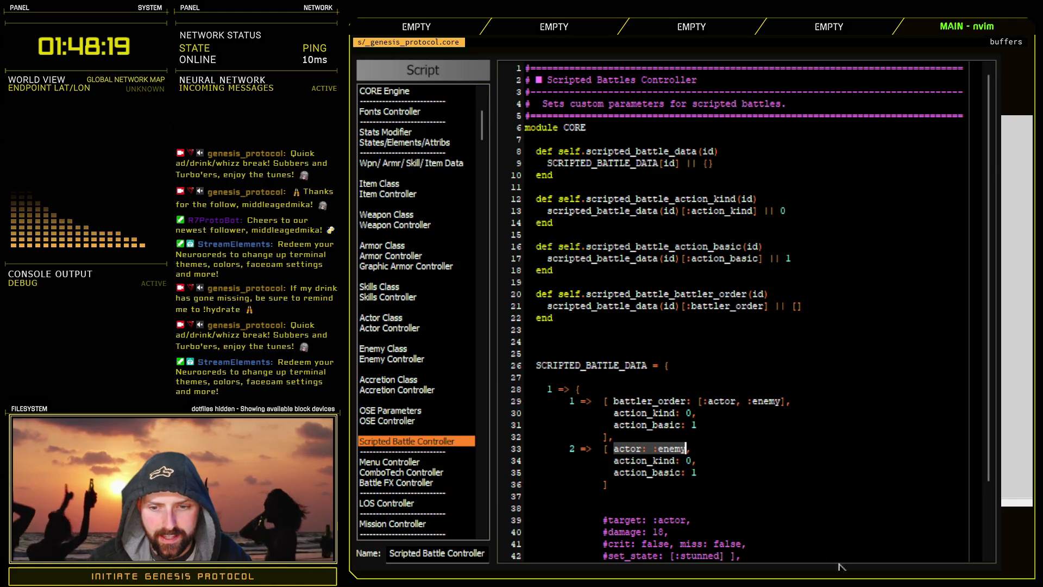
drag(491, 136, 509, 348)
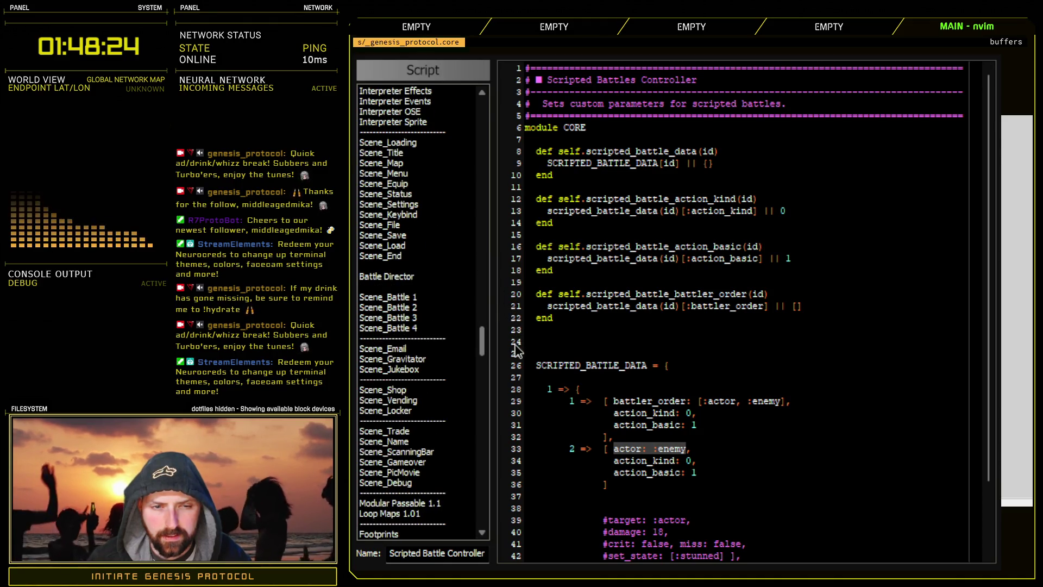
click(447, 329)
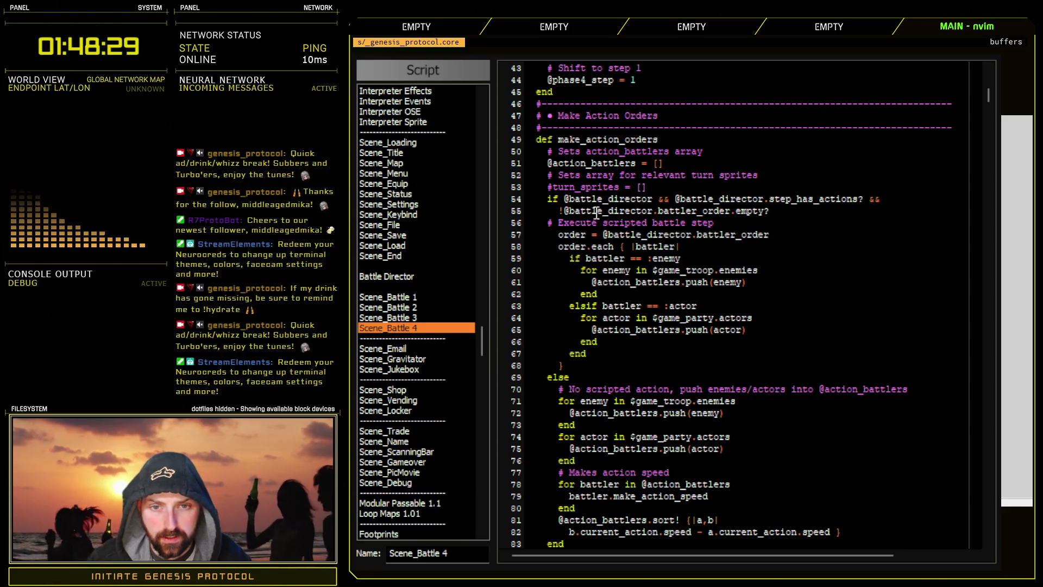
drag(658, 209, 731, 210)
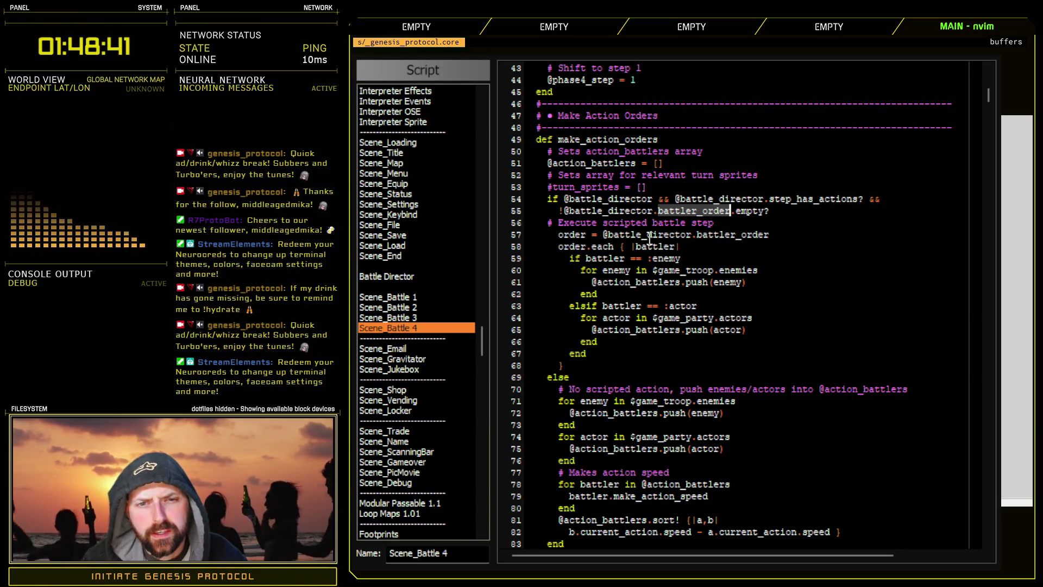
Rename Battle Director's second action_basic method on line 29 to battler_order and close the scripts
click(411, 277)
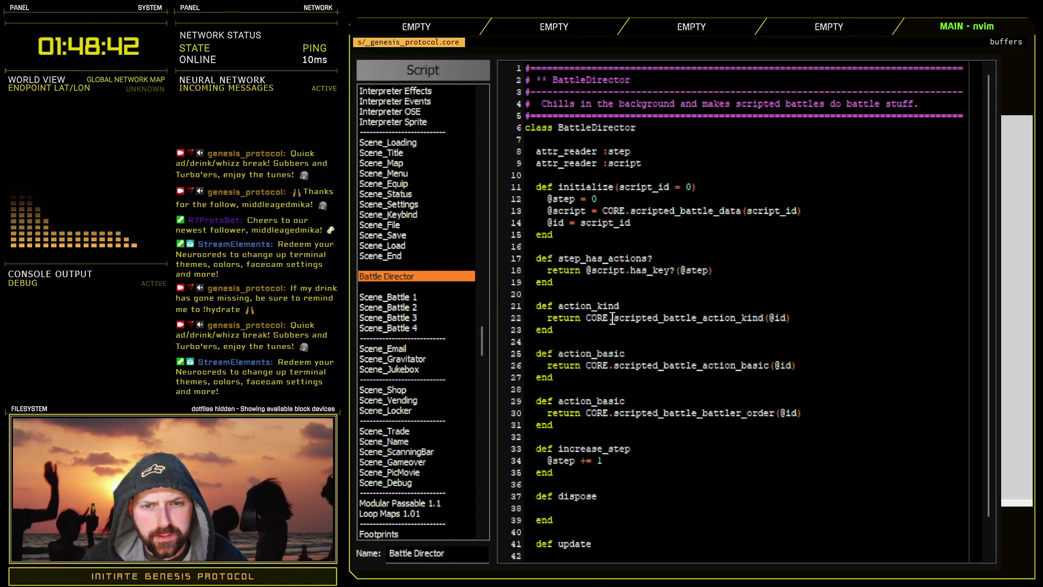
drag(569, 402, 811, 410)
click(822, 413)
drag(618, 413, 819, 421)
click(835, 413)
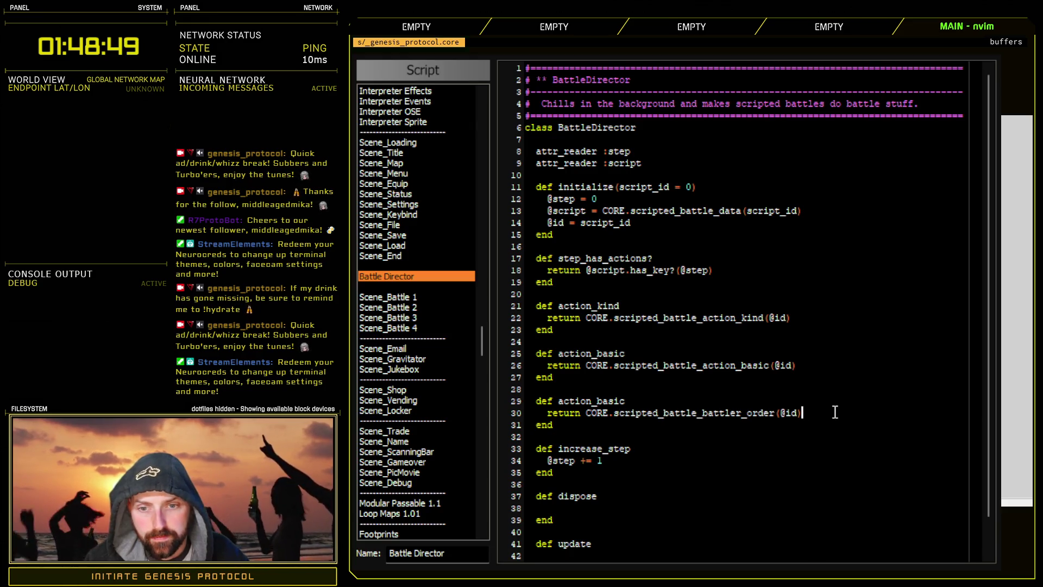
double_click(581, 402)
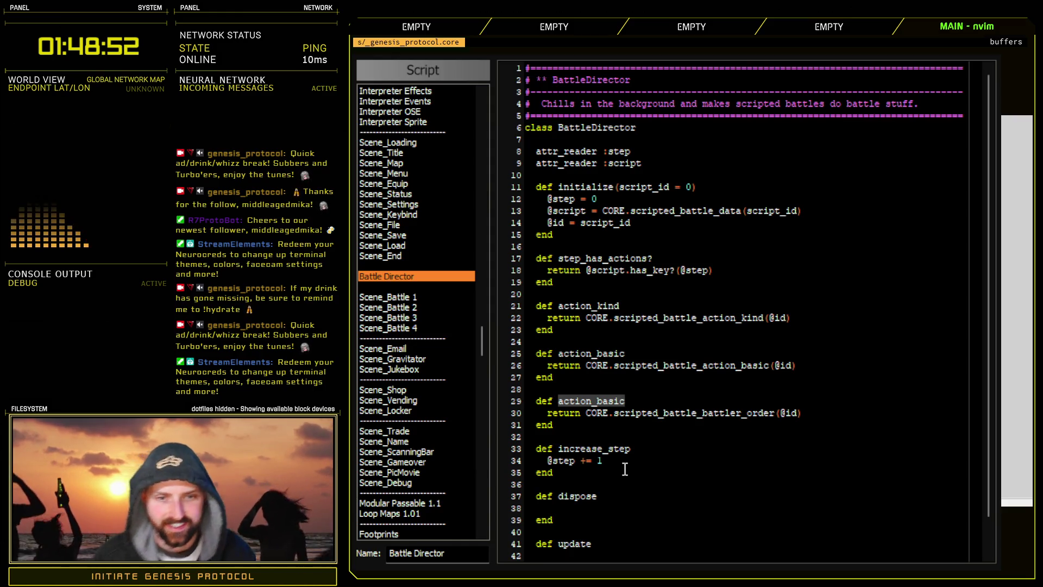
text(battler_order)
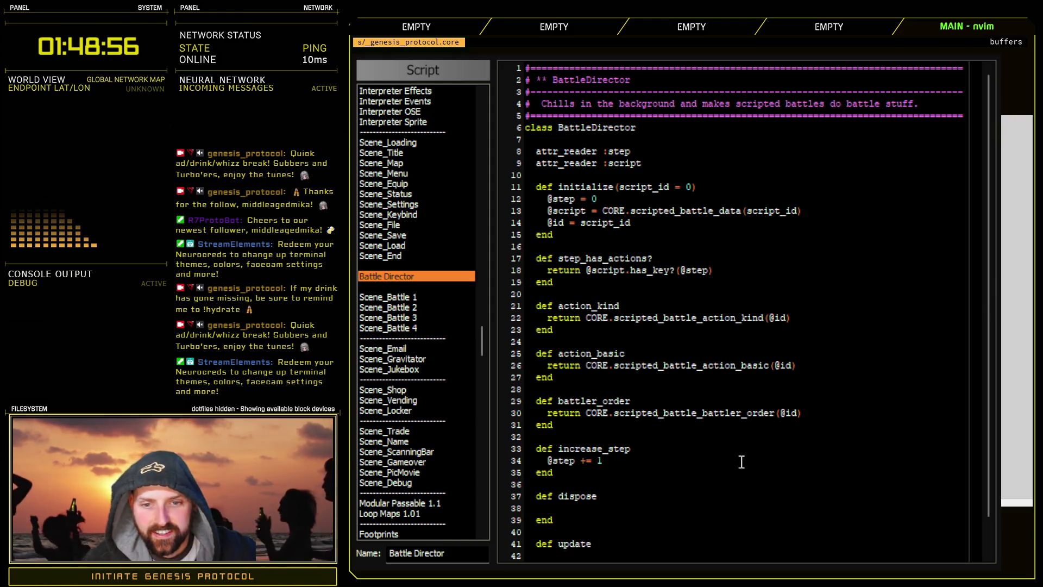
click(779, 555)
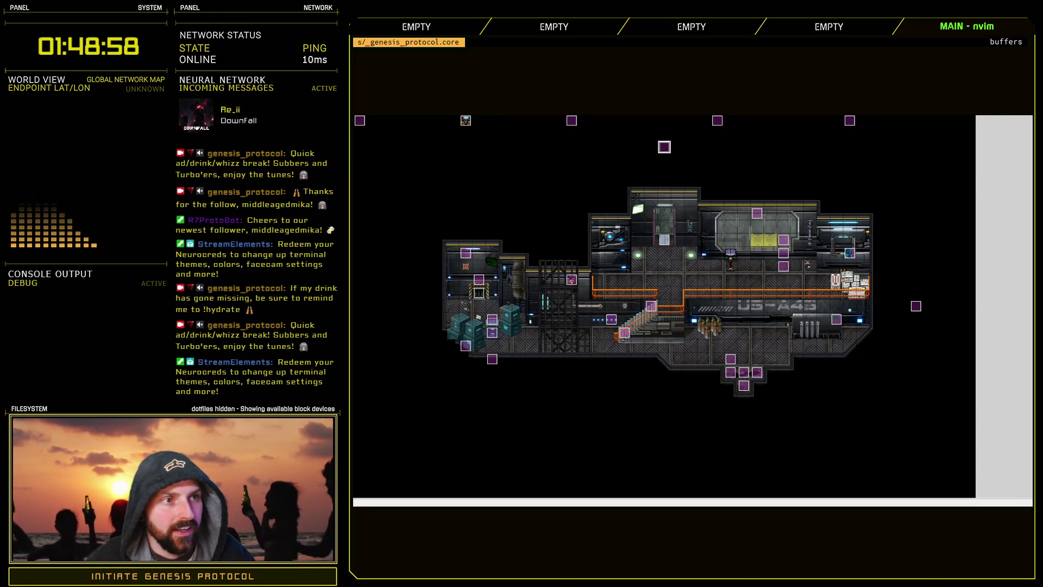
Battle-test Test Battle with one Fast Blast, flee the fight, and close the database
key(F9)
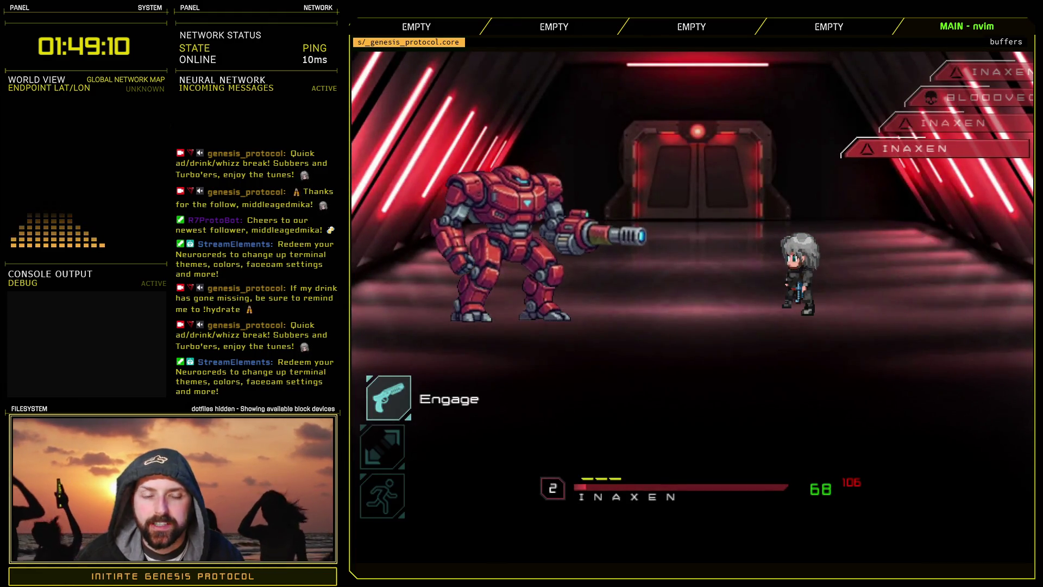
key(Return)
key(Return)
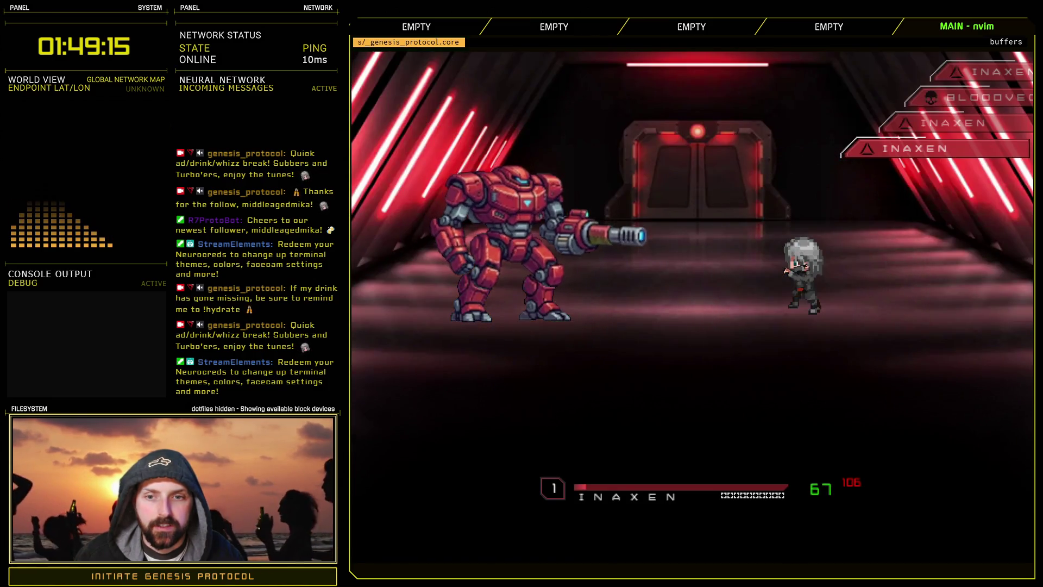
key(Return)
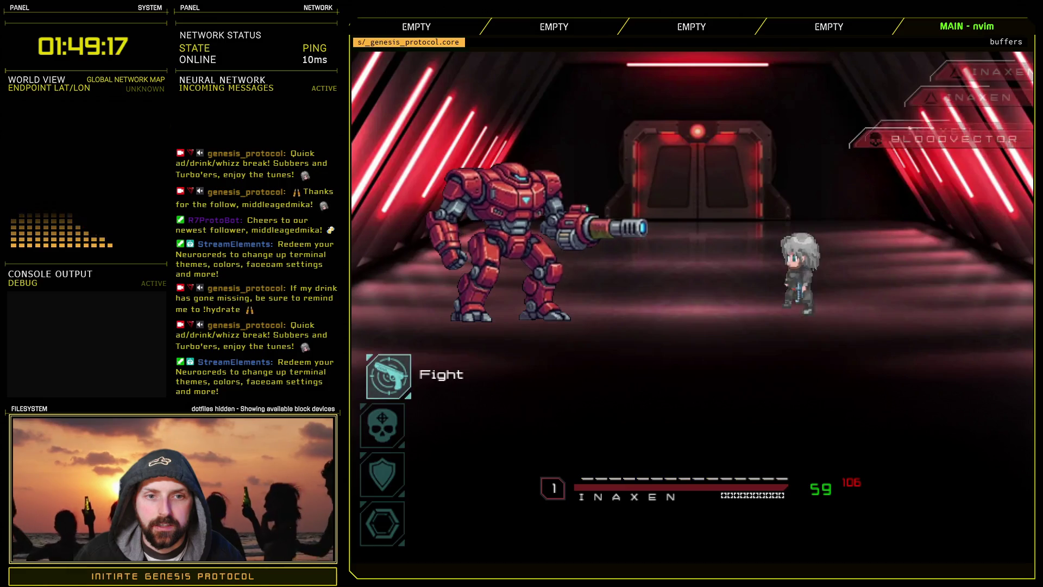
key(Return)
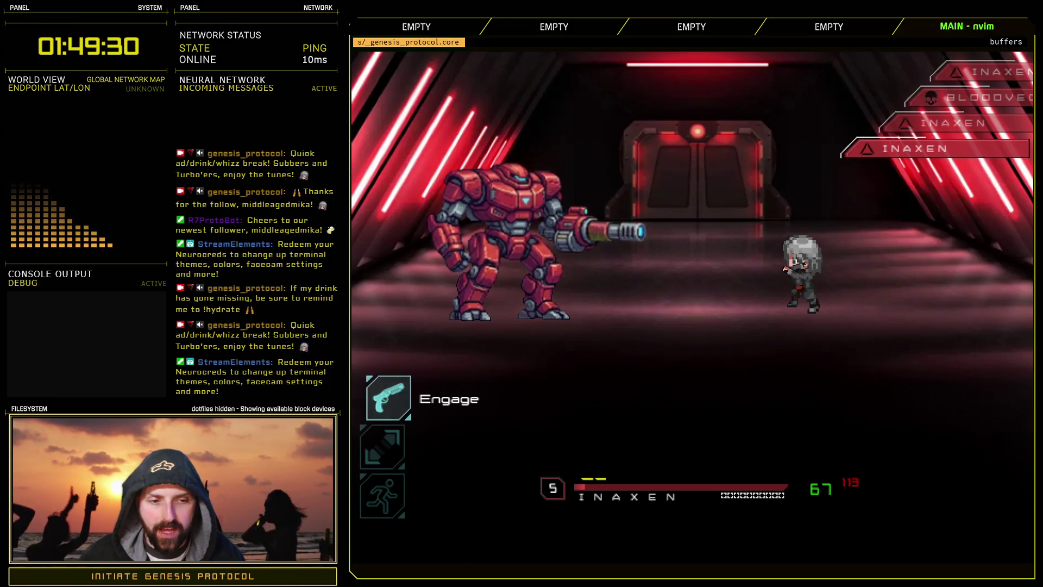
key(Down)
key(Down)
key(Return)
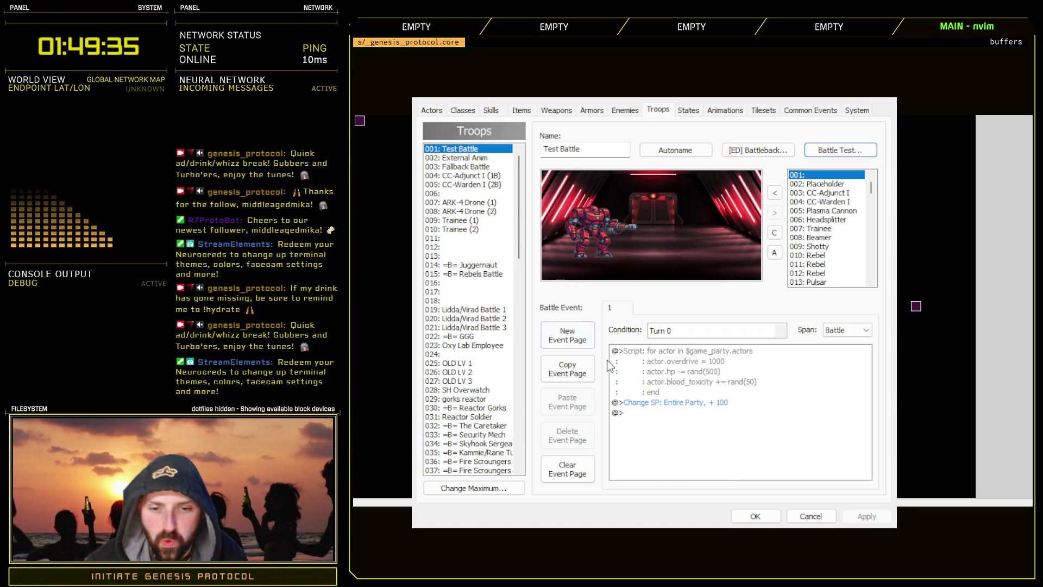
click(750, 514)
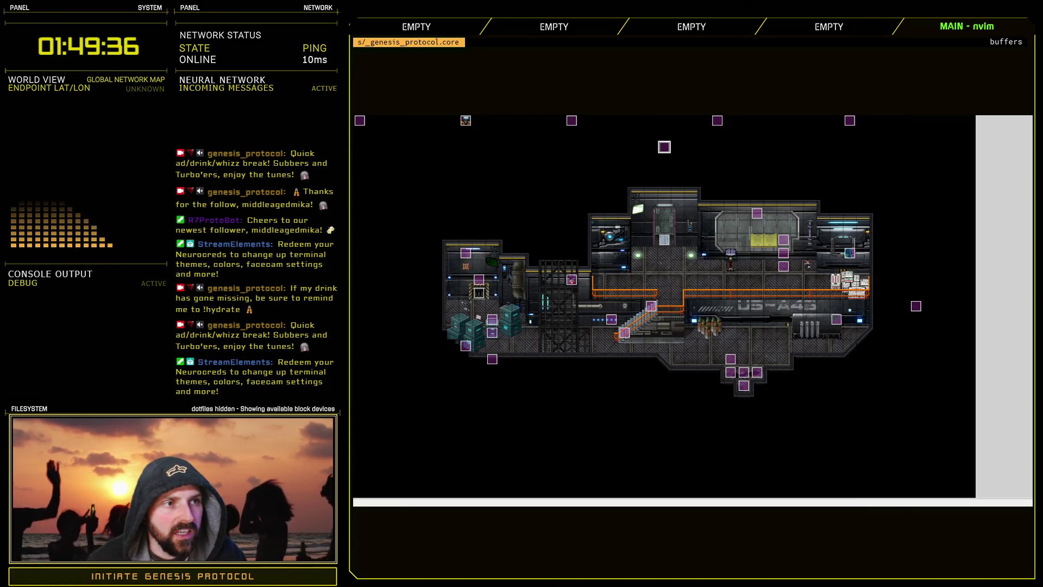
In Scripted Battle Controller, change battle 1's battler_order to [:enemy, :actor] and launch a playtest
key(F11)
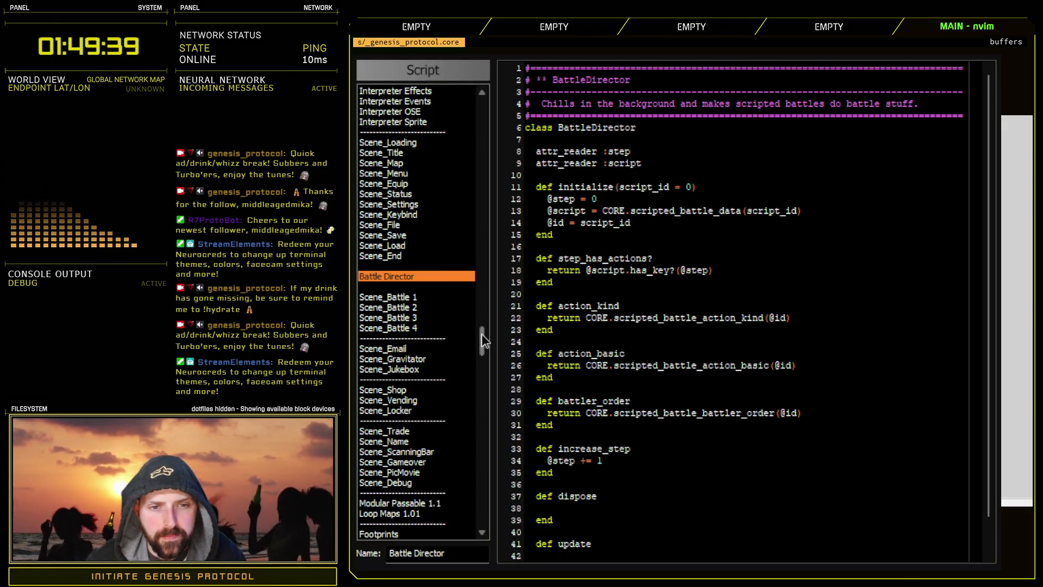
drag(482, 340, 484, 87)
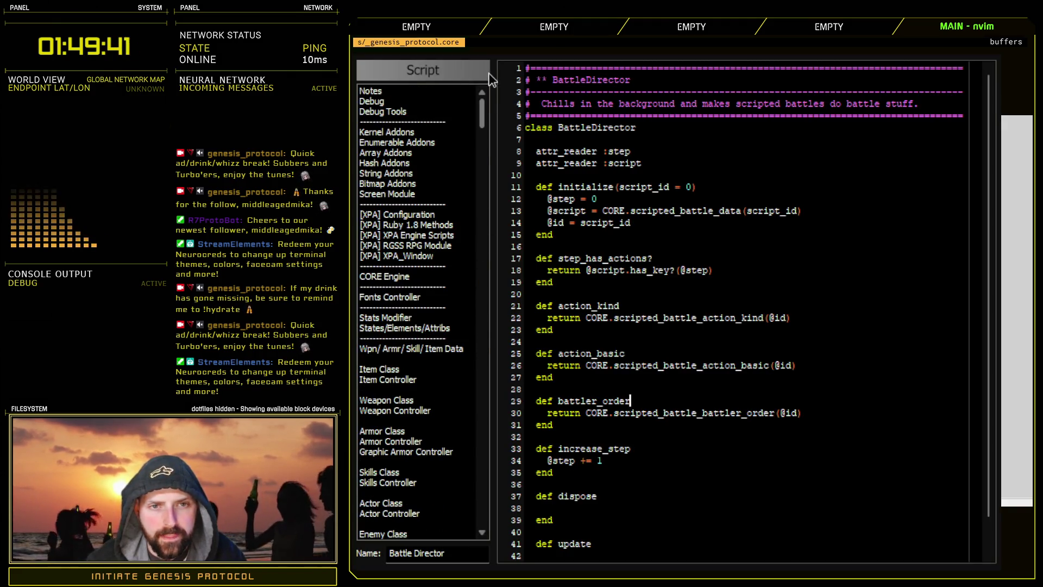
scroll(394, 245, down, 6)
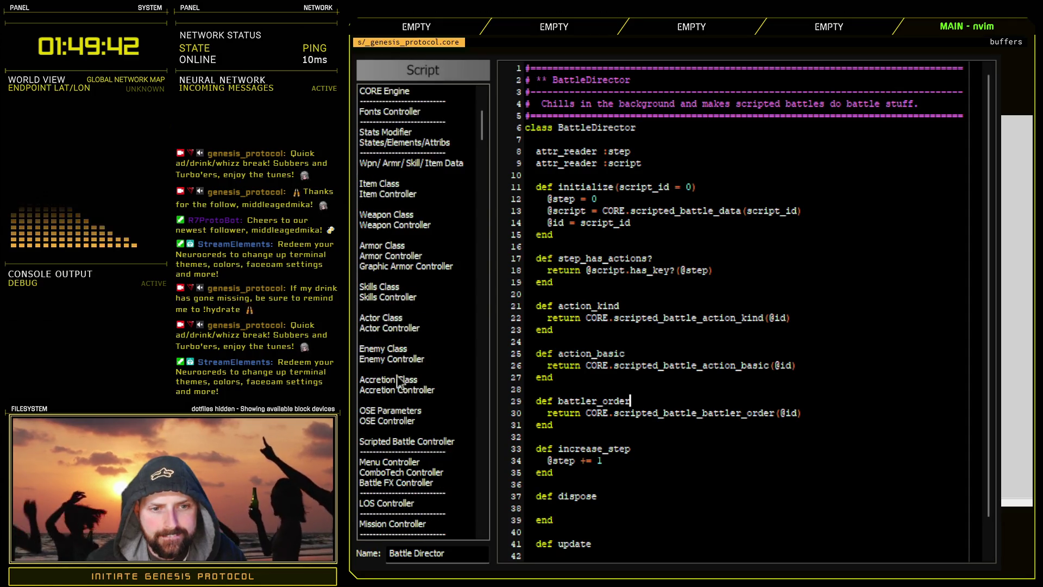
click(397, 441)
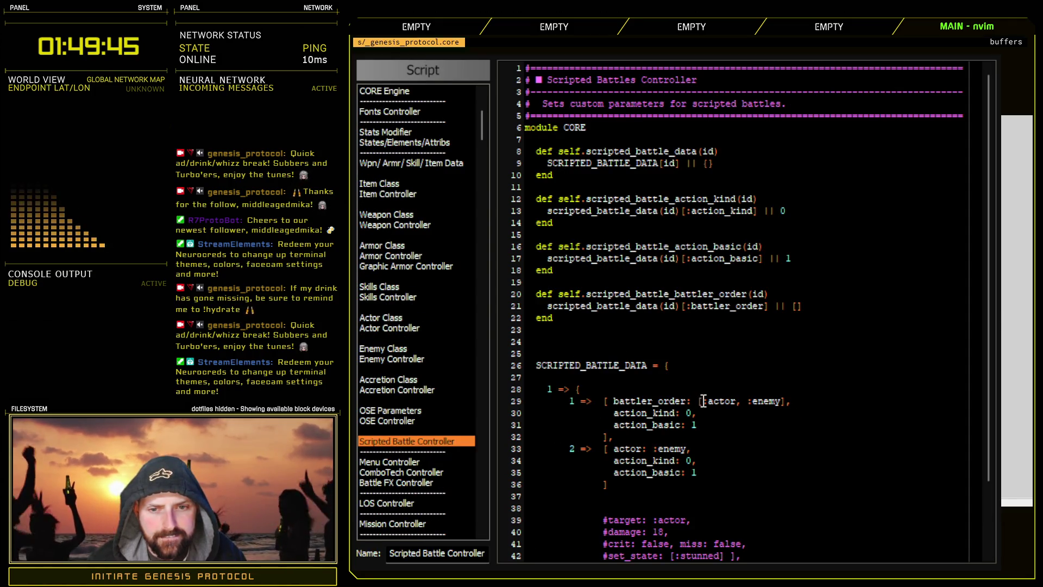
drag(718, 401, 736, 402)
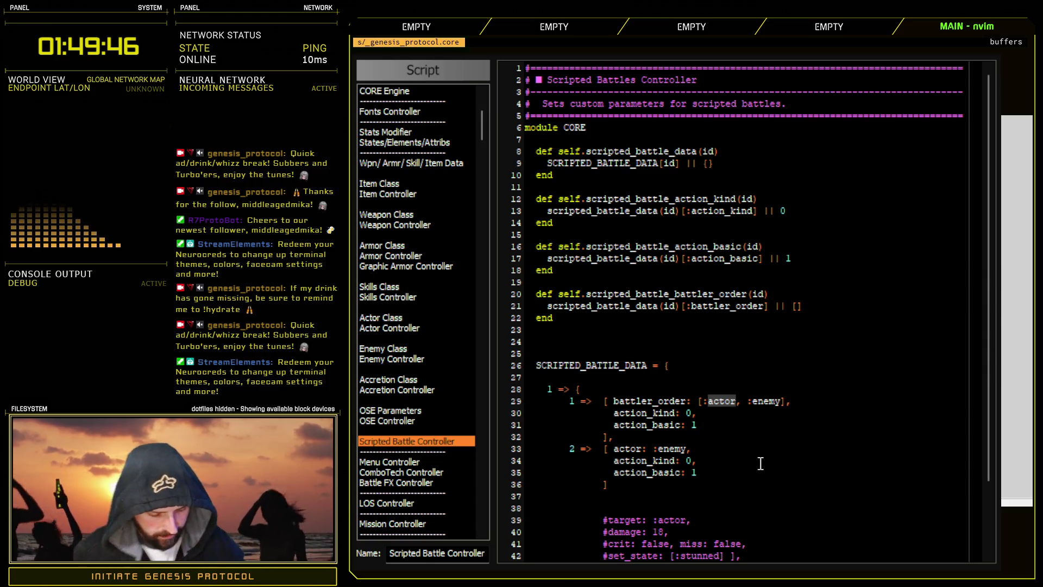
text(enemy)
drag(753, 401, 779, 402)
text(ac)
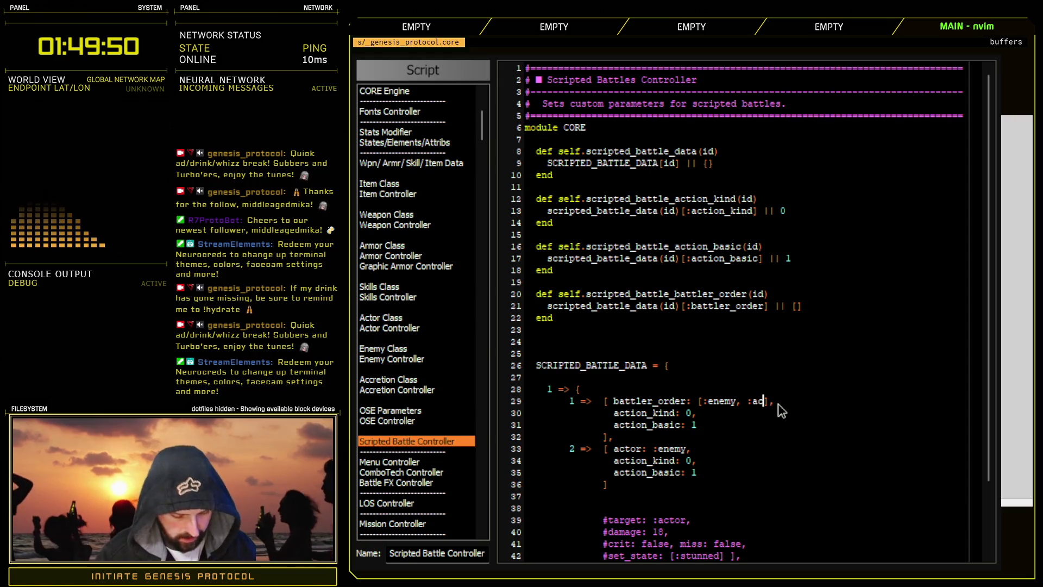
key(F12)
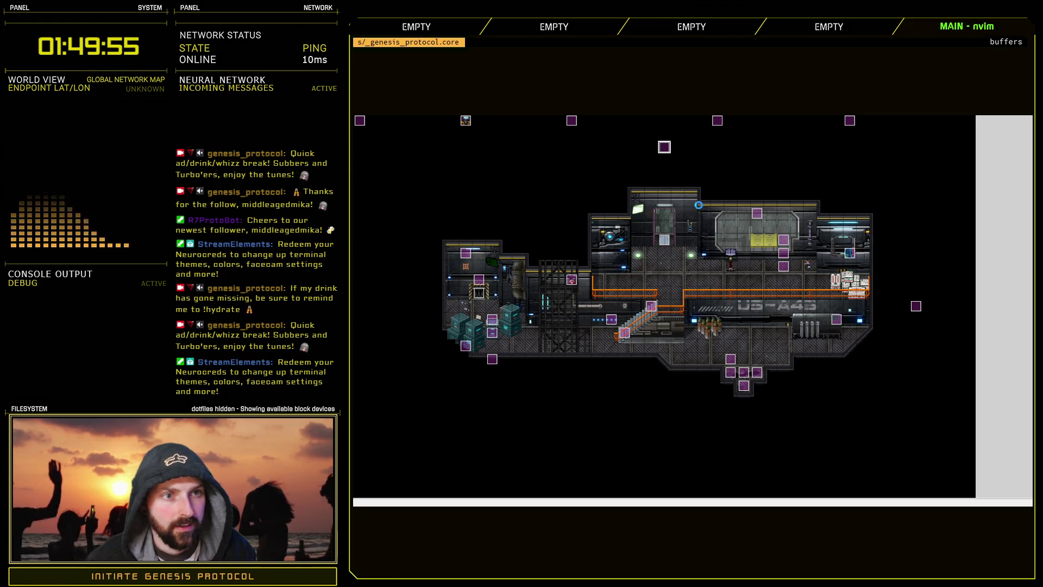
key(F9)
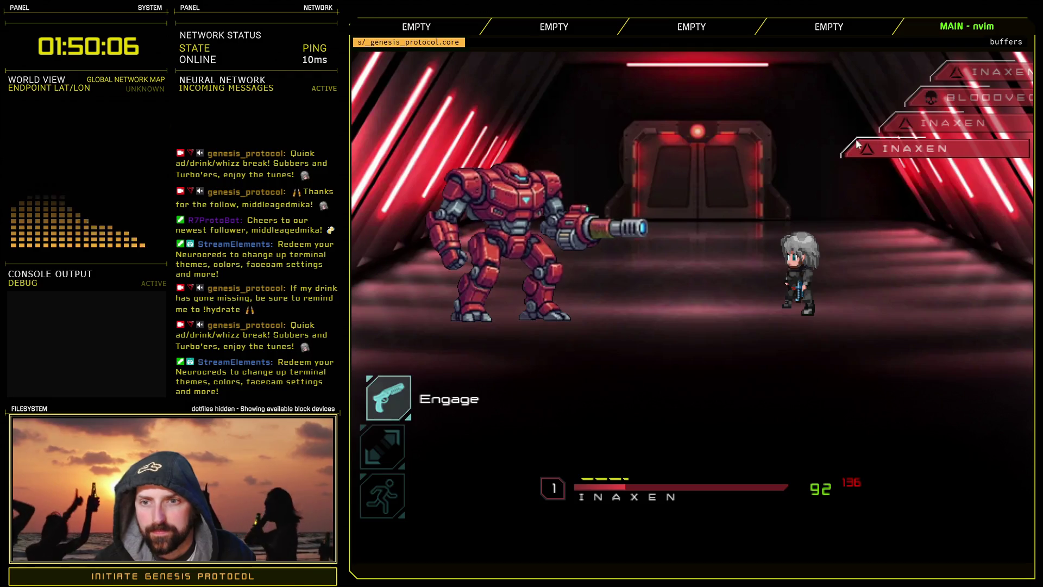
Fight two turns firing Fast Blast at the Bloodvector mech, then escape to end the test
key(Return)
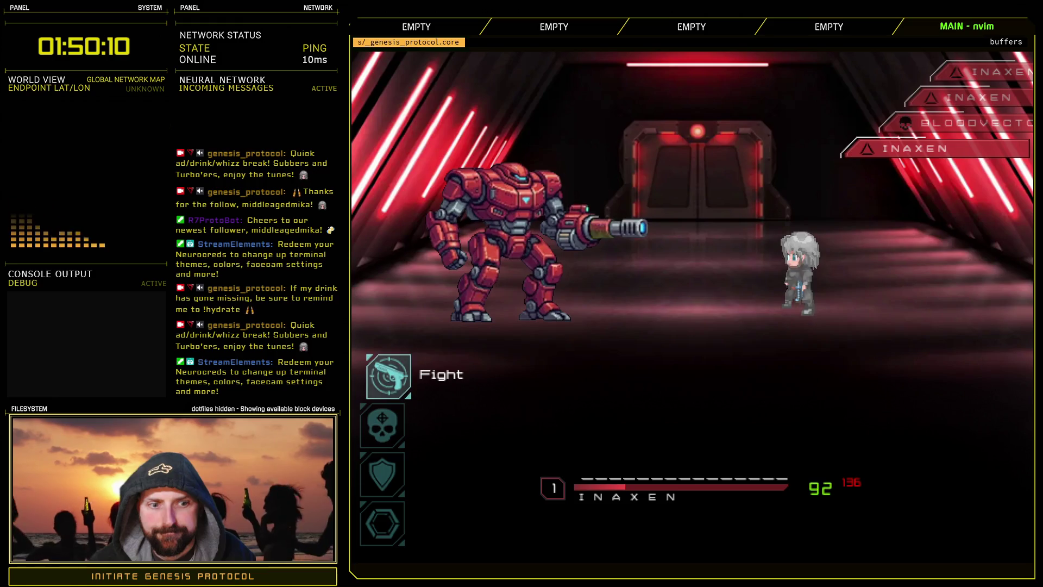
key(Return)
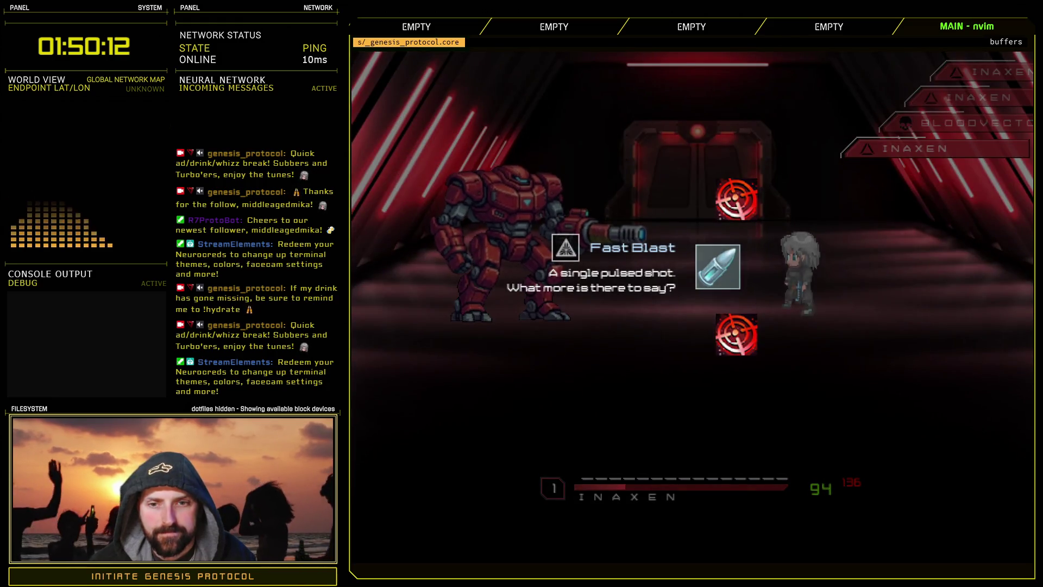
key(Return)
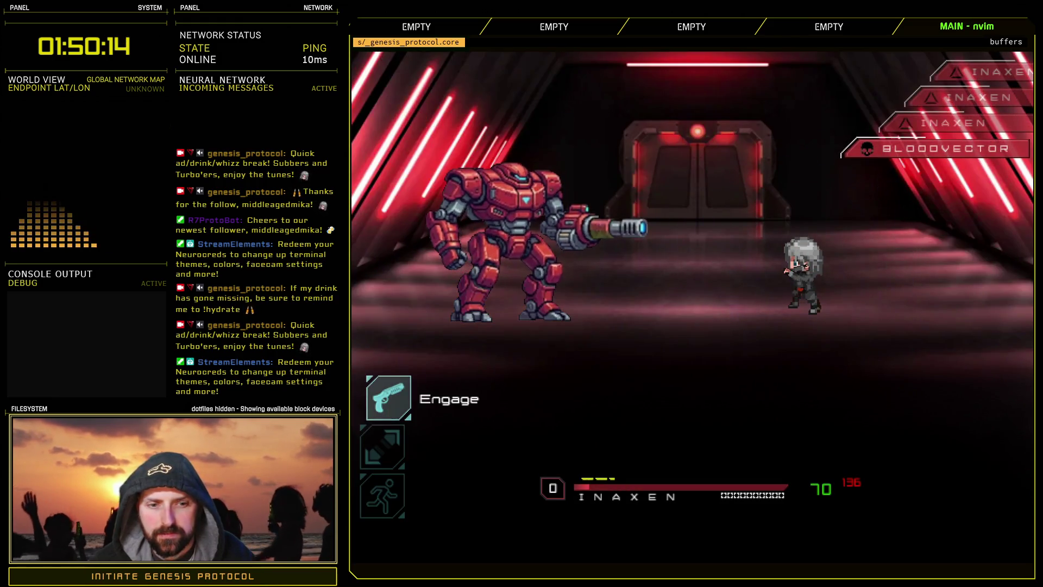
key(Return)
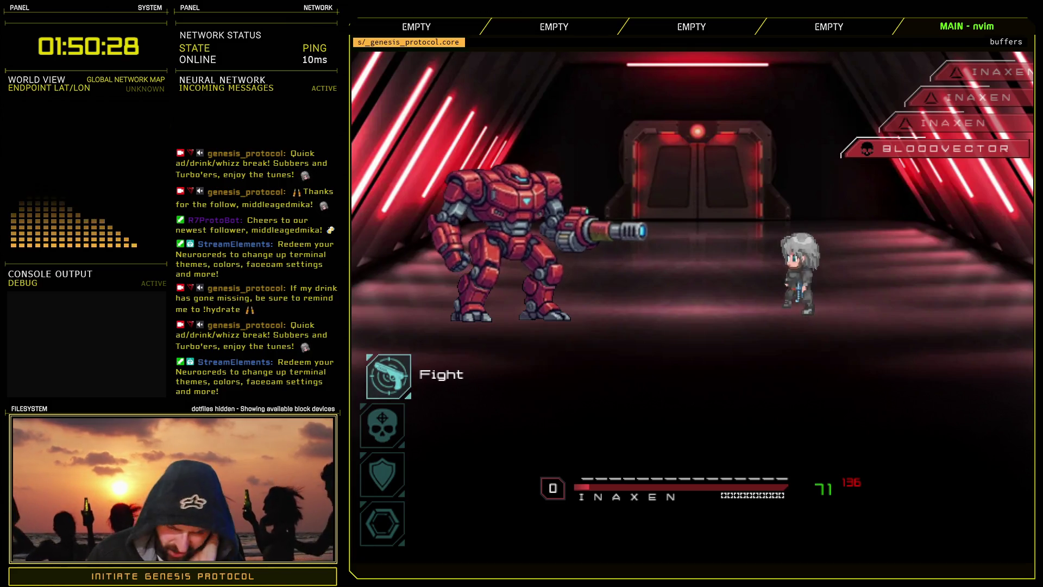
key(Return)
key(Return)
key(Return)
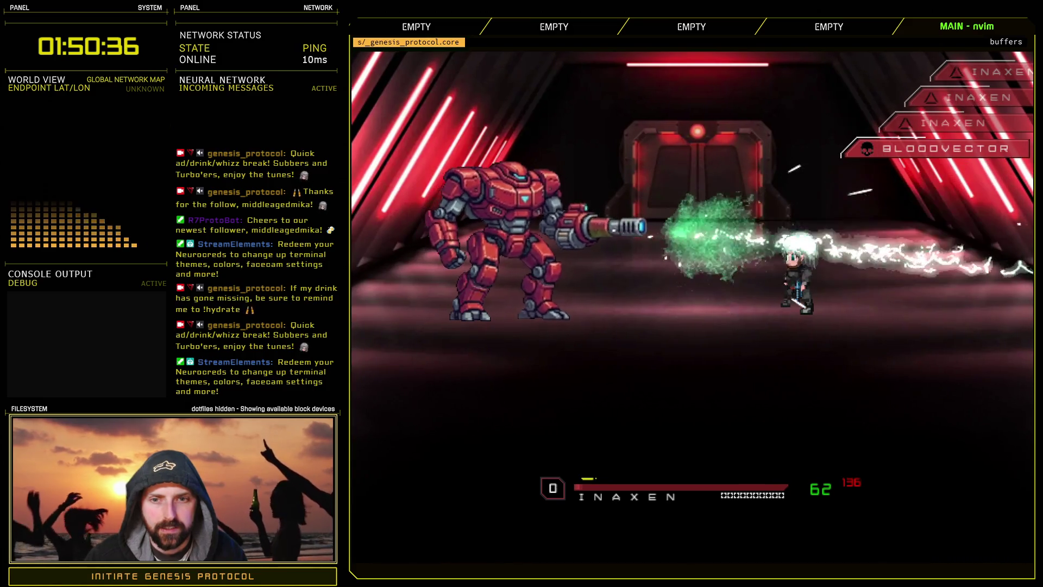
key(Down)
key(Down)
key(Return)
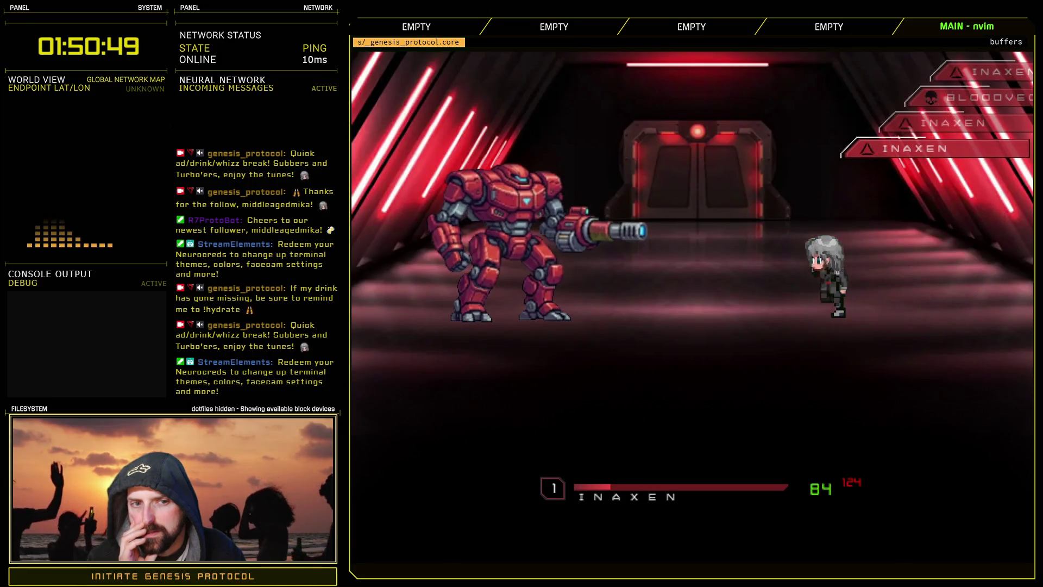
Run another test, firing Fast Blast at the mech over two turns, then escape
key(Return)
key(Return)
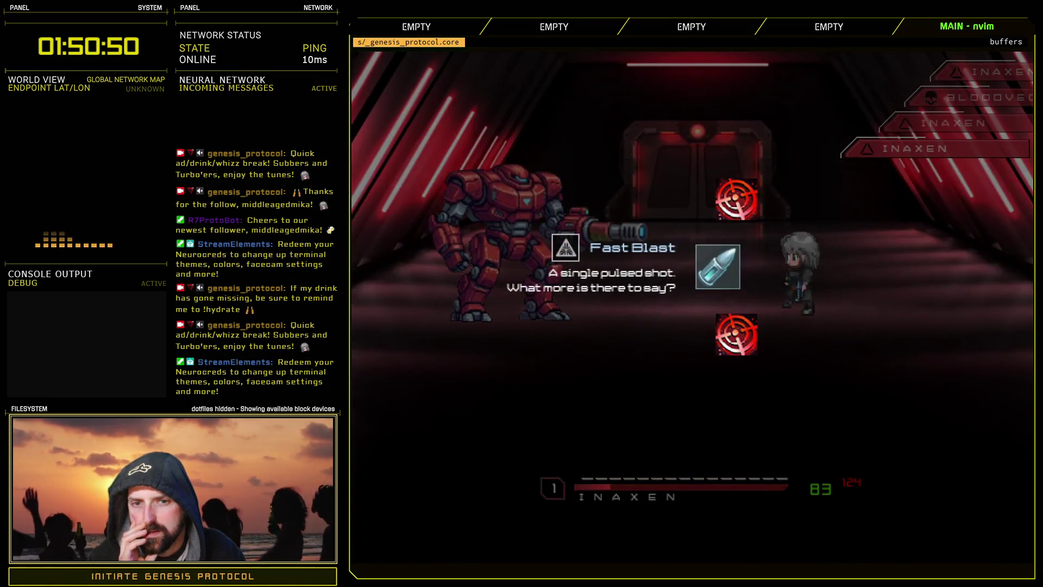
key(Return)
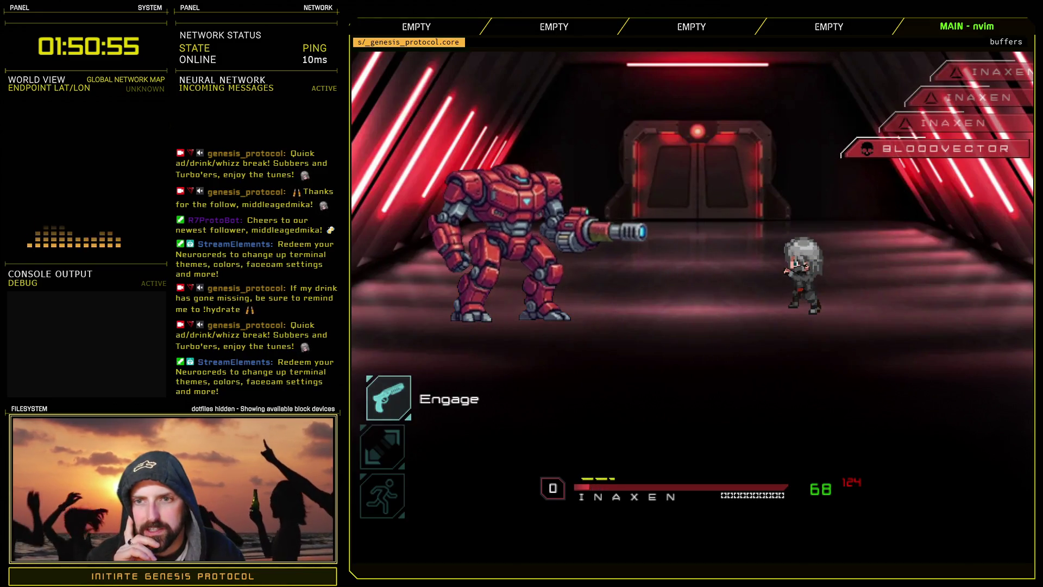
key(Return)
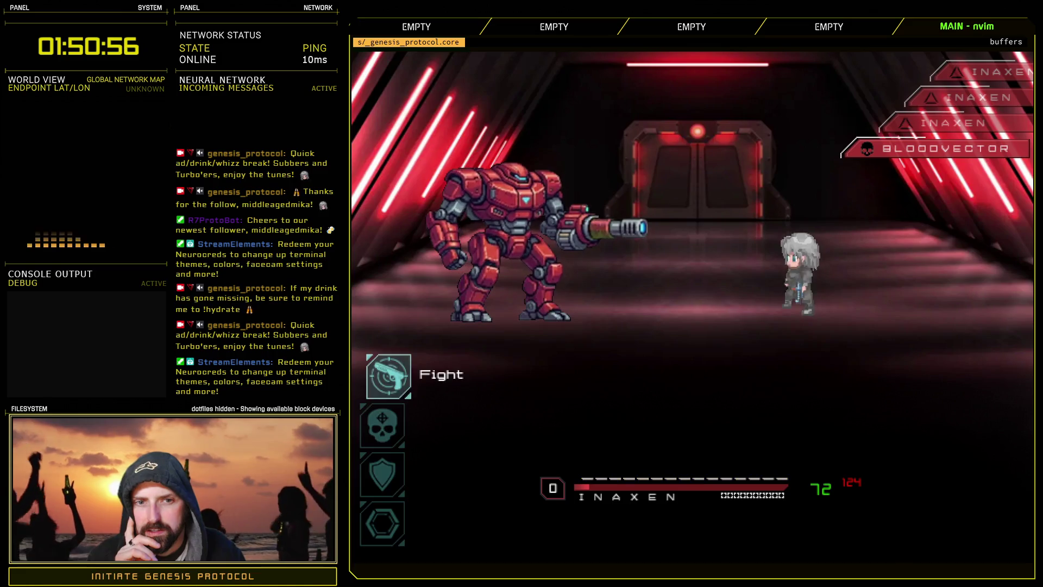
key(Down)
key(Down)
key(Down)
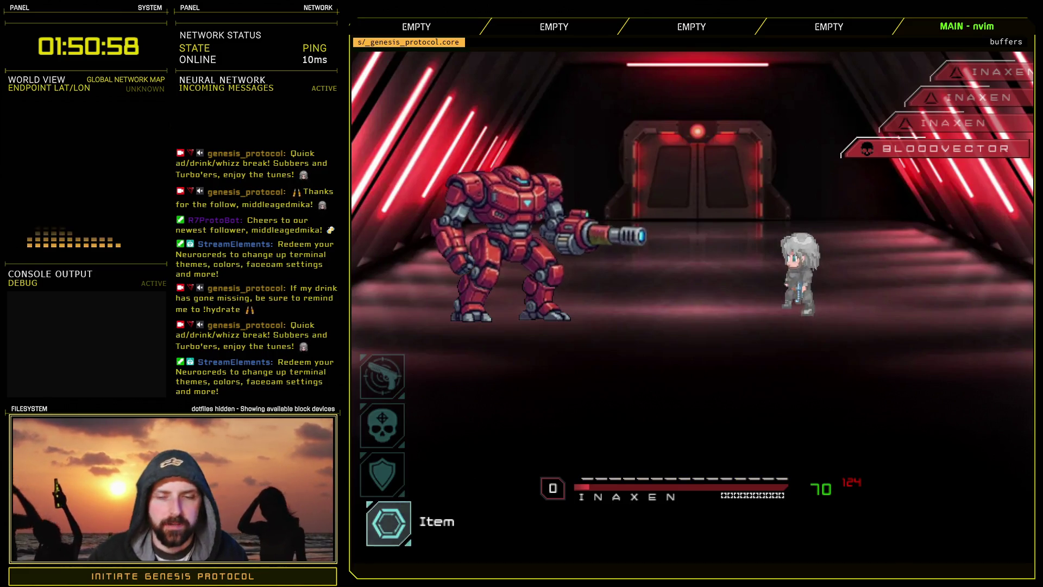
key(Up)
key(Up)
key(Up)
key(Return)
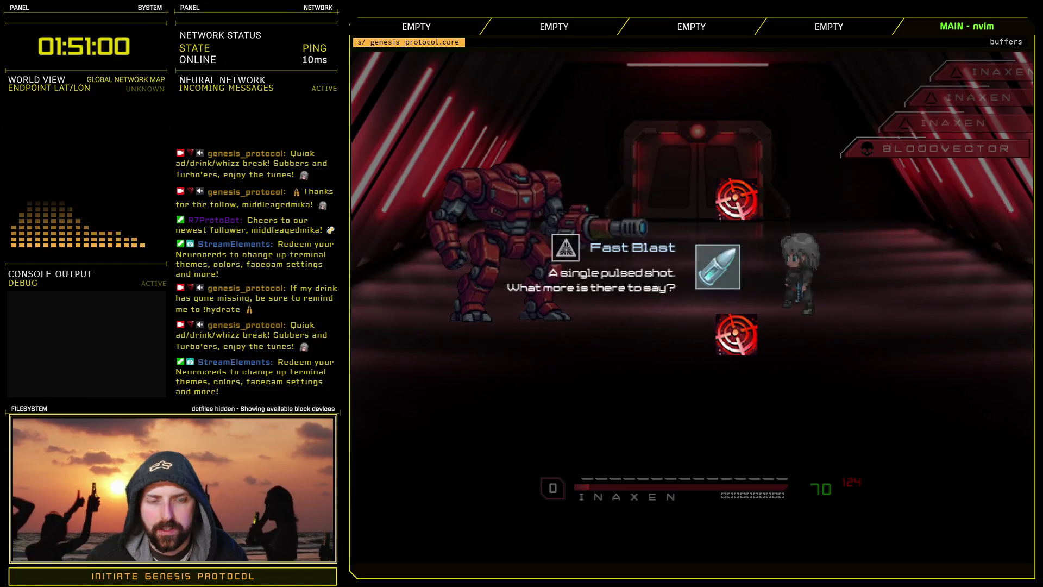
key(Return)
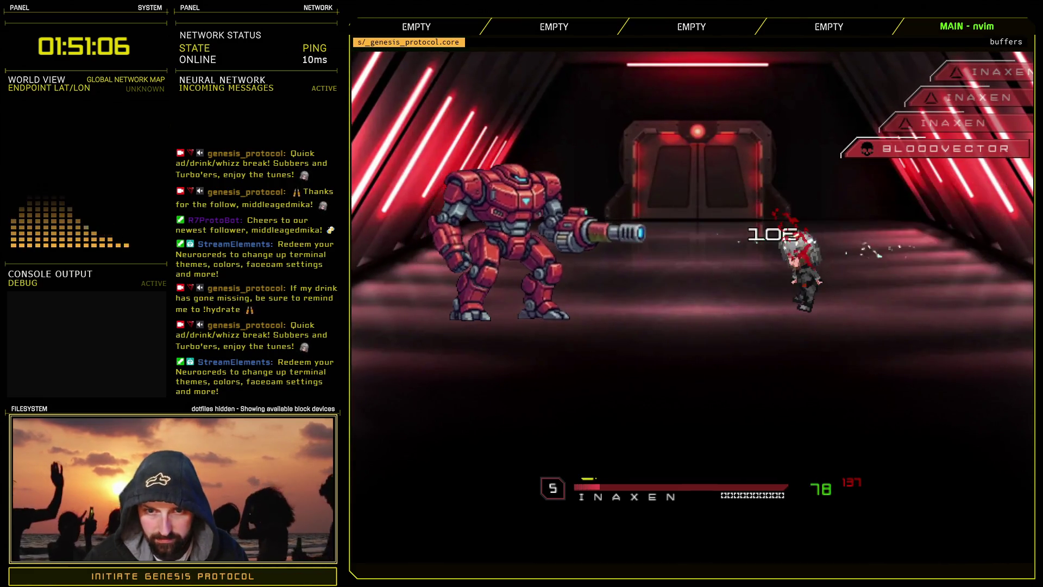
key(Down)
key(Return)
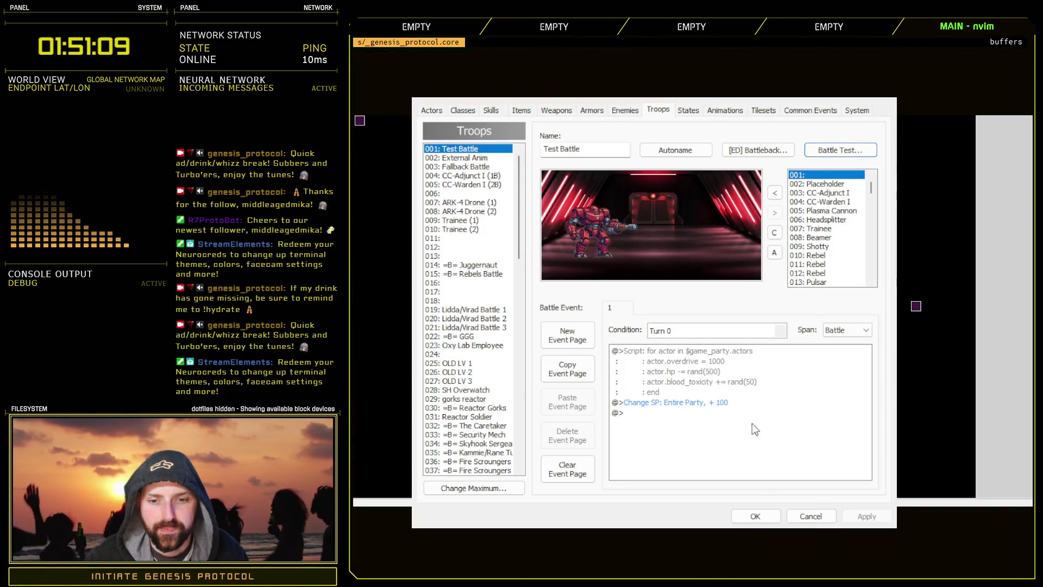
Copy line 29's battler_order [:enemy, :actor] entry over the 'actor: :enemy,' setting on line 33
click(755, 517)
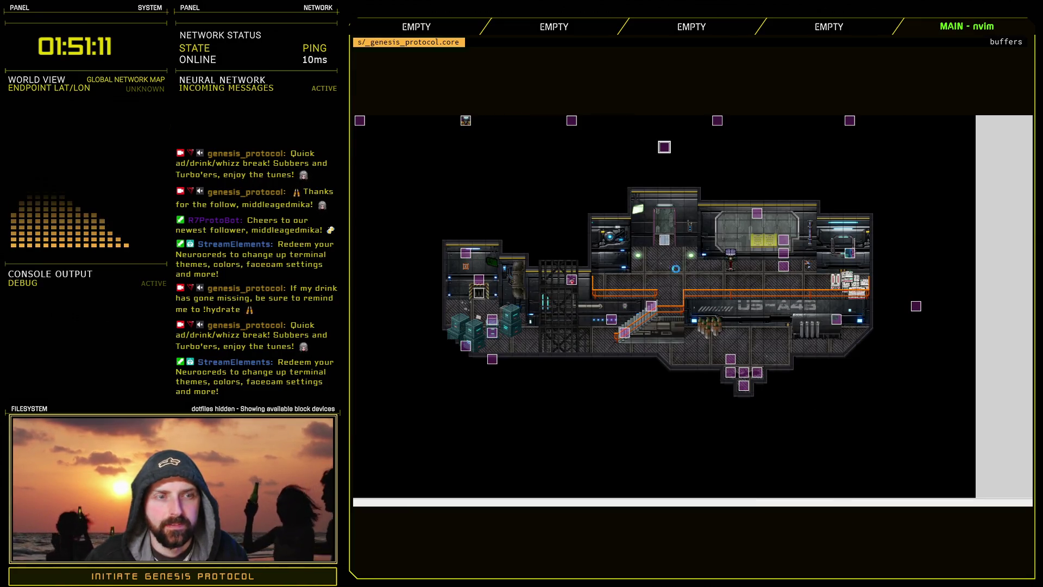
key(F11)
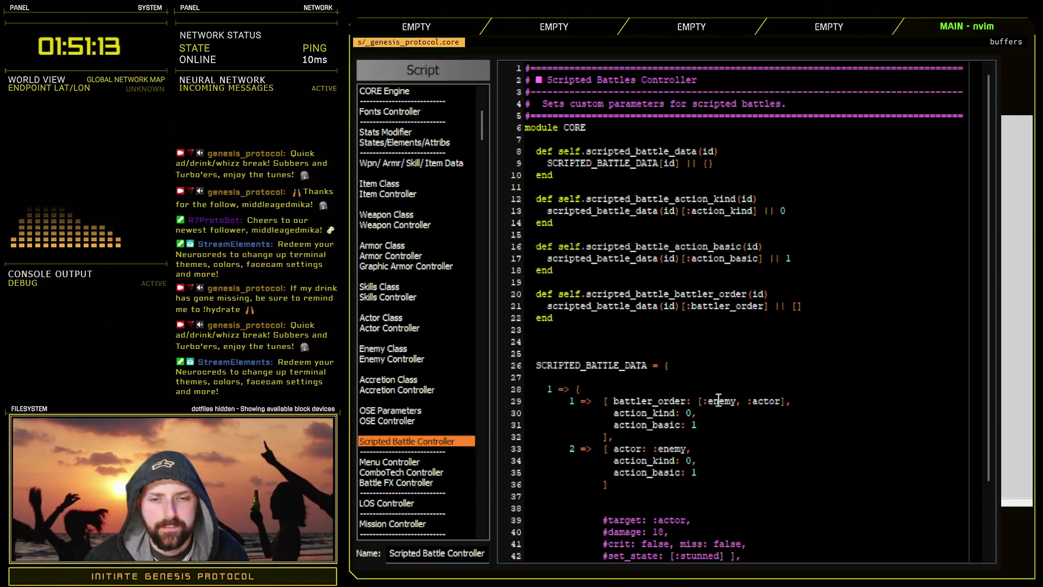
double_click(761, 402)
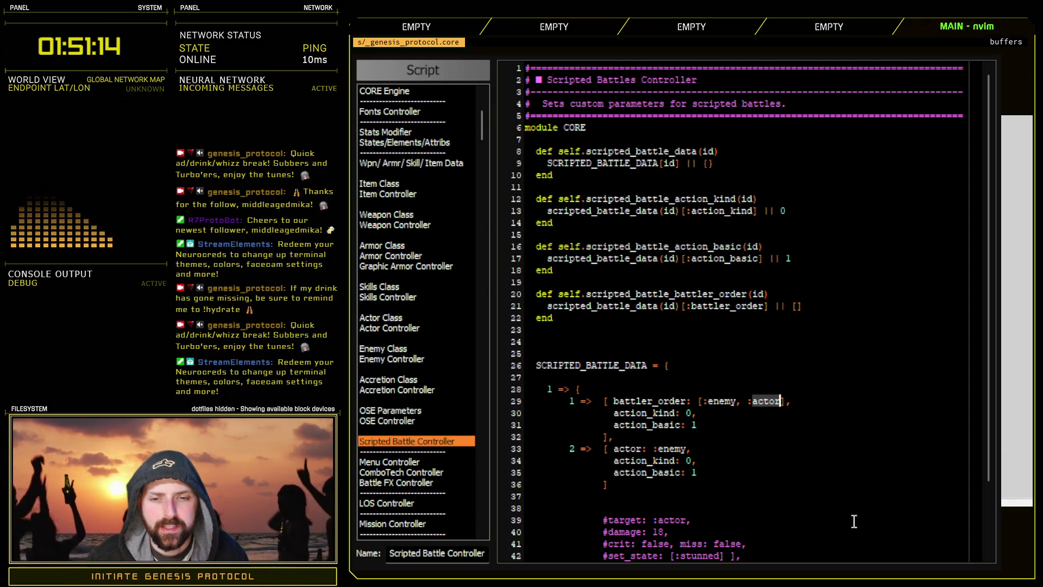
double_click(725, 402)
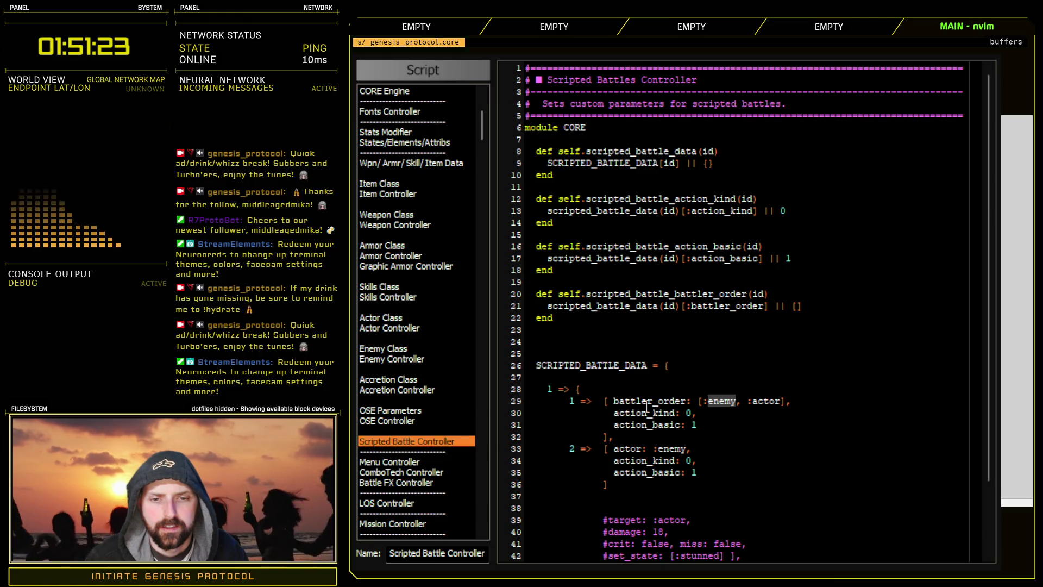
drag(614, 401, 793, 403)
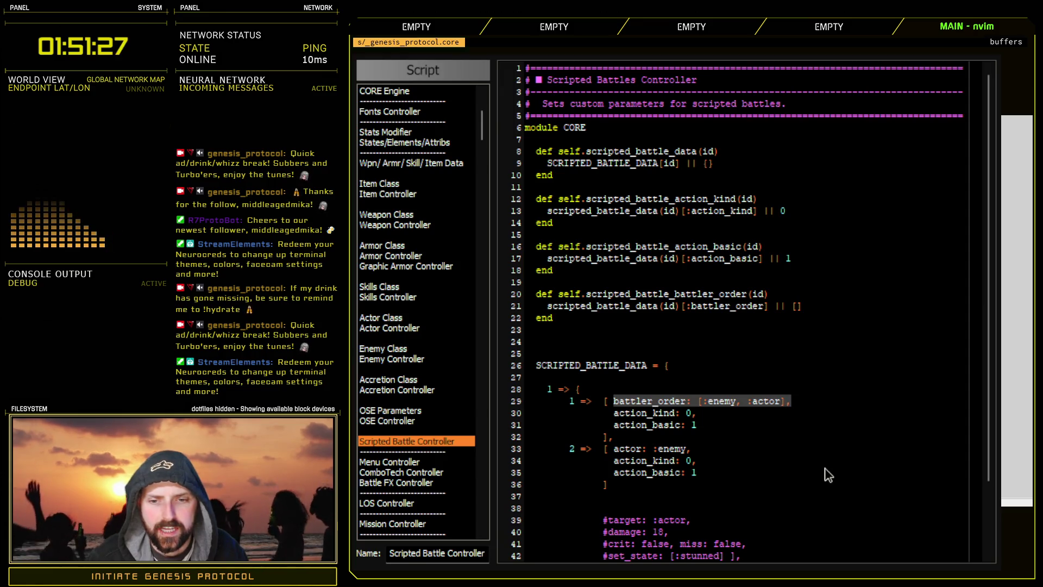
drag(614, 449, 692, 448)
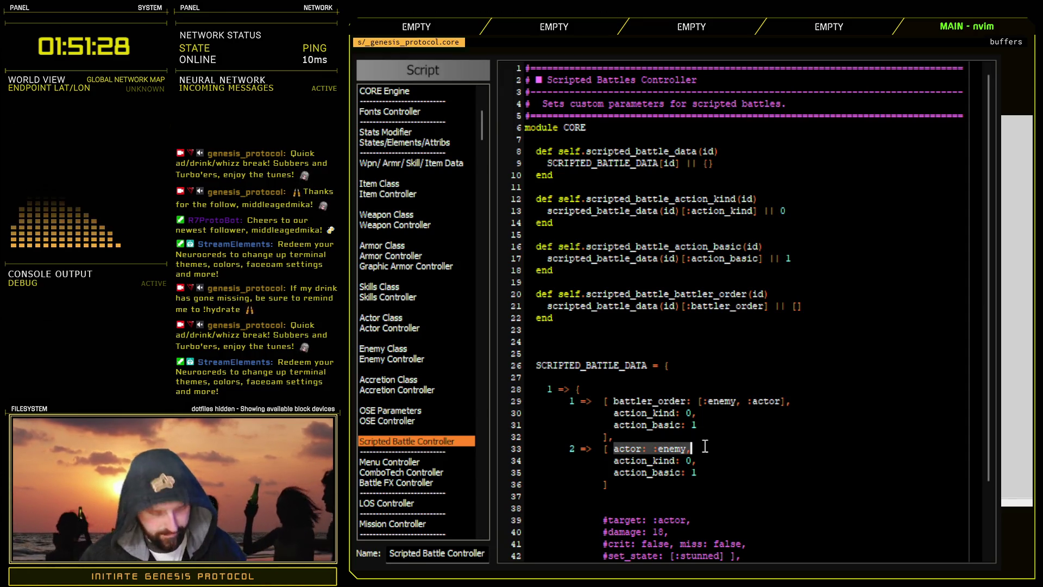
key(p)
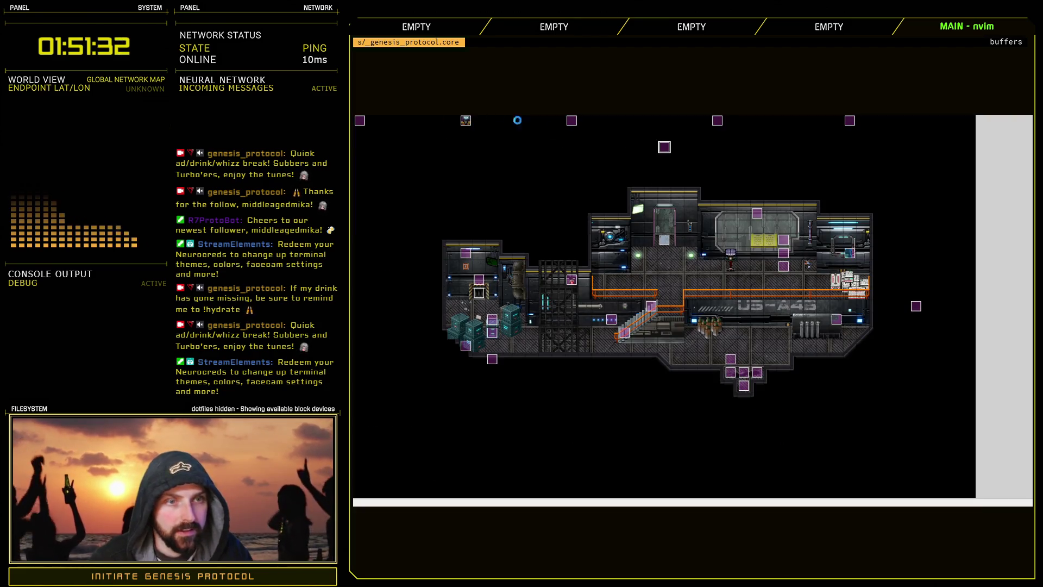
Battle-test Test Battle for one turn with Fast Blast, then run to end the test
key(alt+F4)
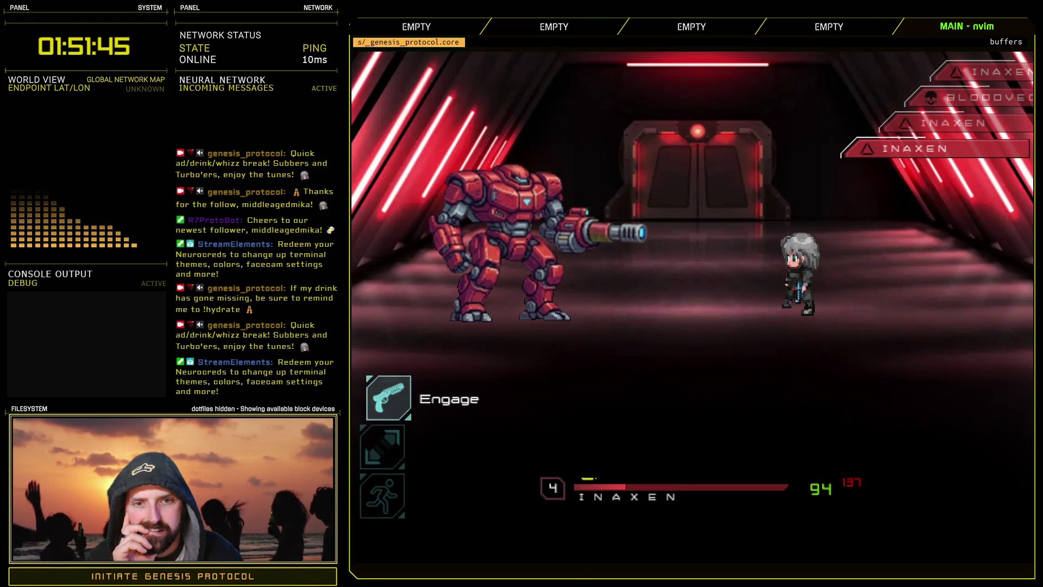
key(Return)
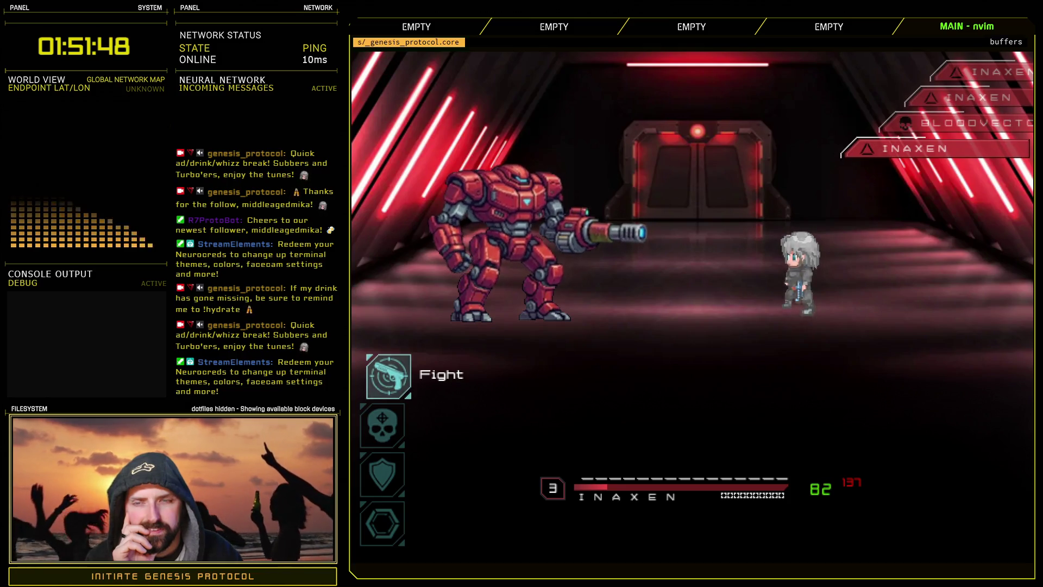
key(Return)
key(Return)
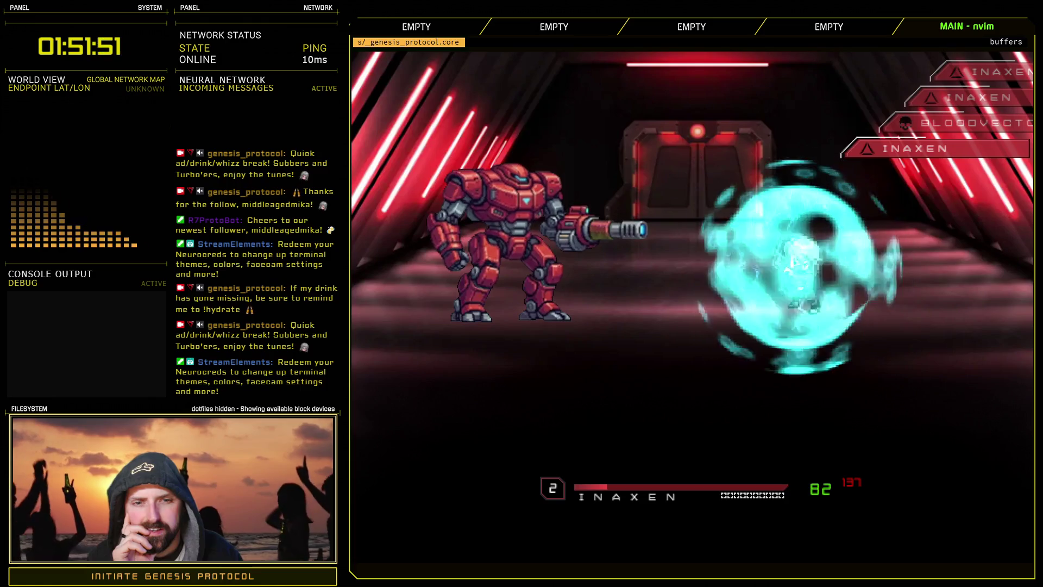
key(Return)
key(Return)
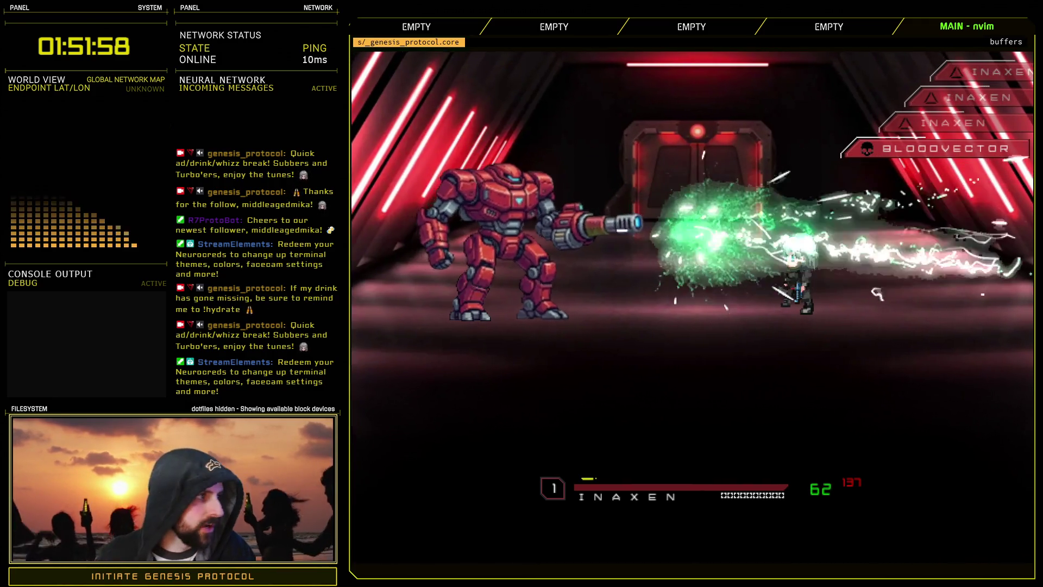
key(Down)
key(Down)
key(Return)
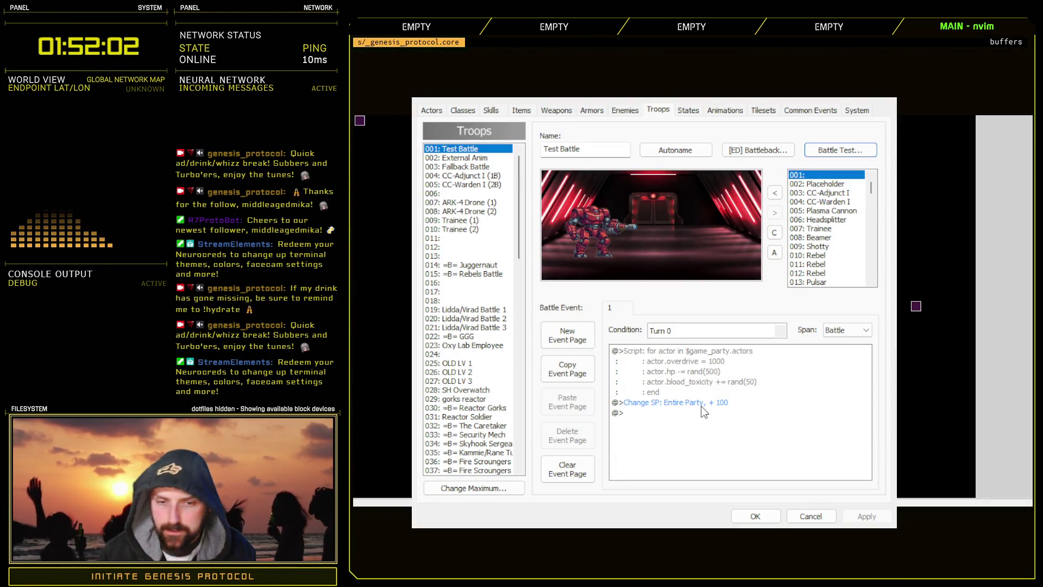
Check the Battle Director script, close the Script Editor, and reopen the Troops database
click(766, 514)
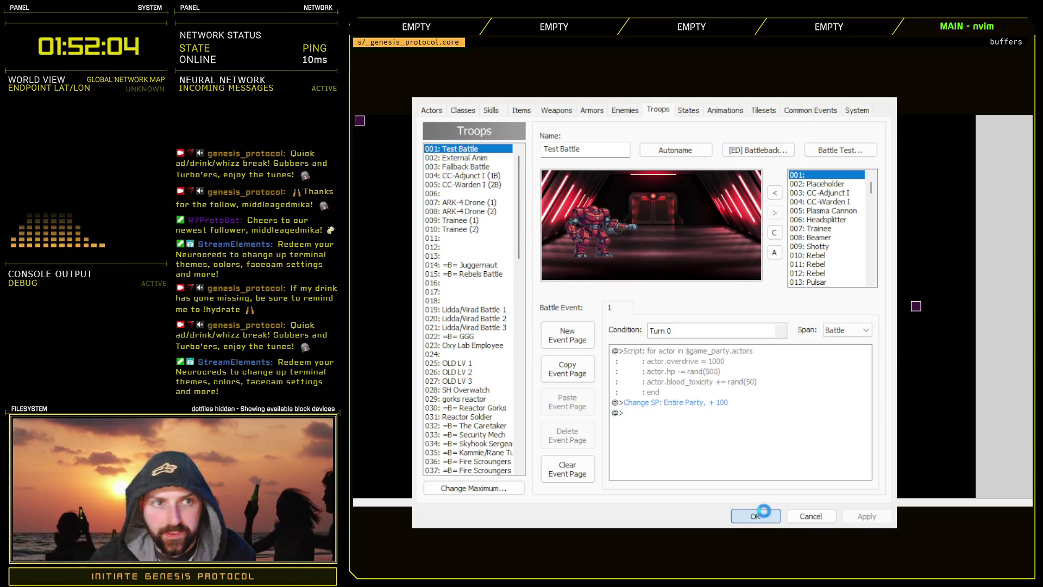
key(F11)
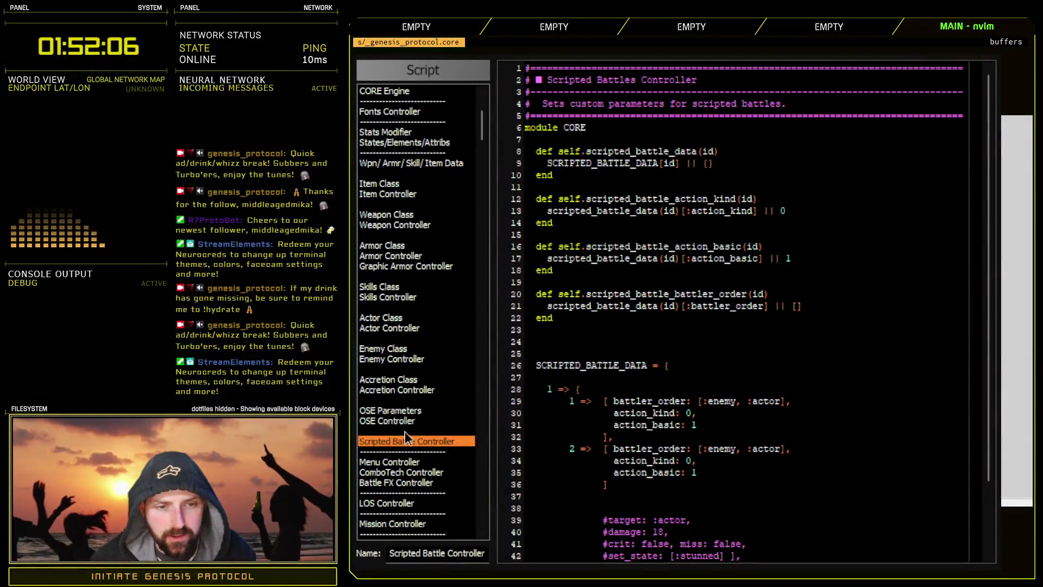
mouse_move(482, 126)
mouse_down()
mouse_move(474, 355)
mouse_move(471, 331)
mouse_up()
click(418, 410)
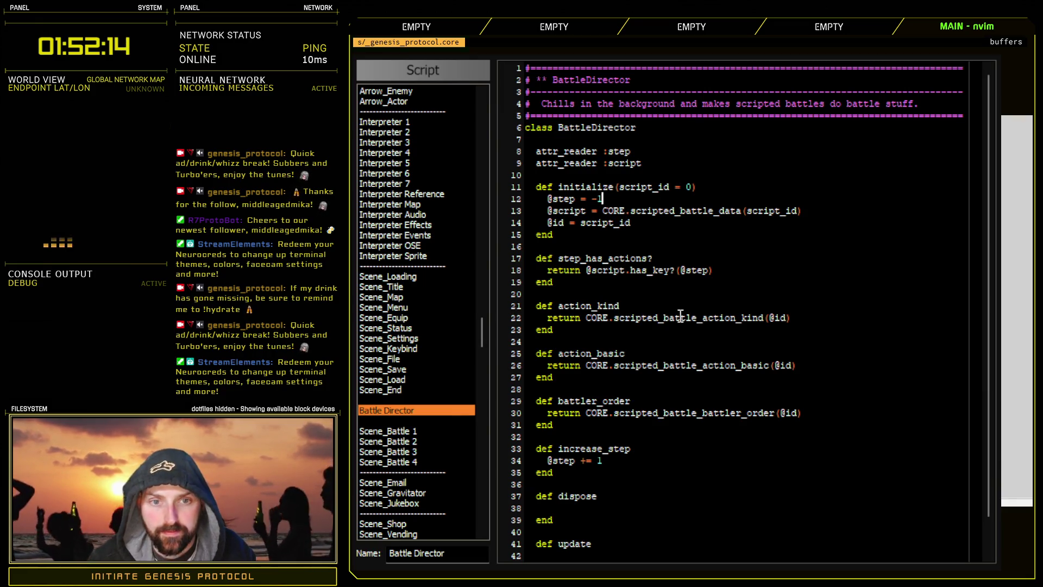
click(764, 566)
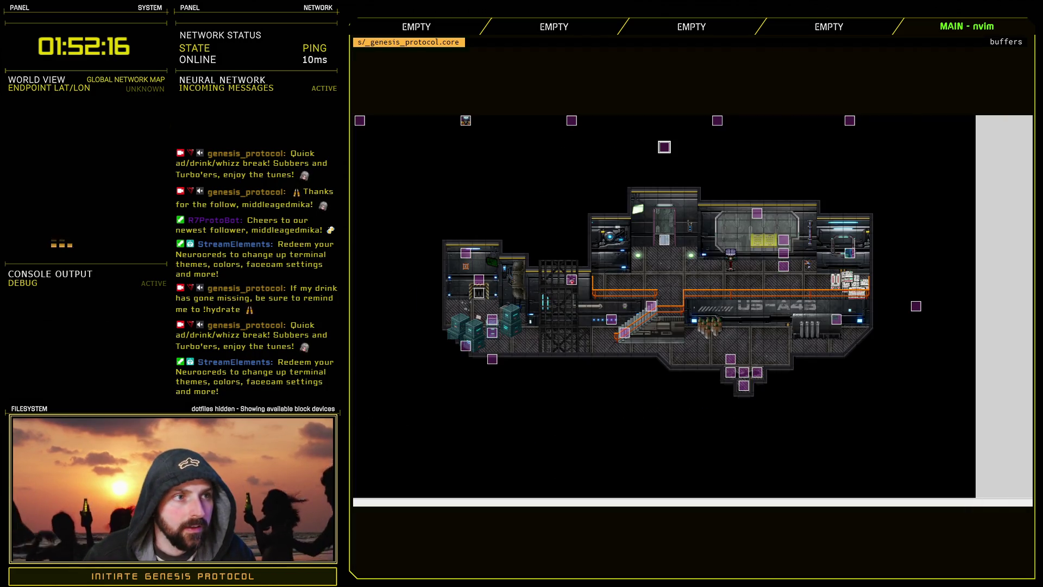
key(F9)
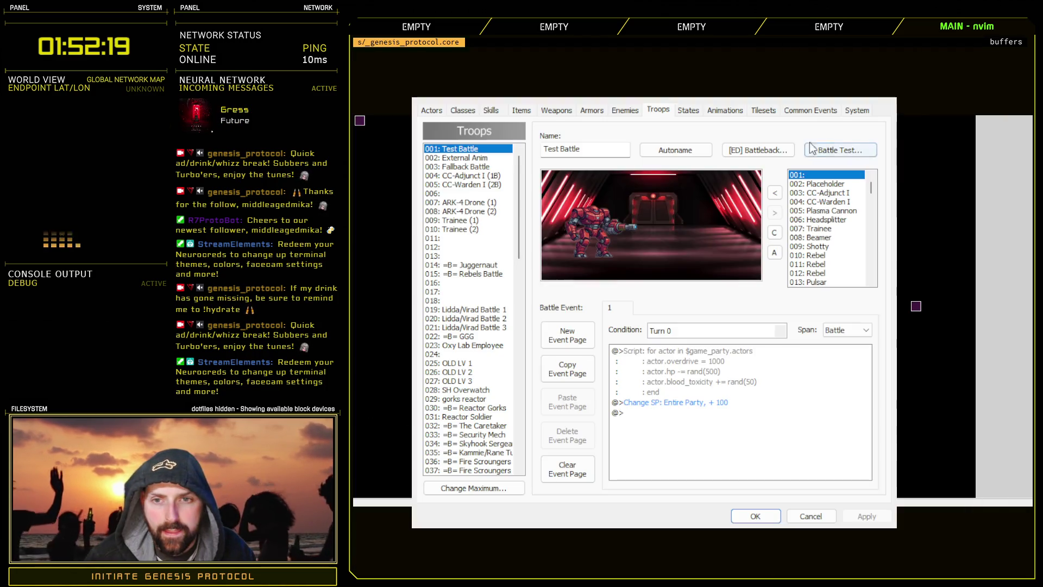
Start a battle test of Test Battle and fire Fast Blast at Bloodvector
double_click(690, 412)
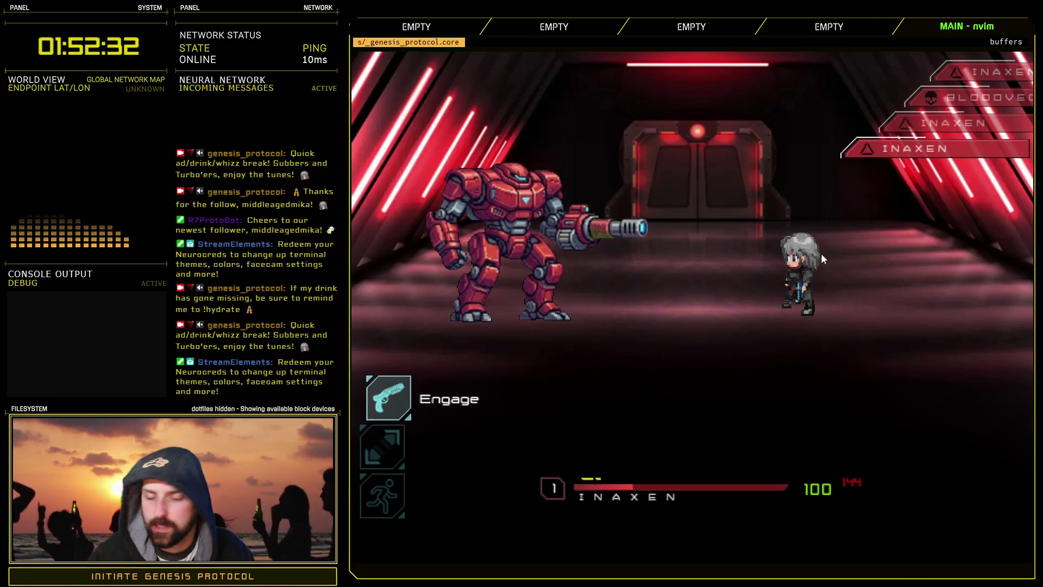
key(Return)
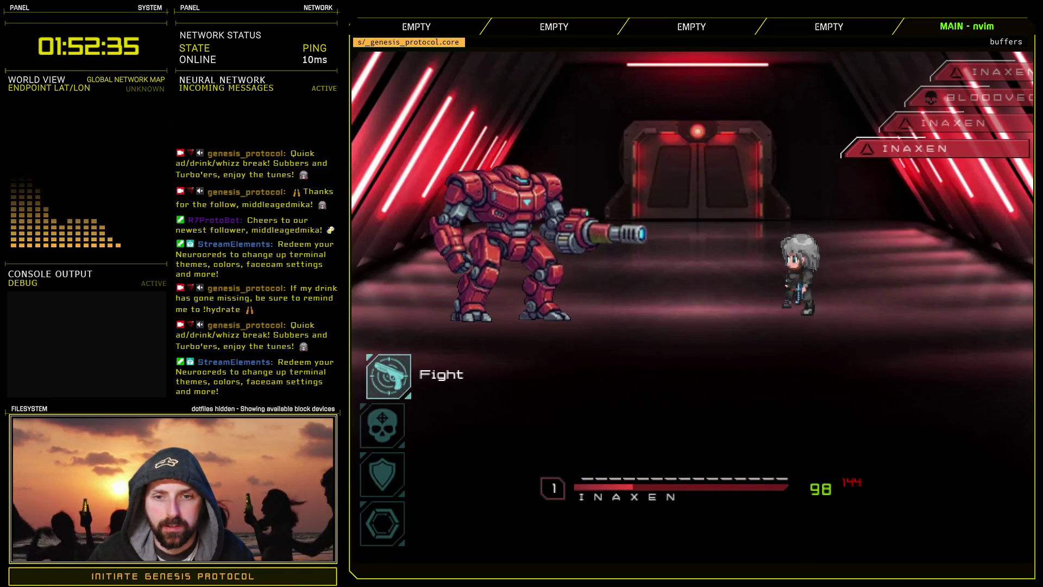
key(Return)
key(Return)
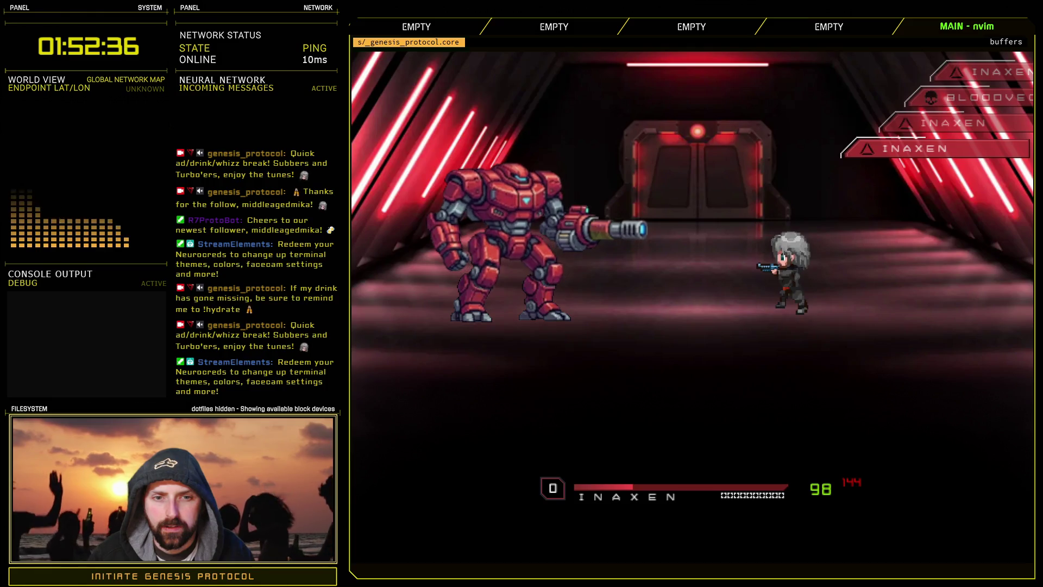
key(Return)
key(Return)
key(Return)
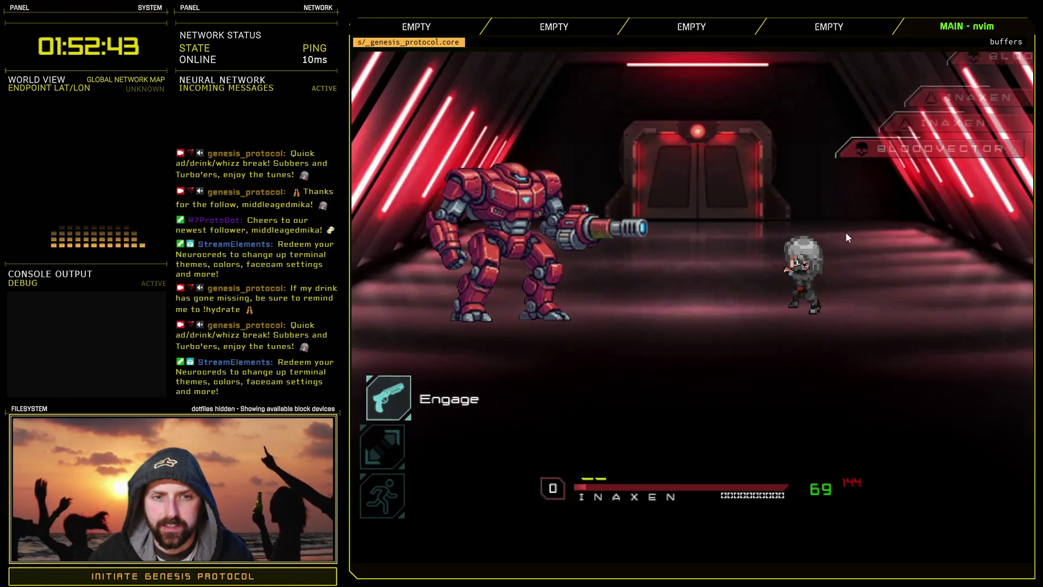
Play several more turns of Fast Blast against Bloodvector, then close the test window
key(Return)
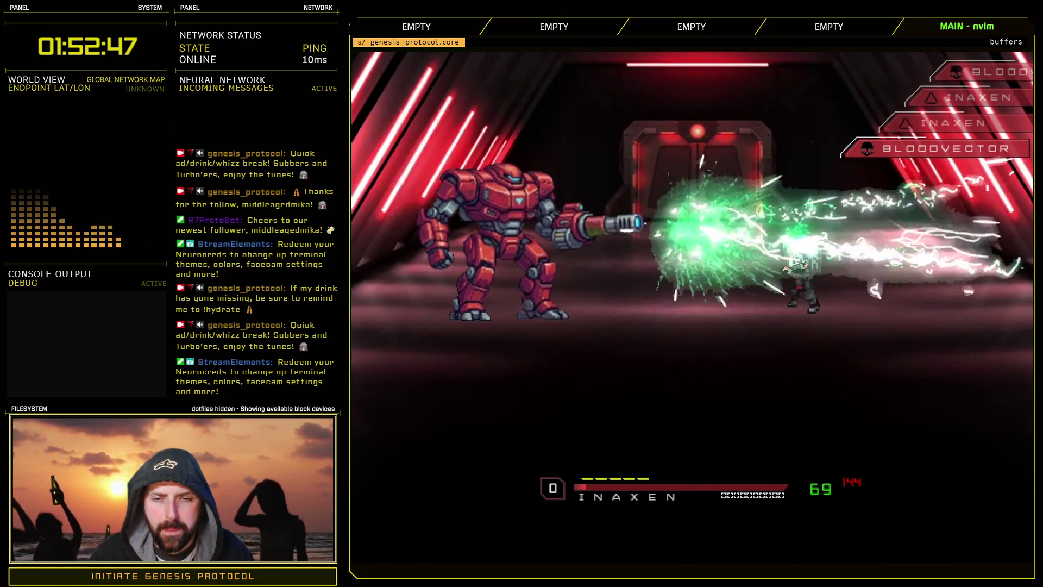
key(Return)
key(Return)
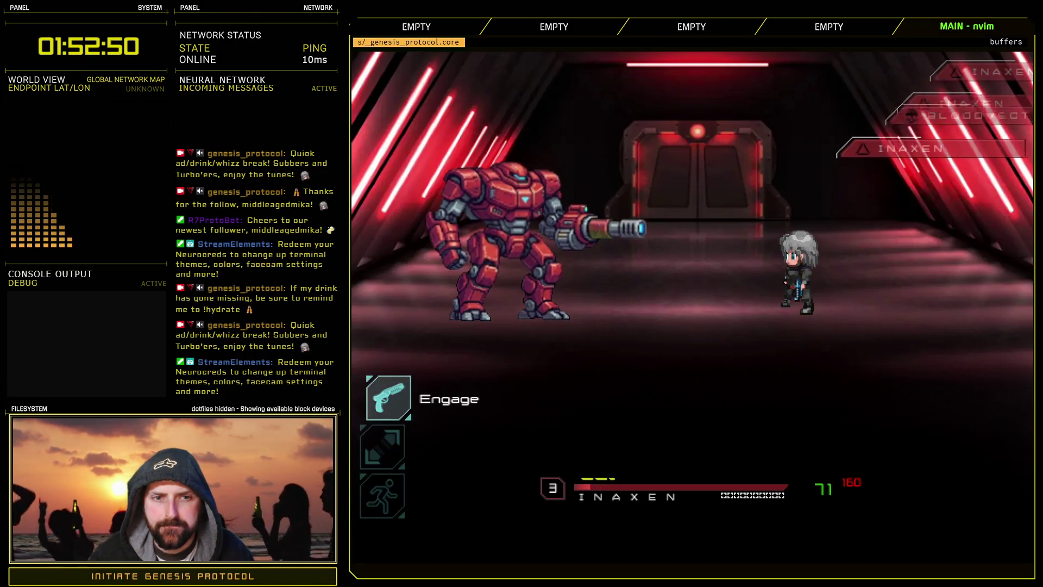
key(Return)
key(Return)
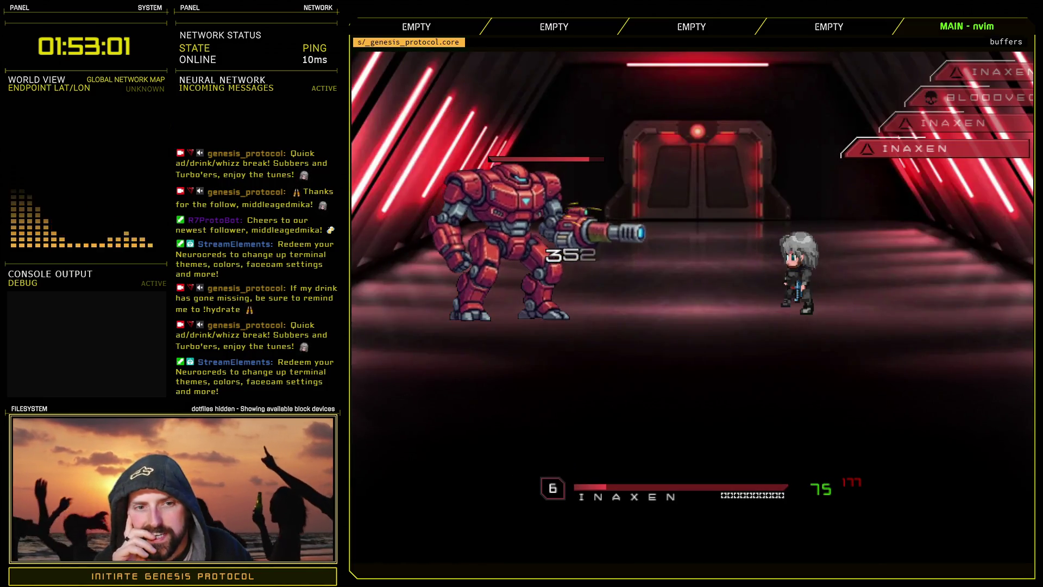
key(Return)
key(Return)
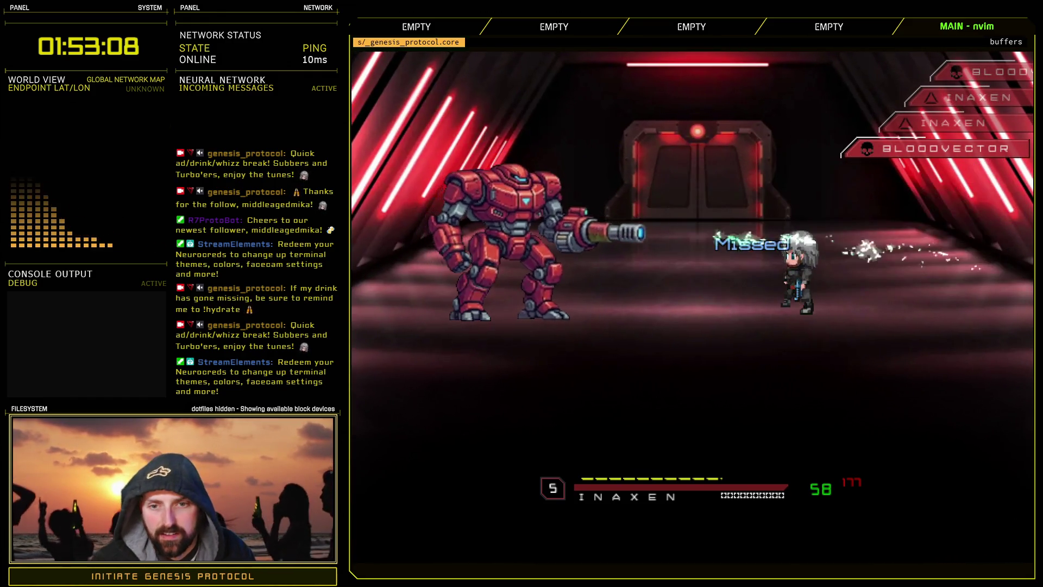
key(Down)
key(Down)
key(Up)
key(Up)
key(Return)
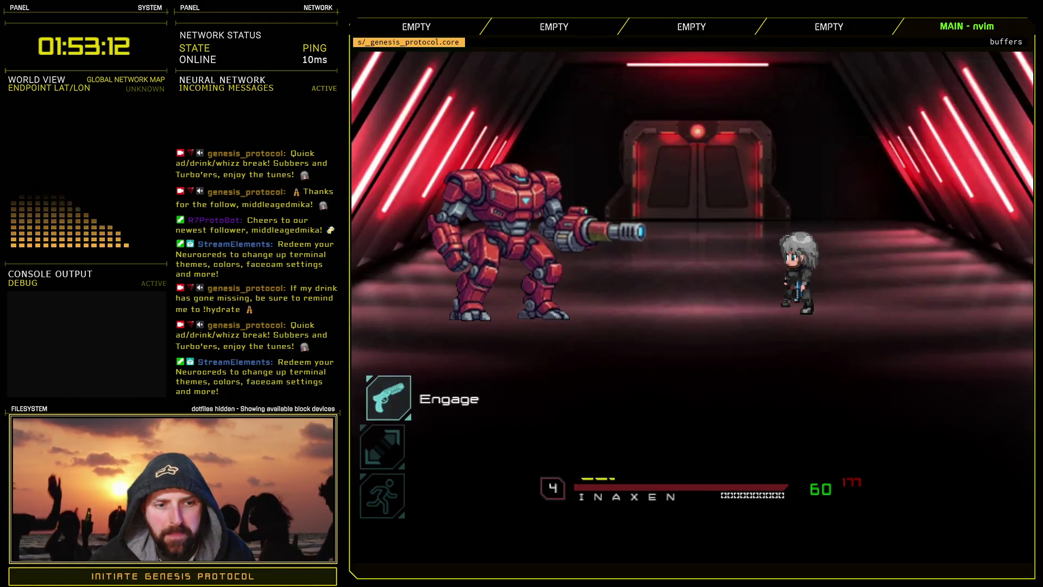
key(alt+F4)
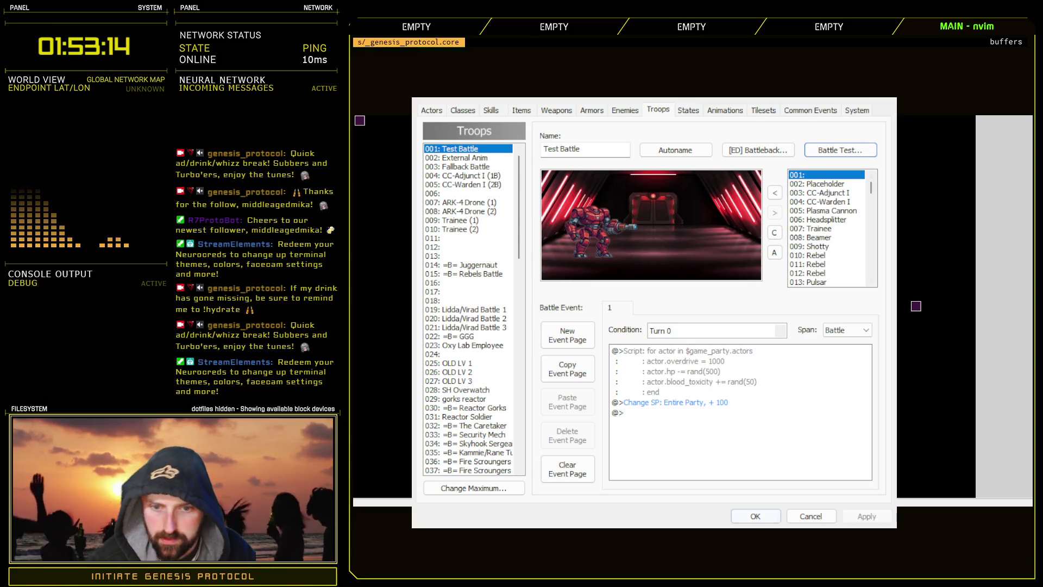
Inspect SCRIPTED_BATTLE_DATA's battler_order entries in Scripted Battle Controller, then close the scripts
click(755, 519)
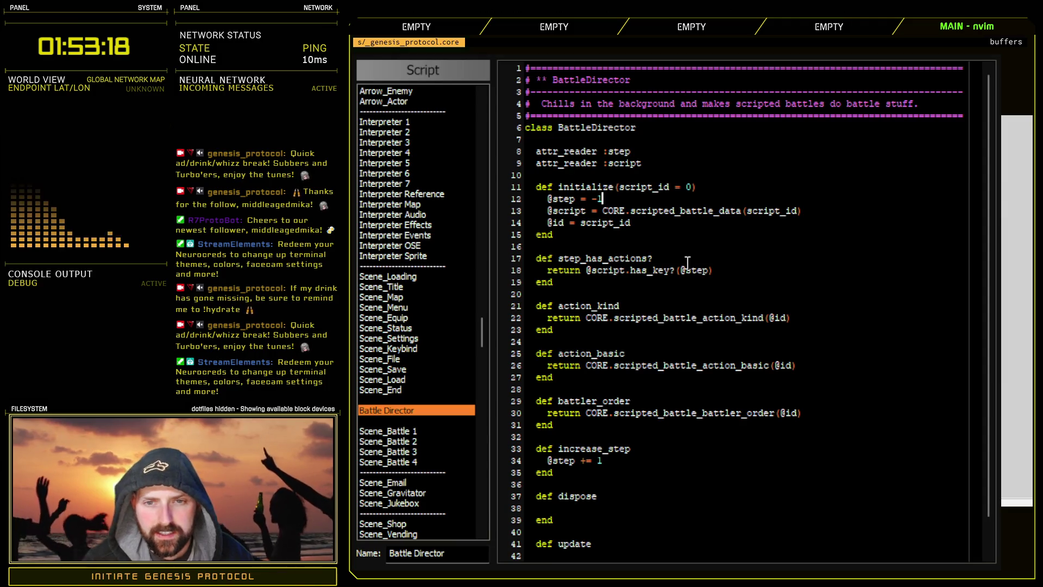
scroll(417, 170, up, 20)
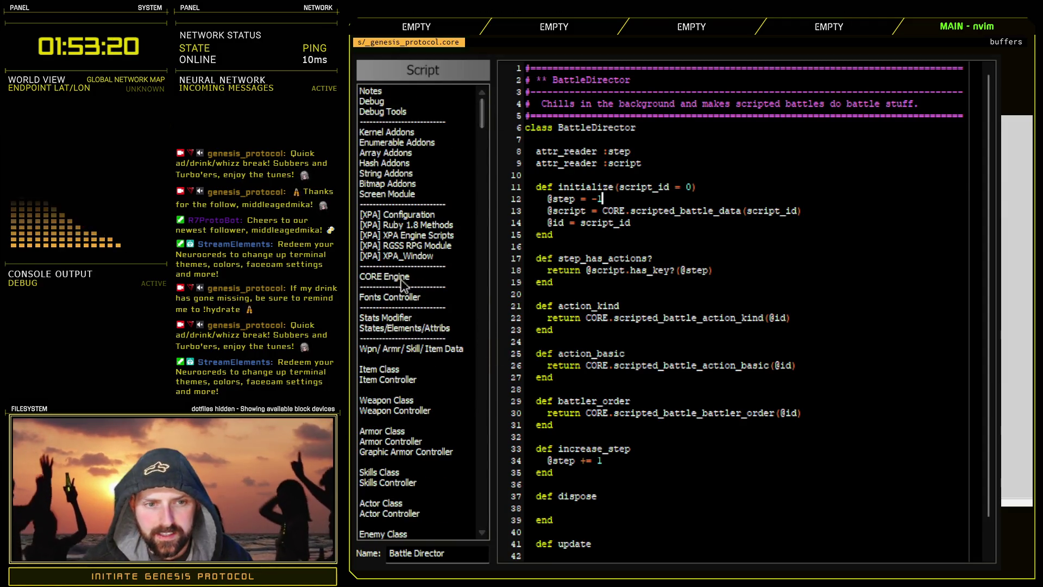
click(417, 442)
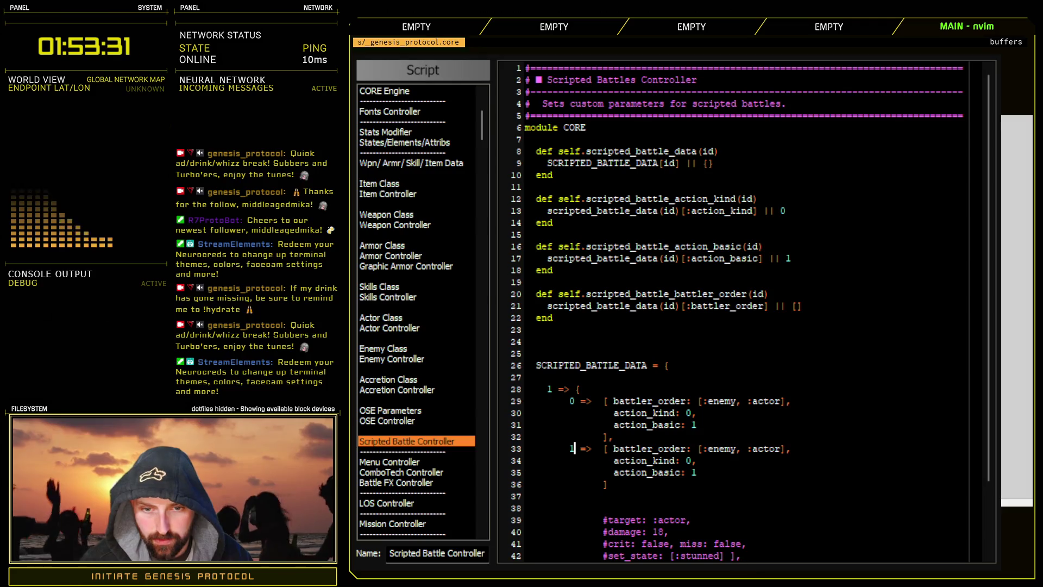
key(Escape)
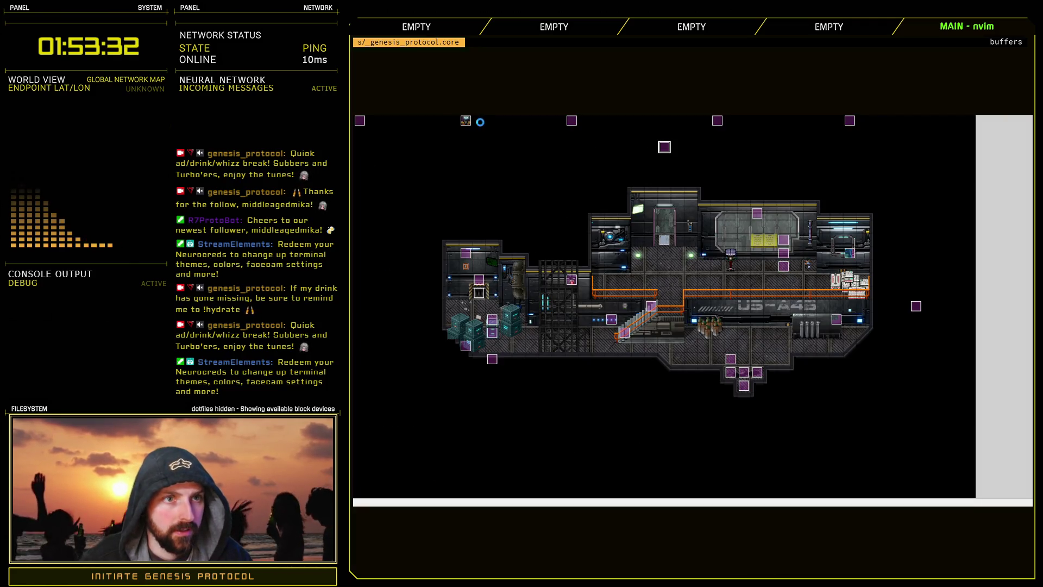
Battle-test Test Battle for two turns using Fast Blast, then close the test window
key(F9)
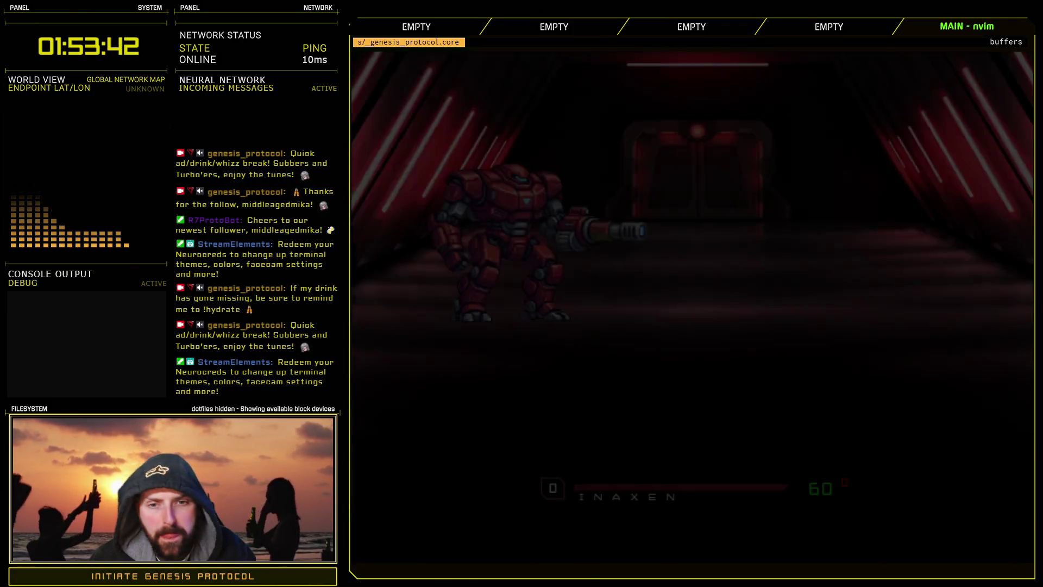
key(Return)
key(Return)
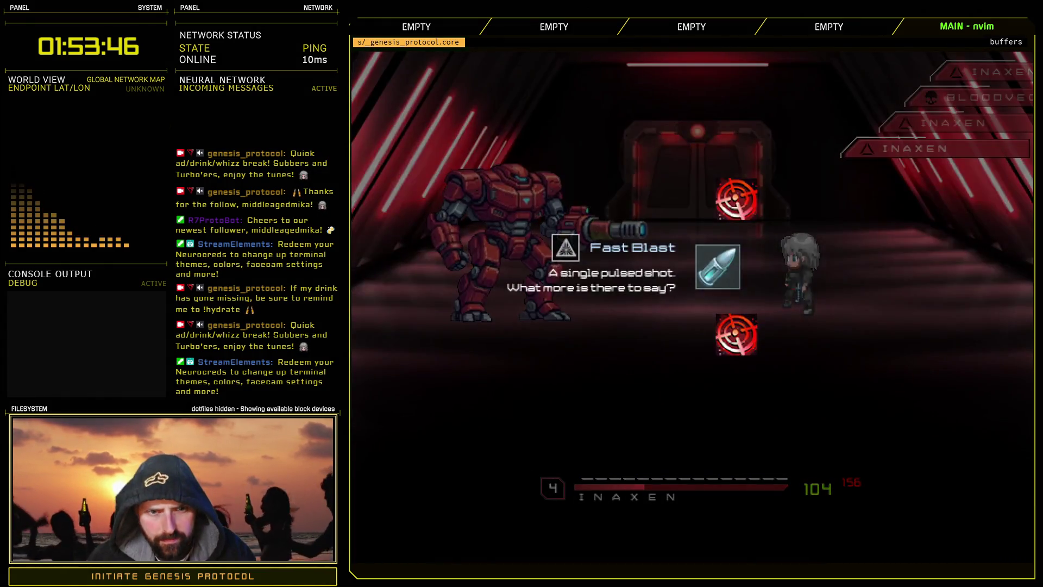
key(Return)
key(Return)
key(Return)
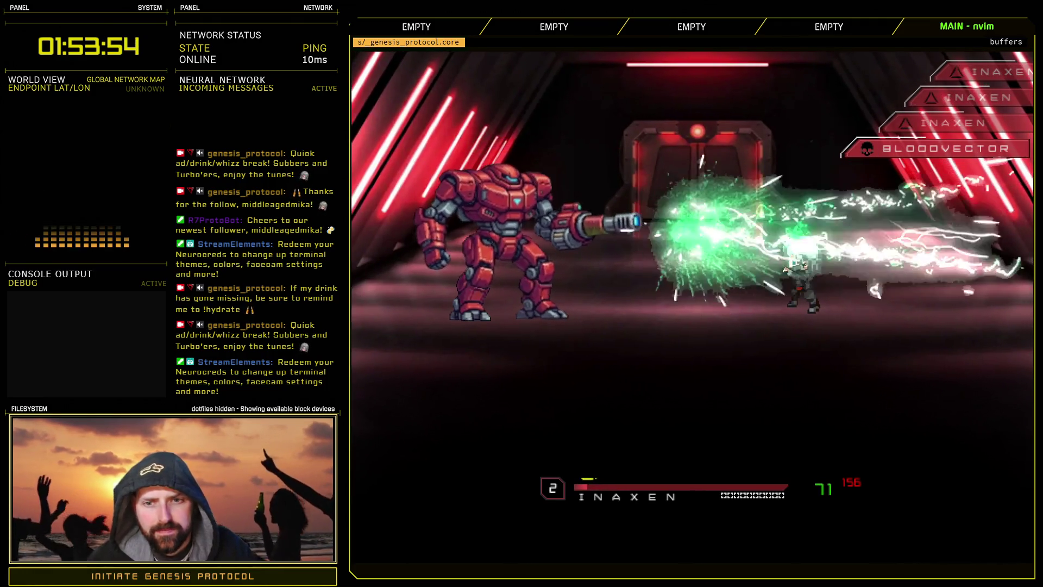
key(Return)
key(Return)
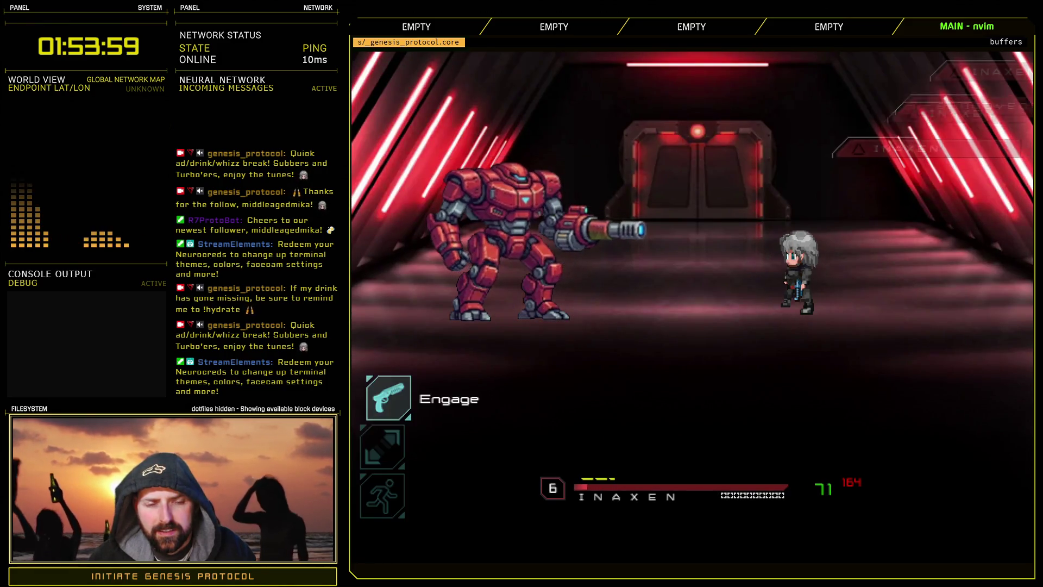
key(Return)
key(Return)
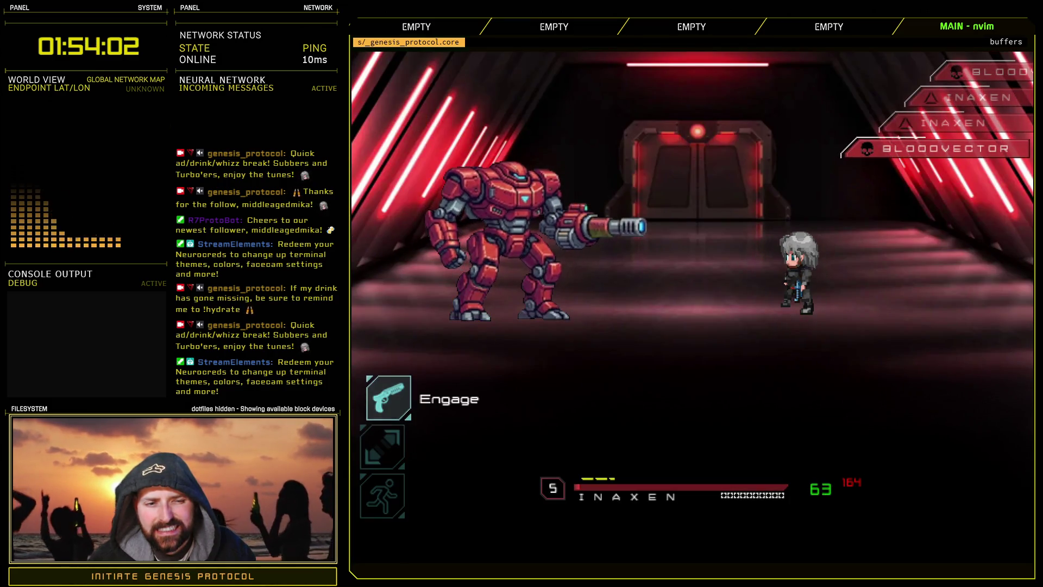
key(Down)
key(alt+F4)
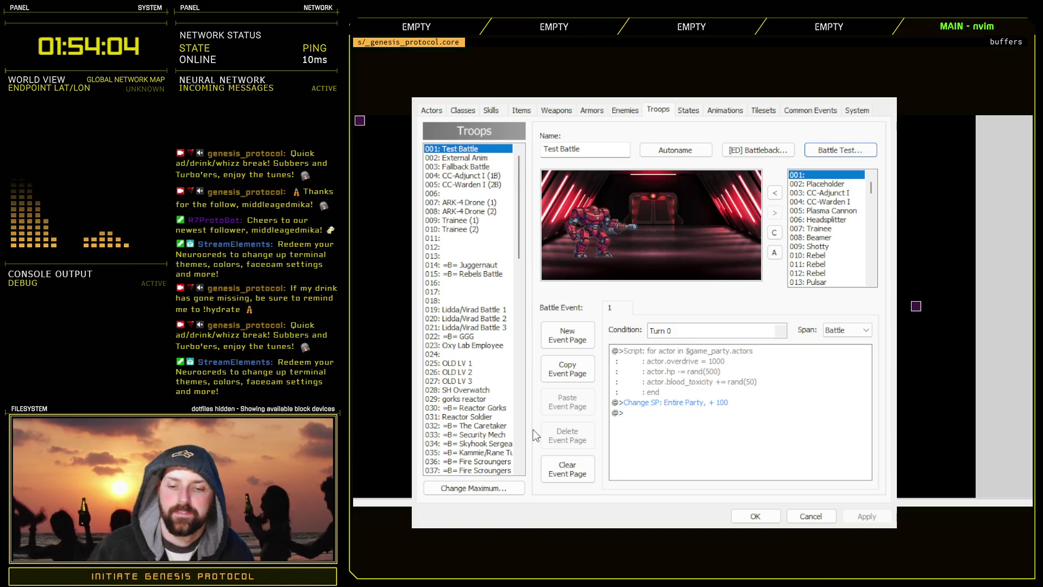
Close the Database and reopen the Script Editor on the Scripted Battle Controller script
key(Escape)
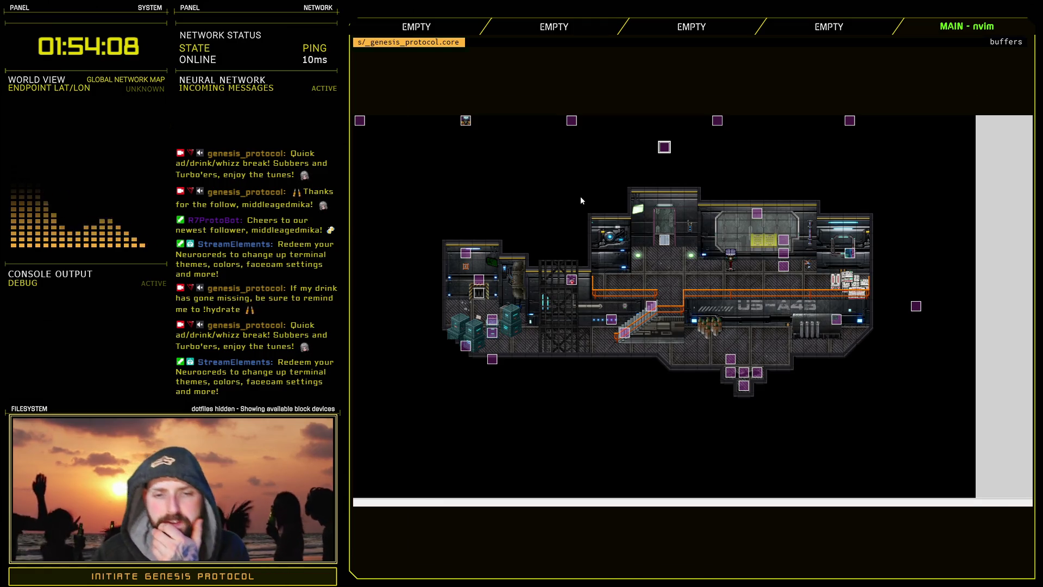
key(F11)
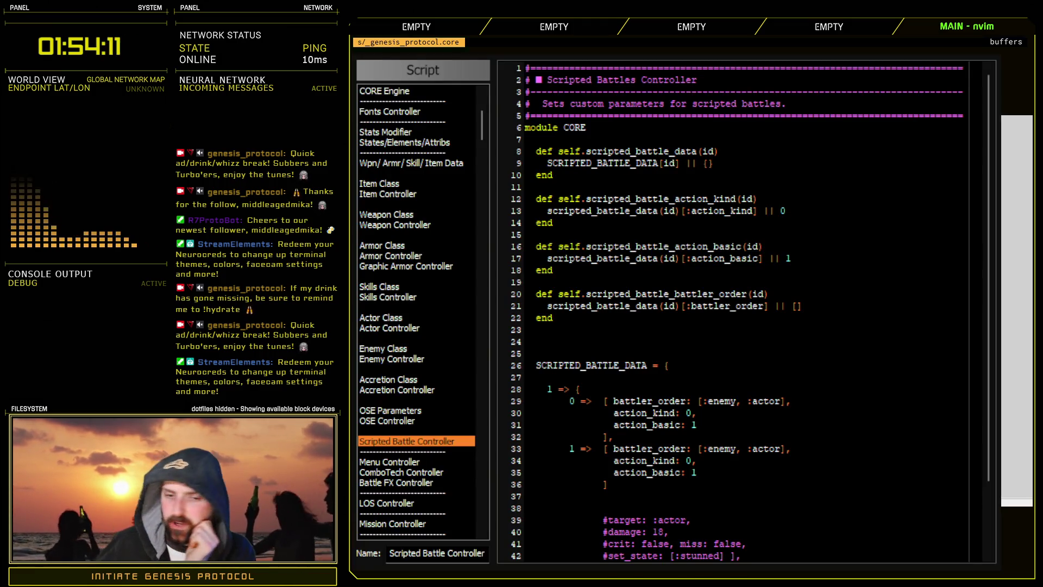
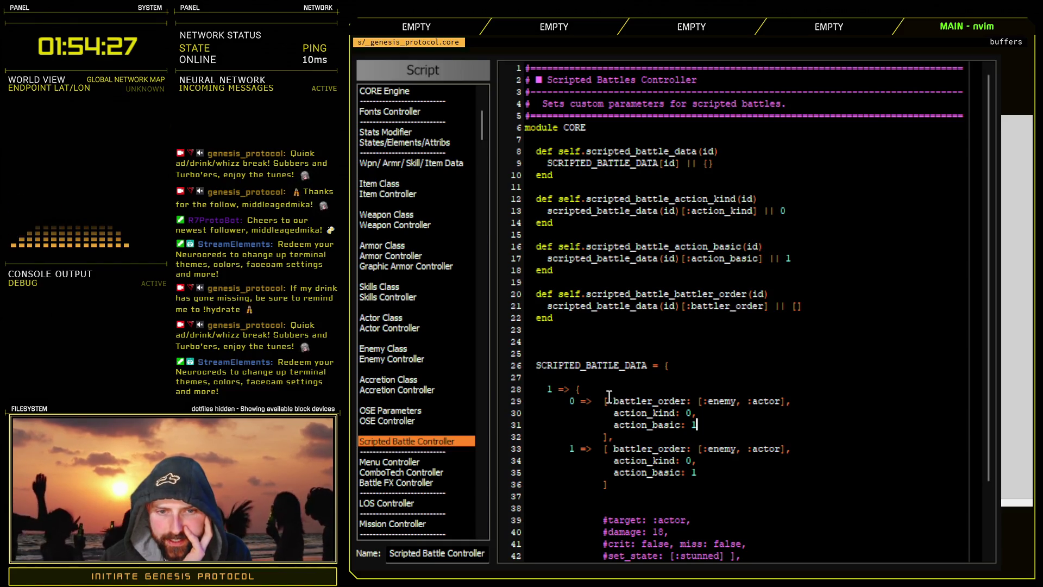
Select battler_order on line 29 and switch to the Scene_Battle 4 script
drag(614, 401, 781, 401)
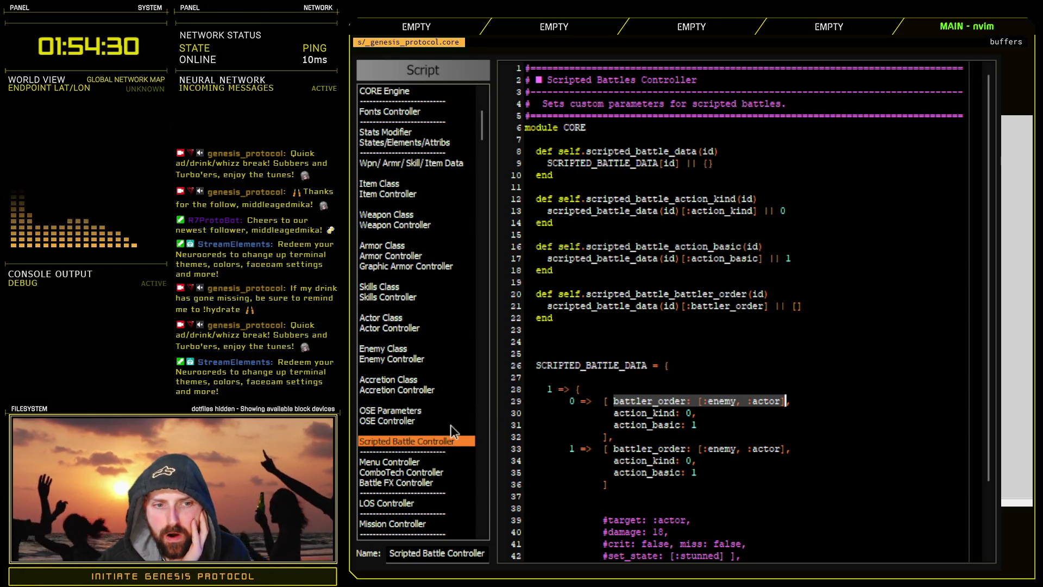
drag(482, 139, 496, 361)
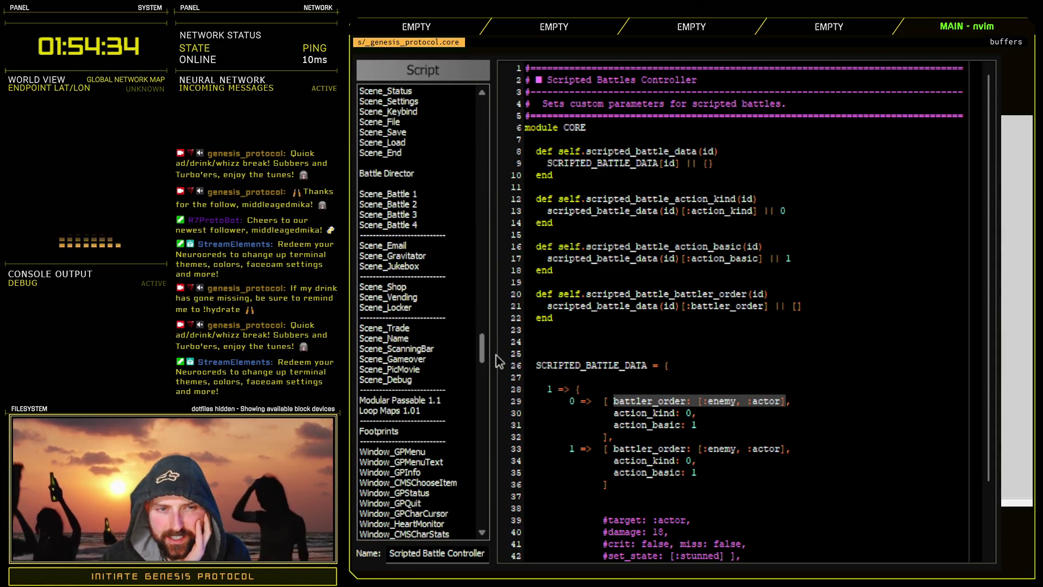
click(413, 226)
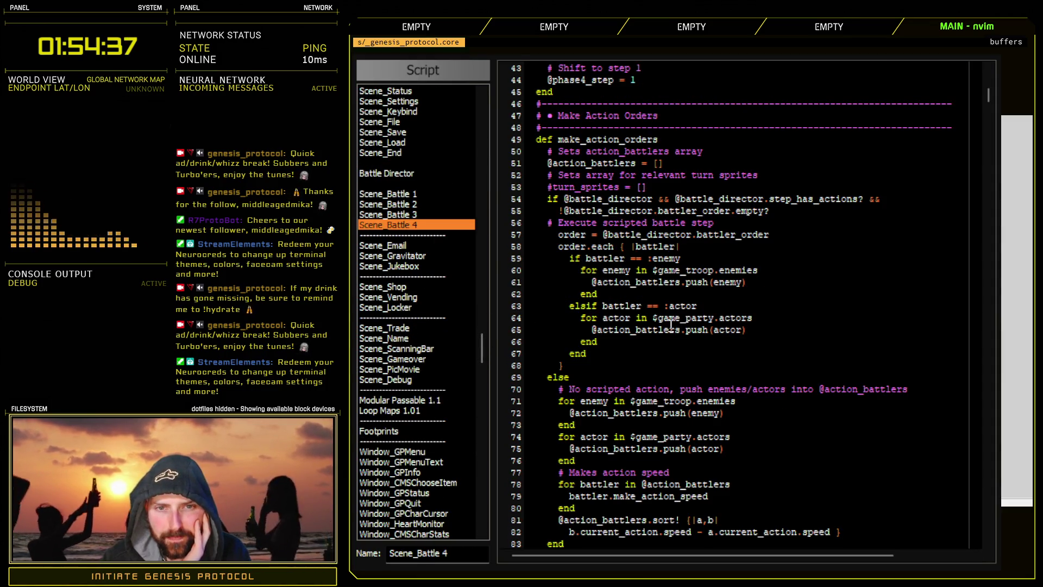
Read through Scene_Battle 4's phase 4 code down to the step 7 method
scroll(671, 325, down, 10)
scroll(690, 347, down, 8)
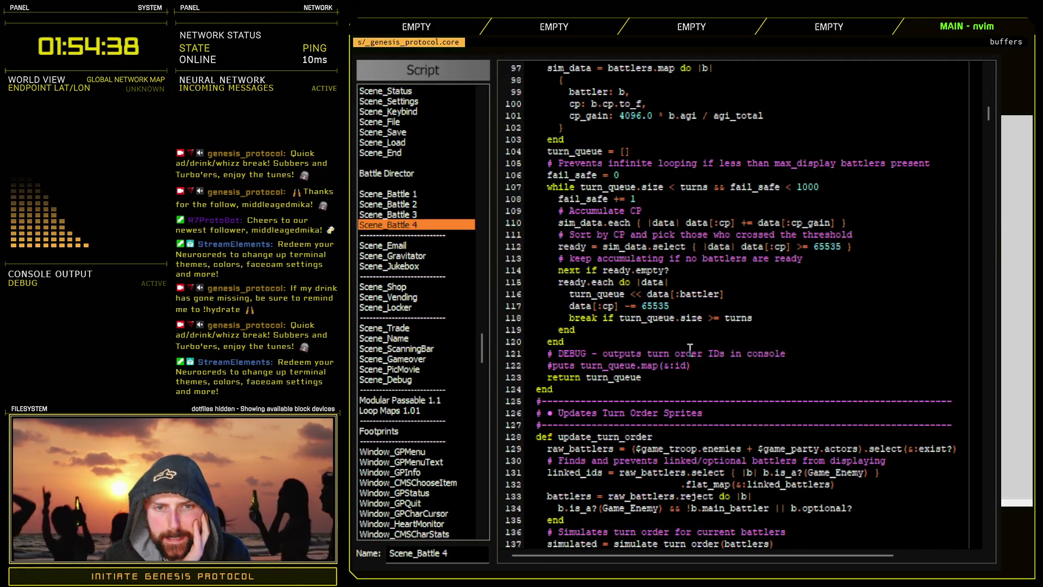
scroll(699, 369, down, 10)
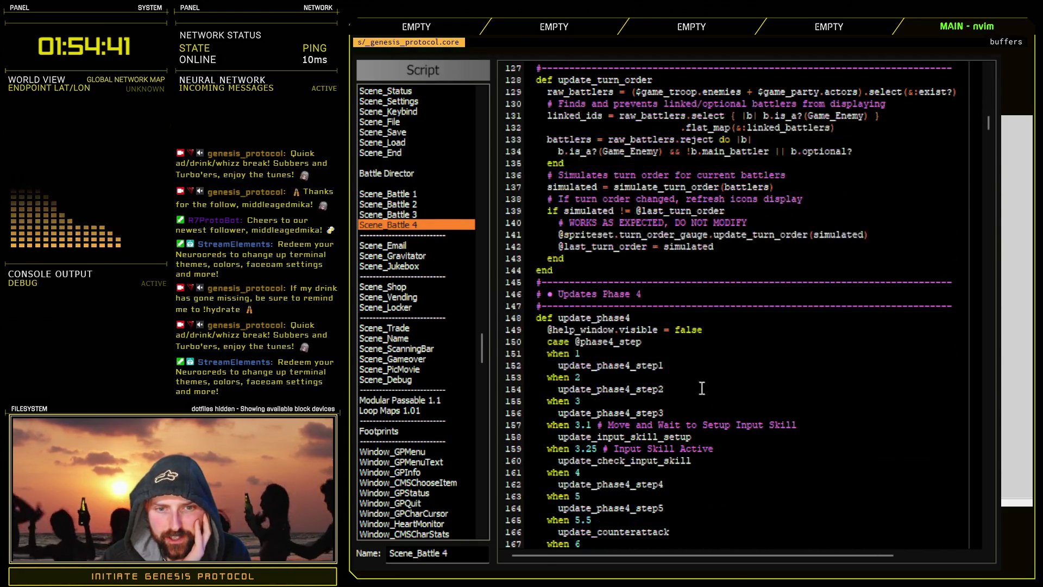
scroll(642, 234, down, 20)
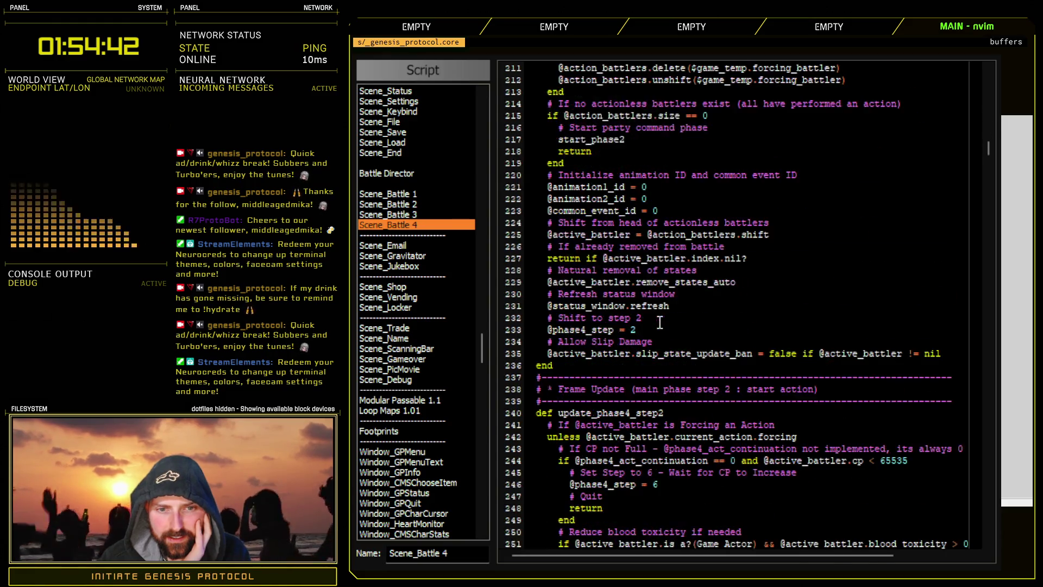
scroll(661, 325, down, 20)
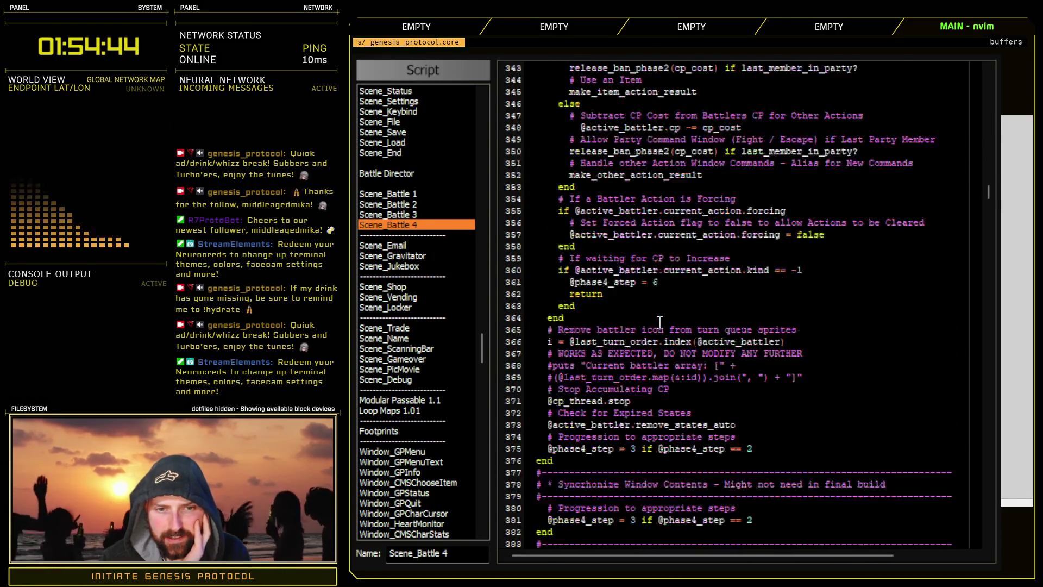
scroll(660, 322, down, 20)
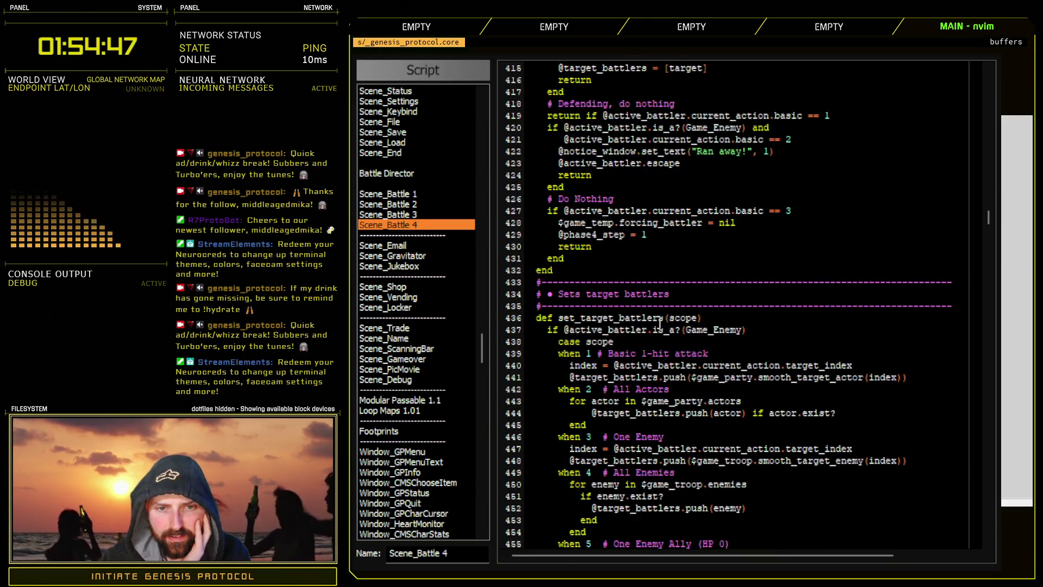
scroll(660, 322, down, 20)
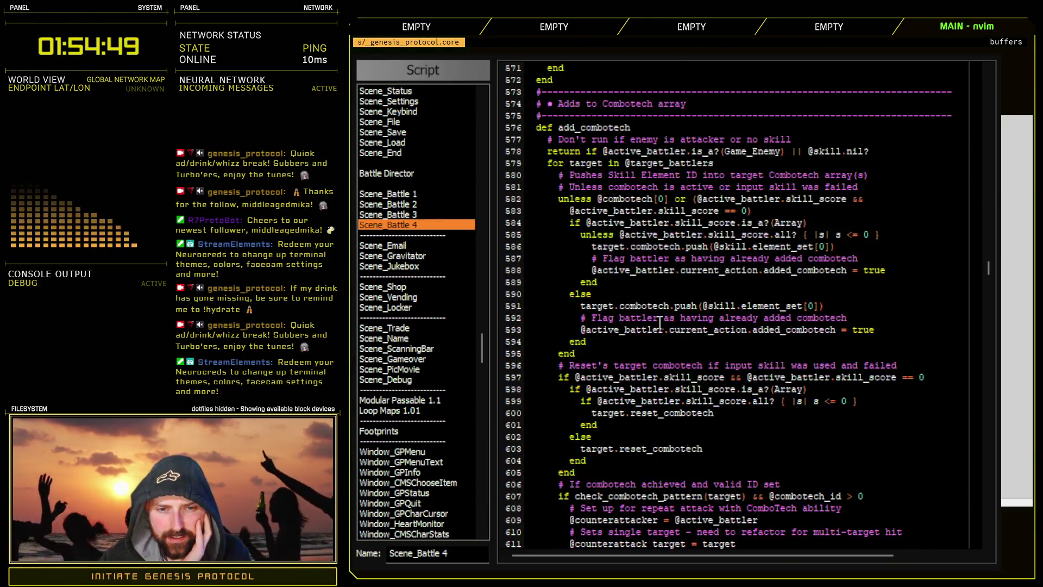
scroll(660, 323, down, 20)
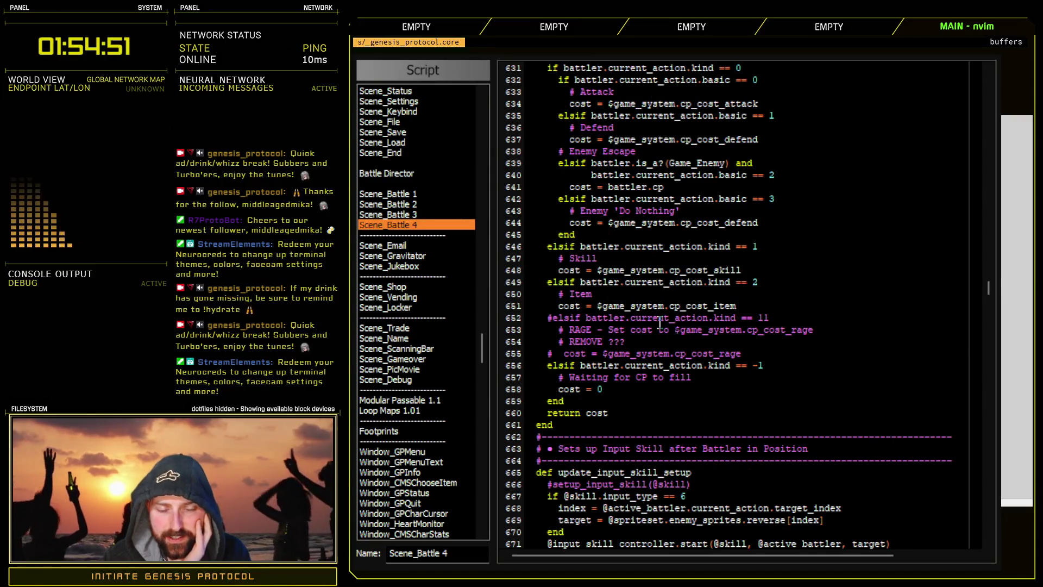
scroll(660, 322, down, 16)
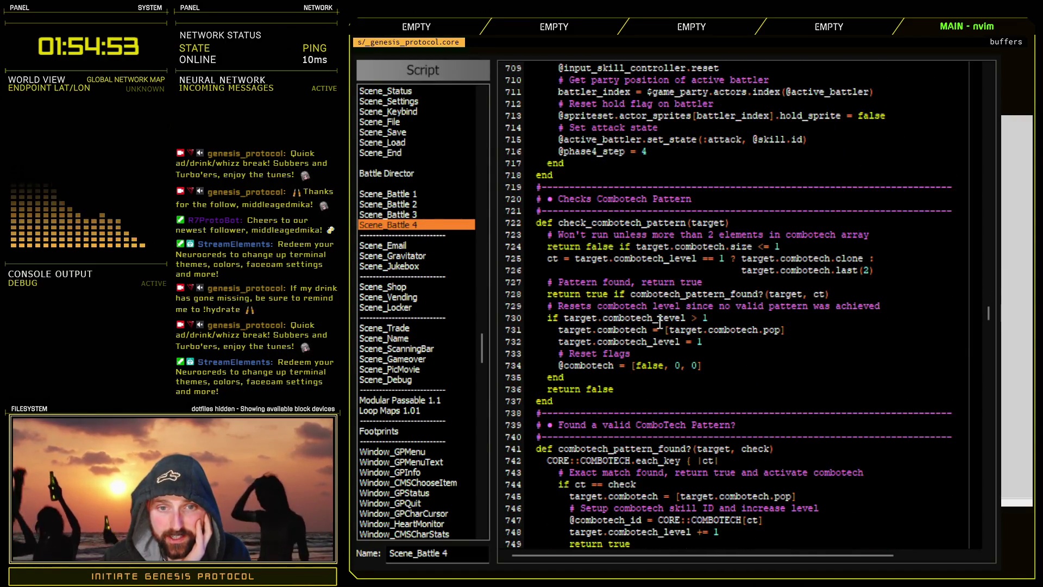
scroll(660, 323, down, 20)
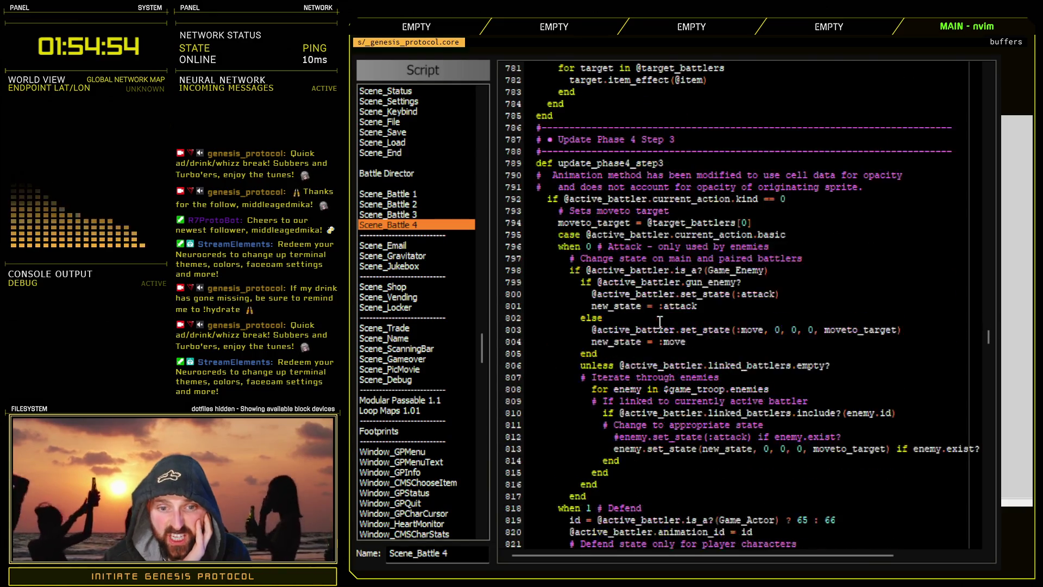
scroll(660, 323, down, 20)
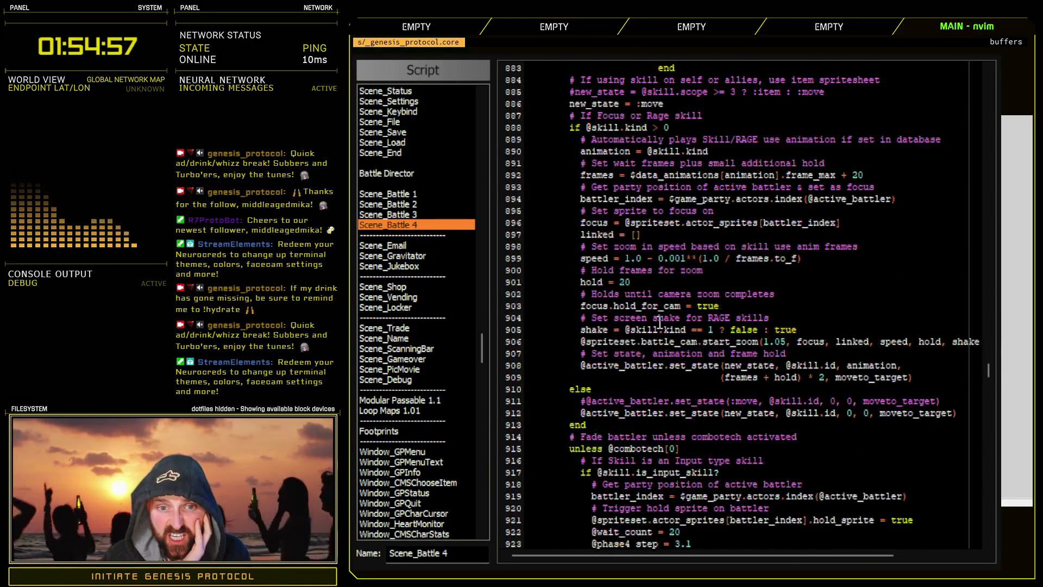
scroll(660, 322, down, 20)
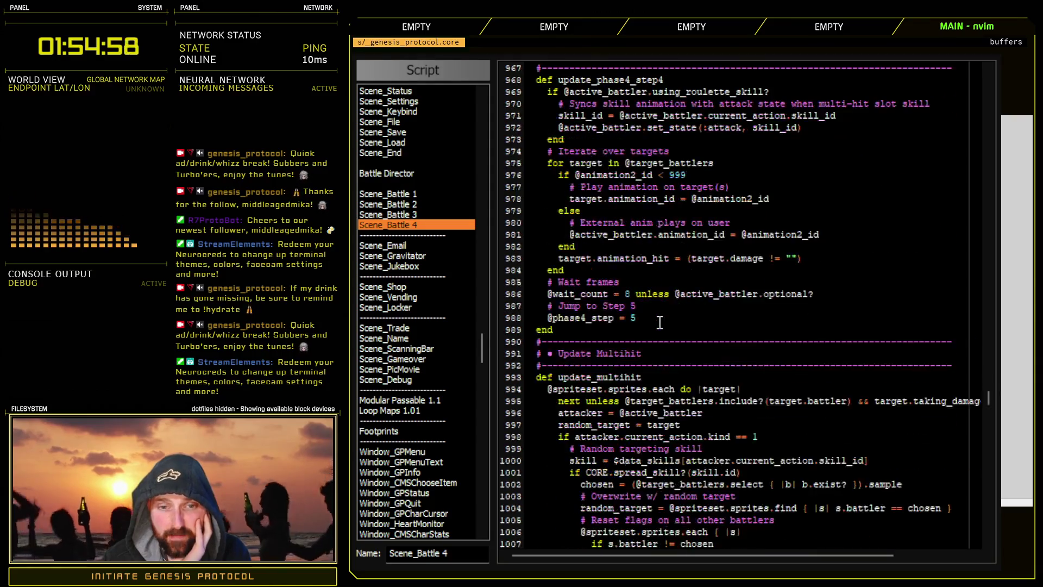
scroll(660, 322, down, 20)
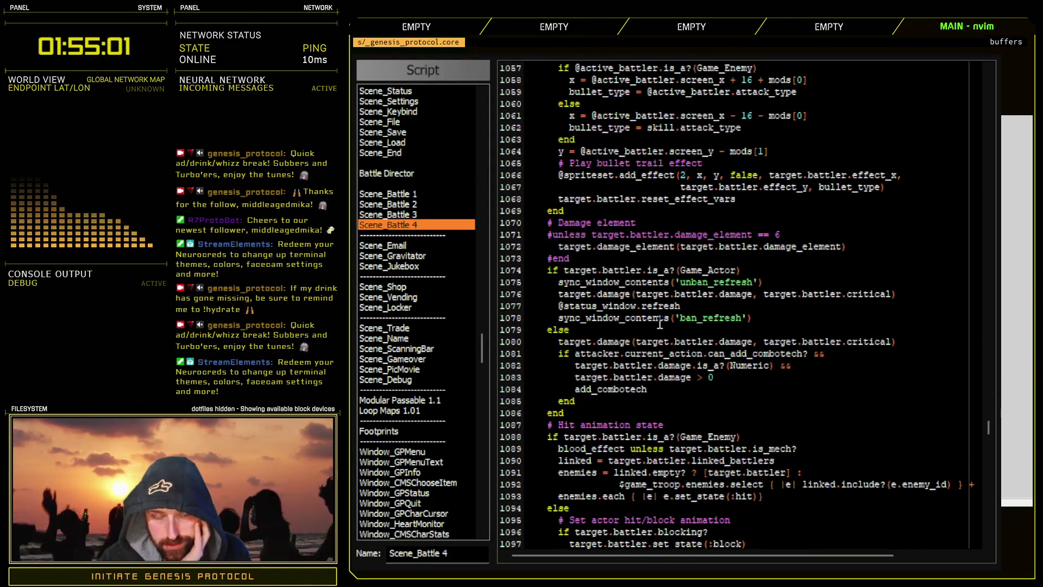
scroll(660, 322, down, 8)
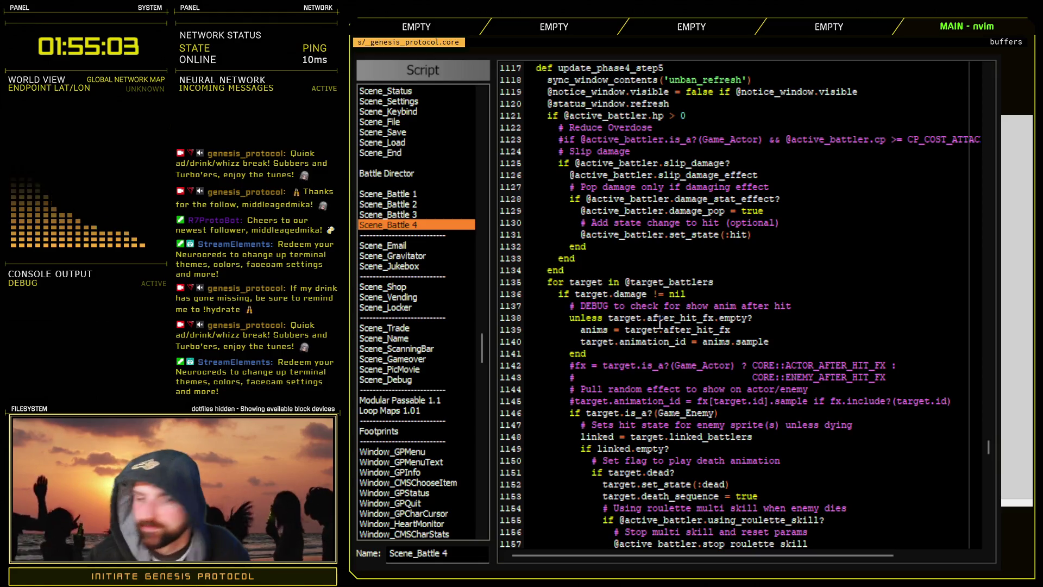
scroll(661, 324, down, 20)
scroll(829, 315, down, 20)
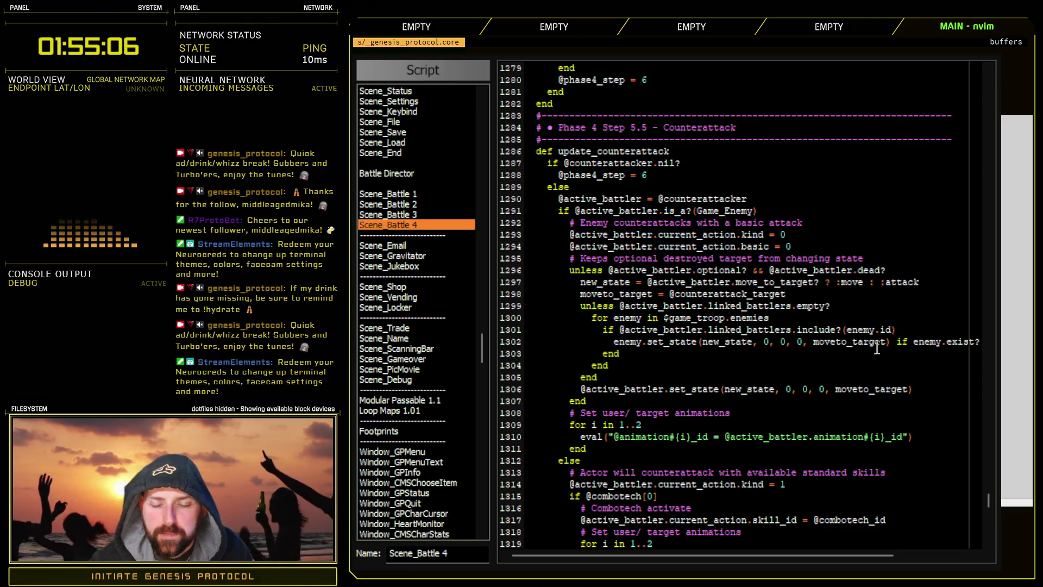
drag(989, 497, 989, 100)
Scroll to the scripted battle order loop in make_action_orders and clear the selection
scroll(731, 307, up, 7)
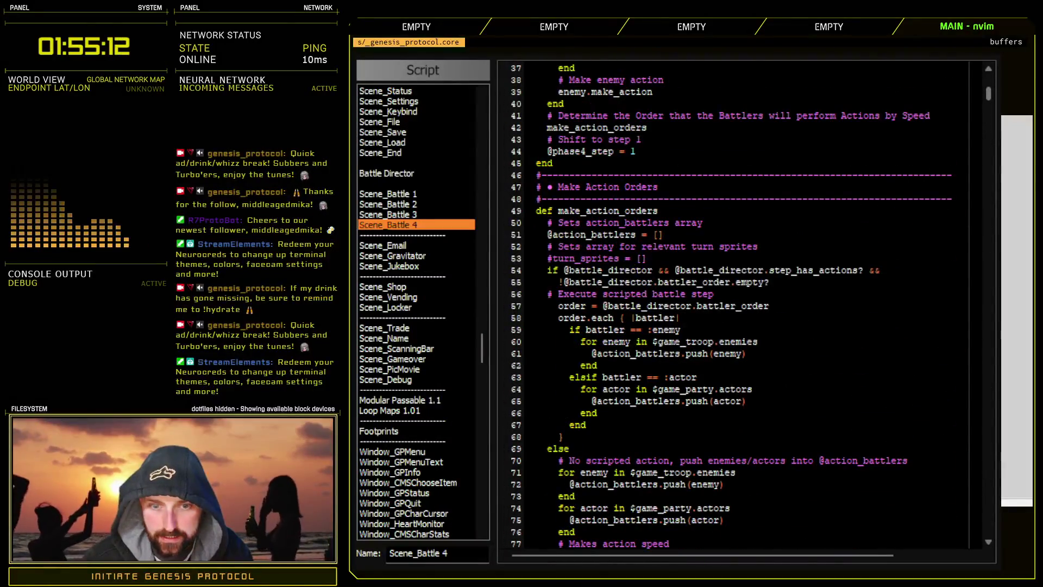
scroll(731, 306, down, 11)
scroll(733, 304, down, 15)
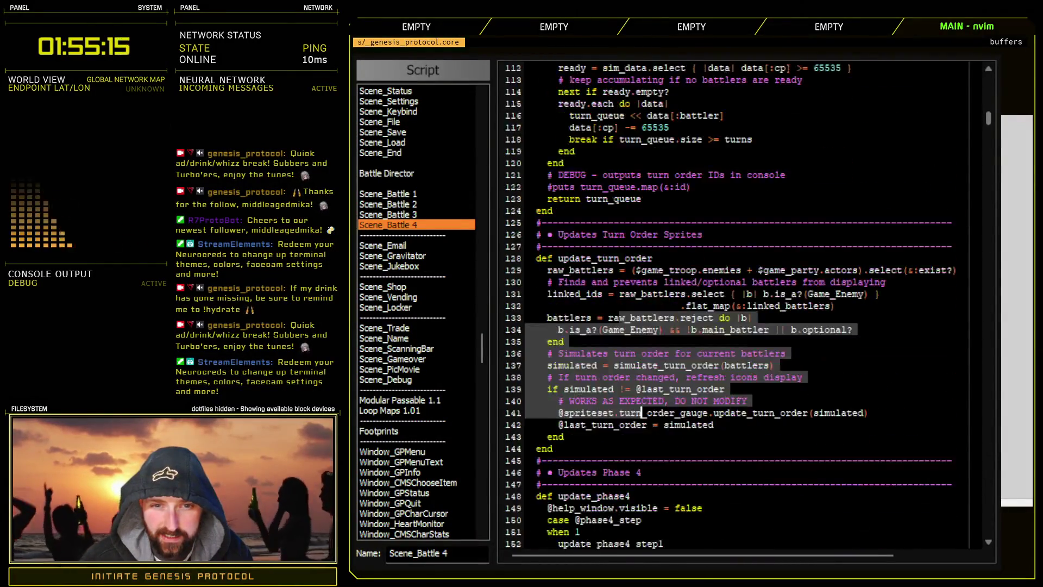
click(765, 403)
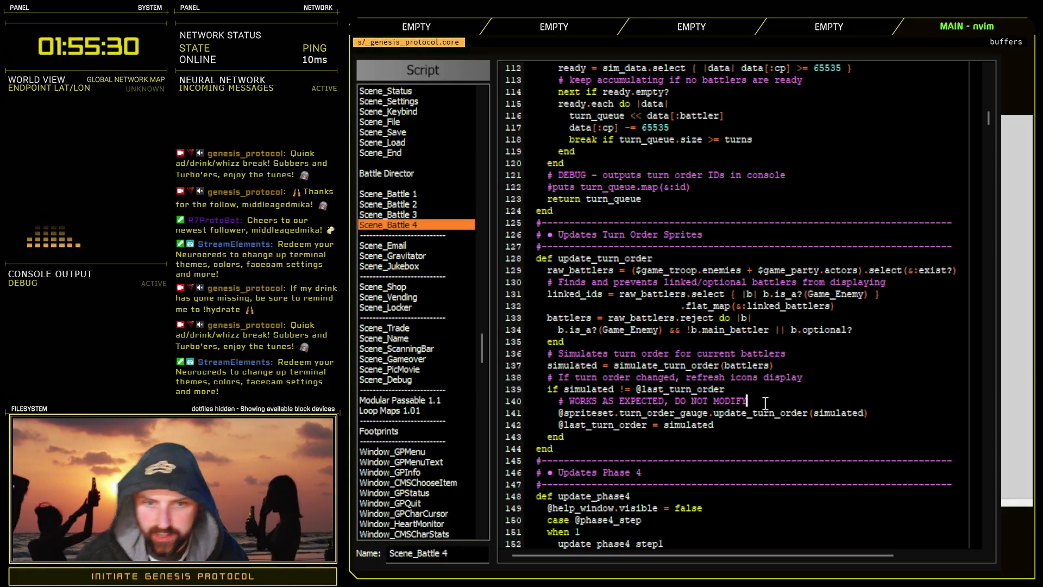
scroll(862, 329, up, 20)
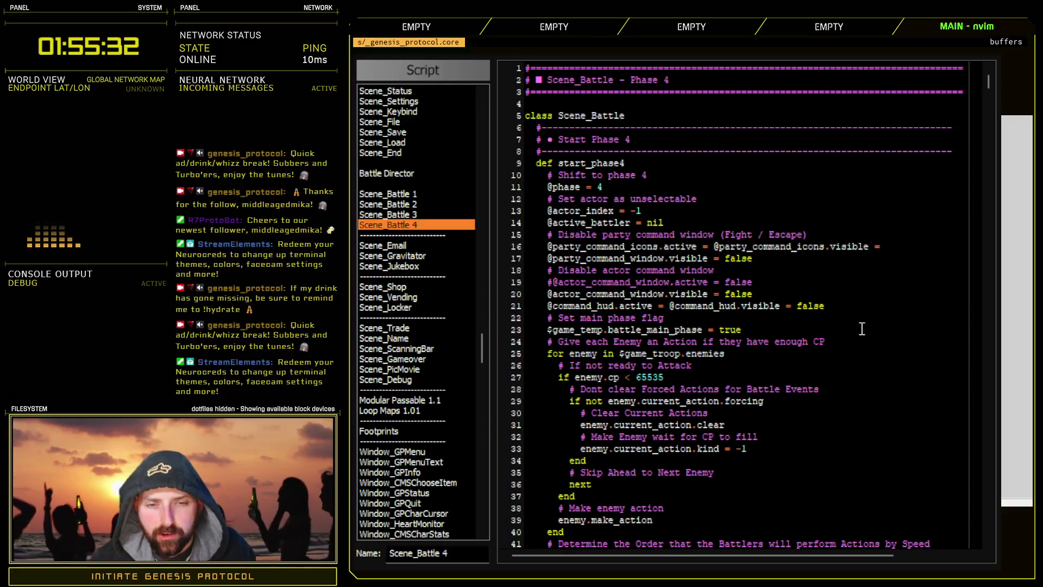
scroll(862, 328, down, 20)
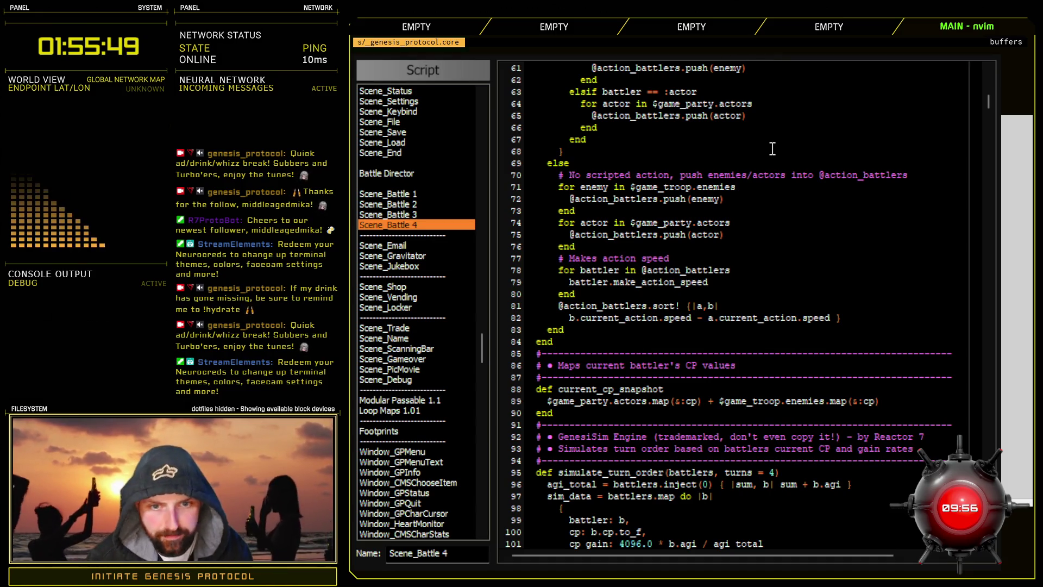
scroll(646, 309, up, 2)
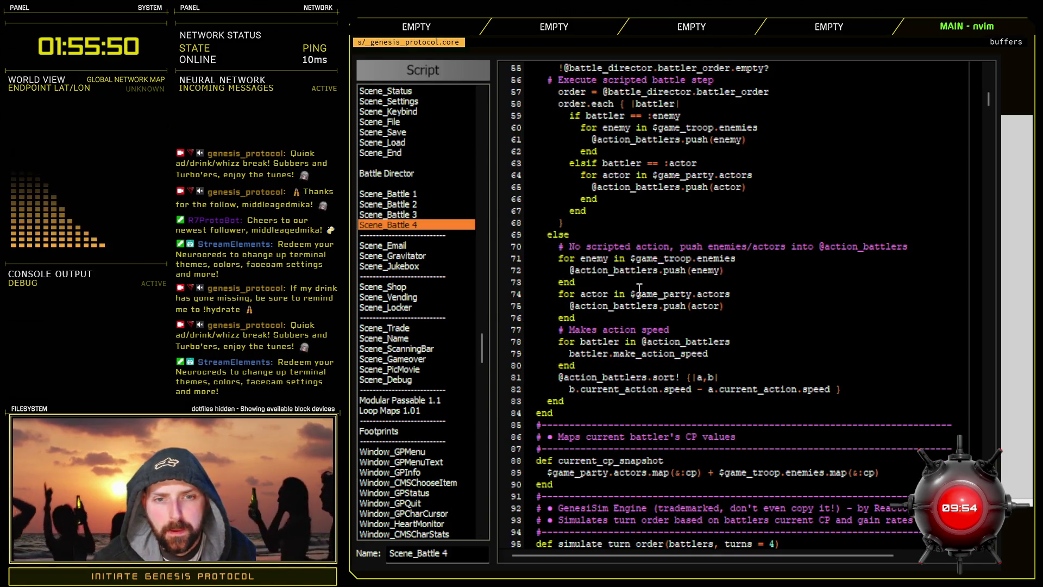
scroll(605, 281, up, 2)
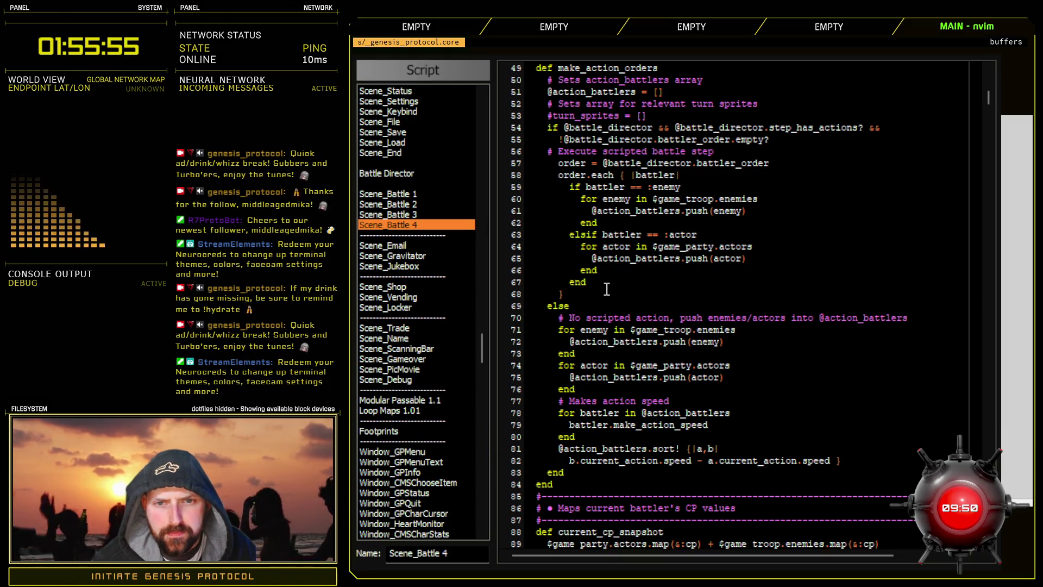
key(Return)
text(puts @)
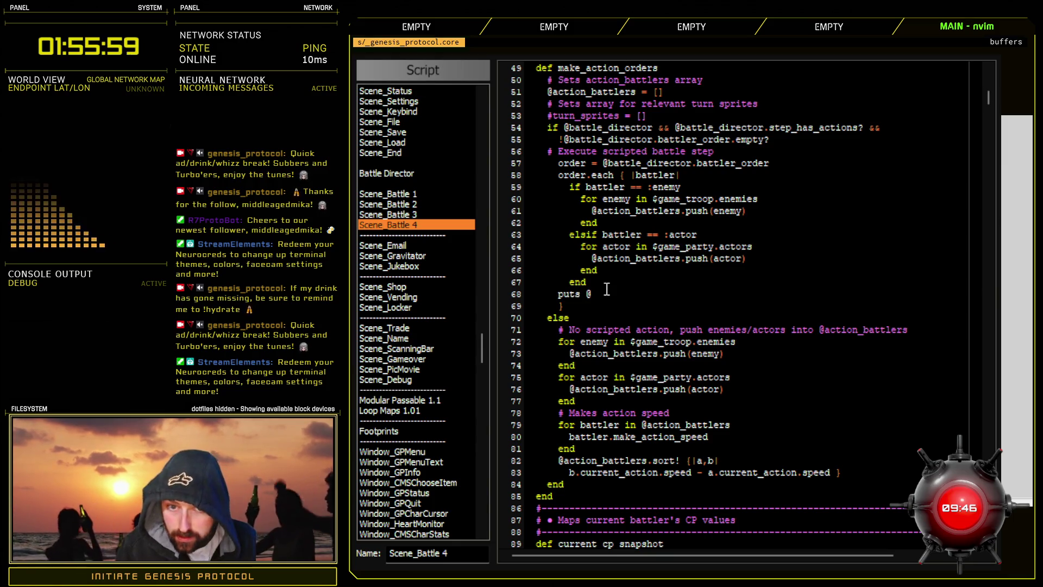
text(action_battlers)
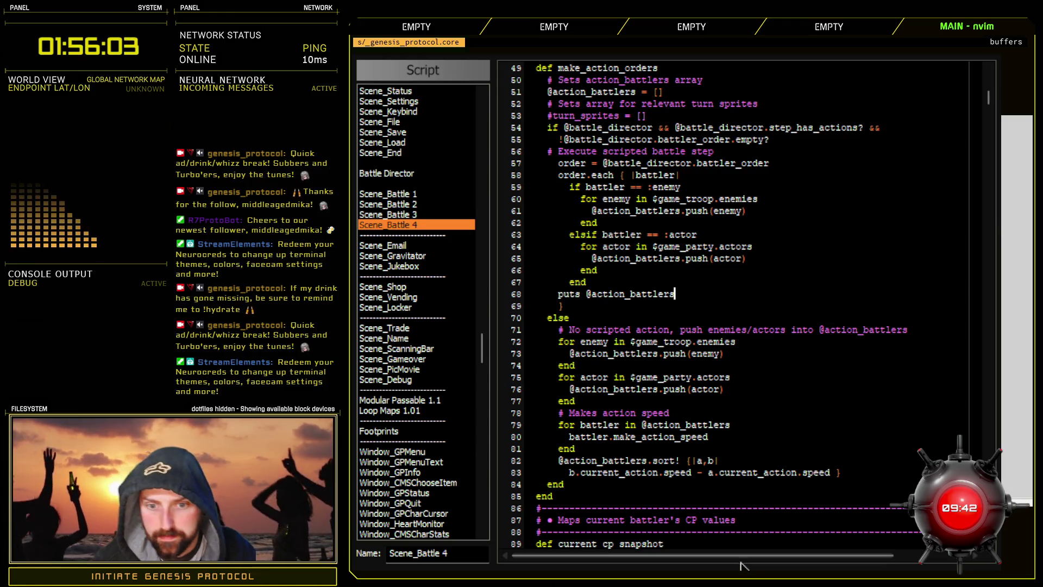
key(F12)
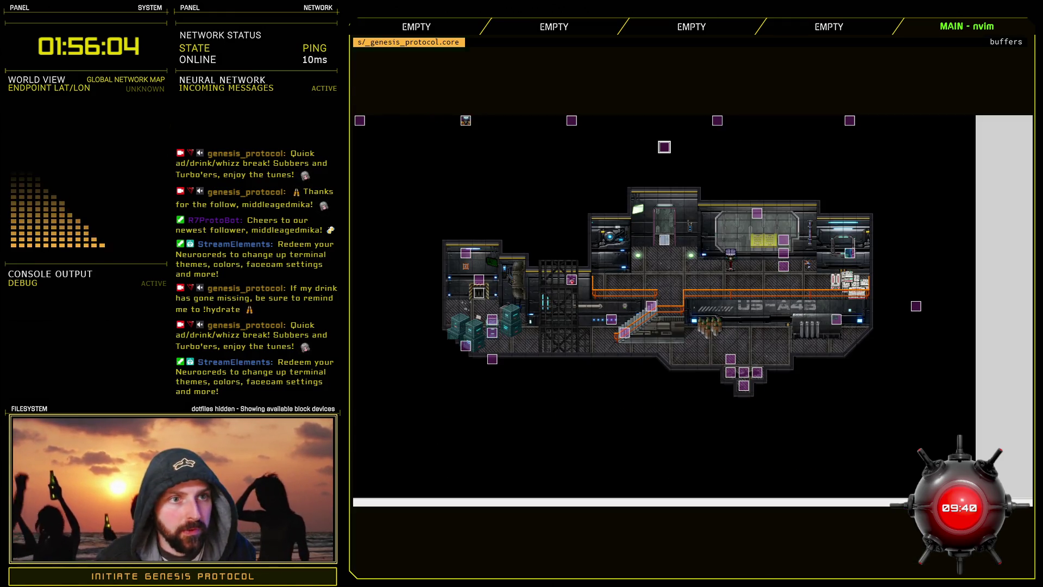
In the test battle, choose Fight, attack Bloodvector, then Run to end the battle
key(F9)
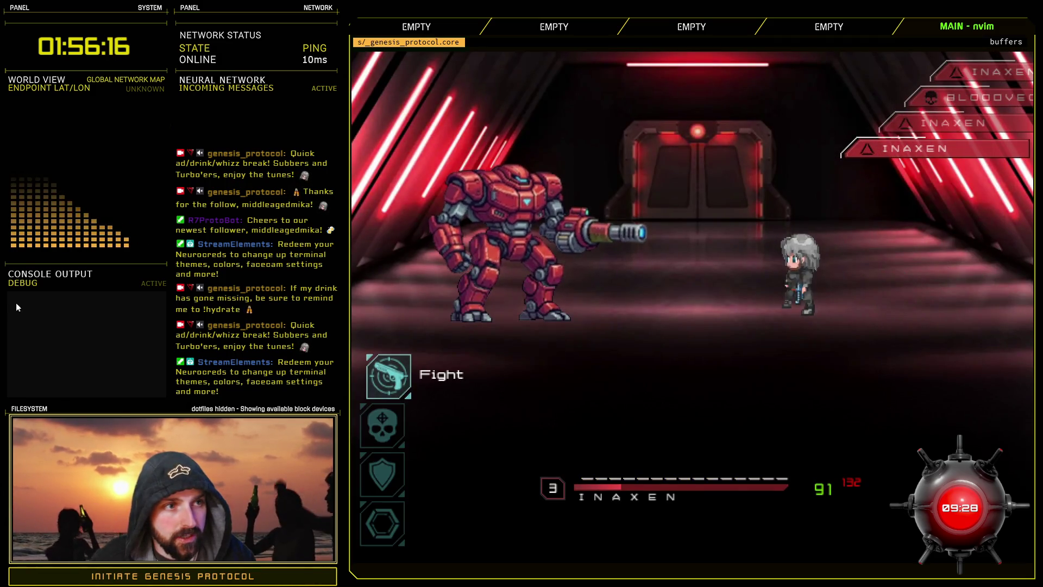
key(Return)
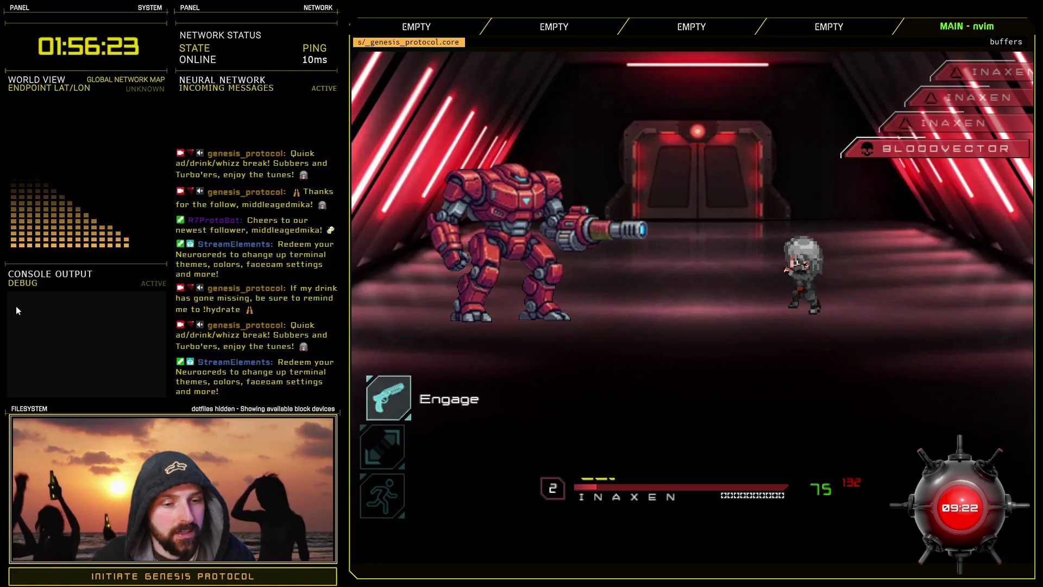
key(Return)
key(Return)
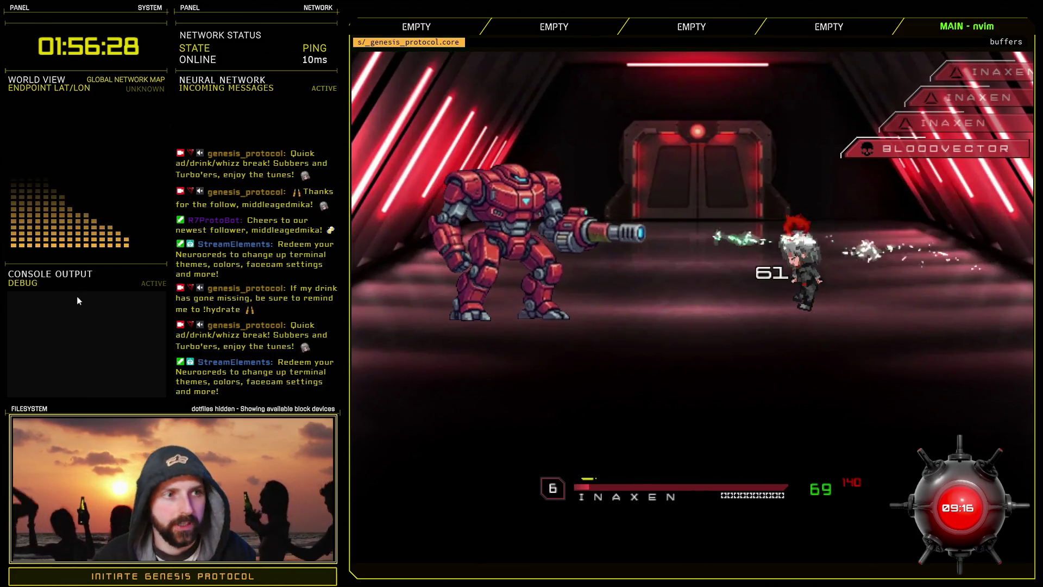
key(Down)
key(Down)
key(Return)
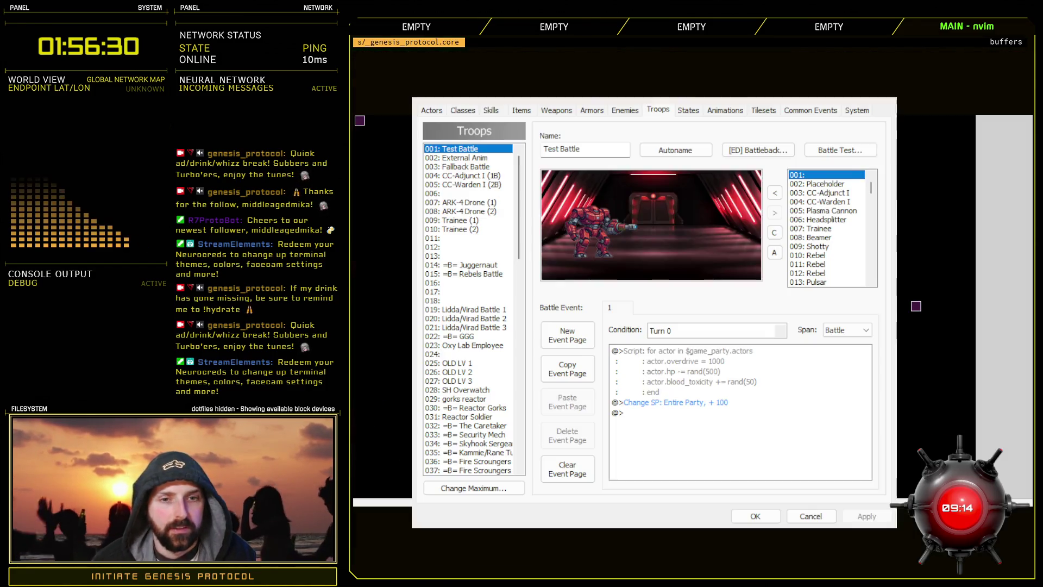
Close the Troops database and reopen the script editor on the enemy and actor loops, lines 59–64
key(Escape)
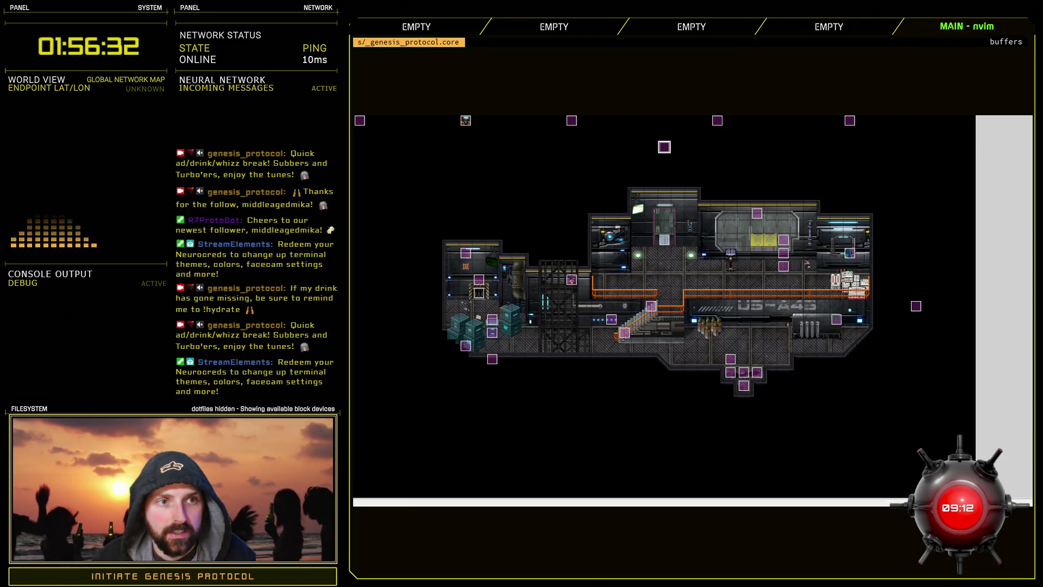
key(F11)
drag(624, 258, 642, 317)
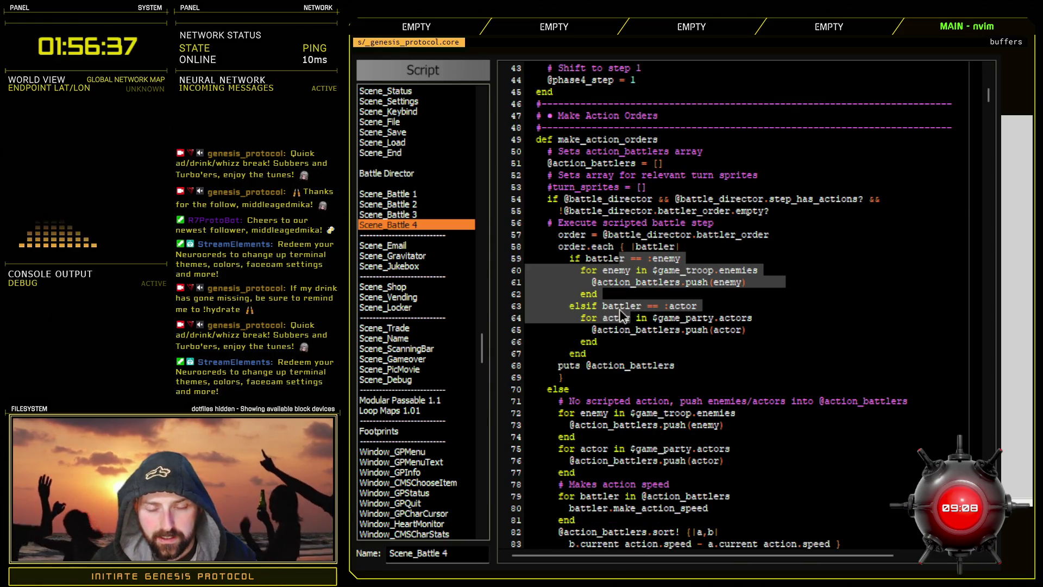
drag(675, 199, 847, 198)
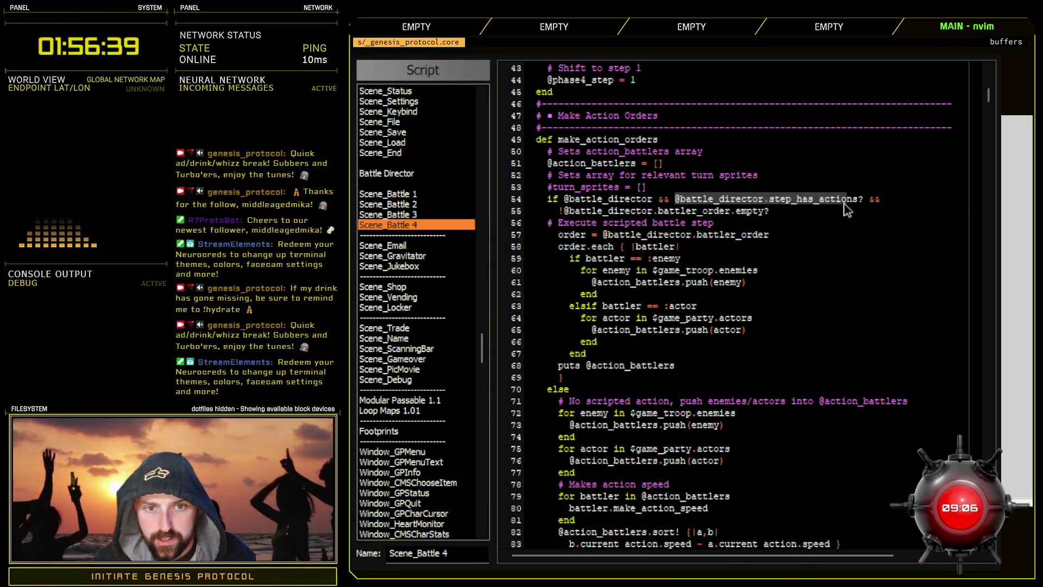
drag(559, 210, 771, 211)
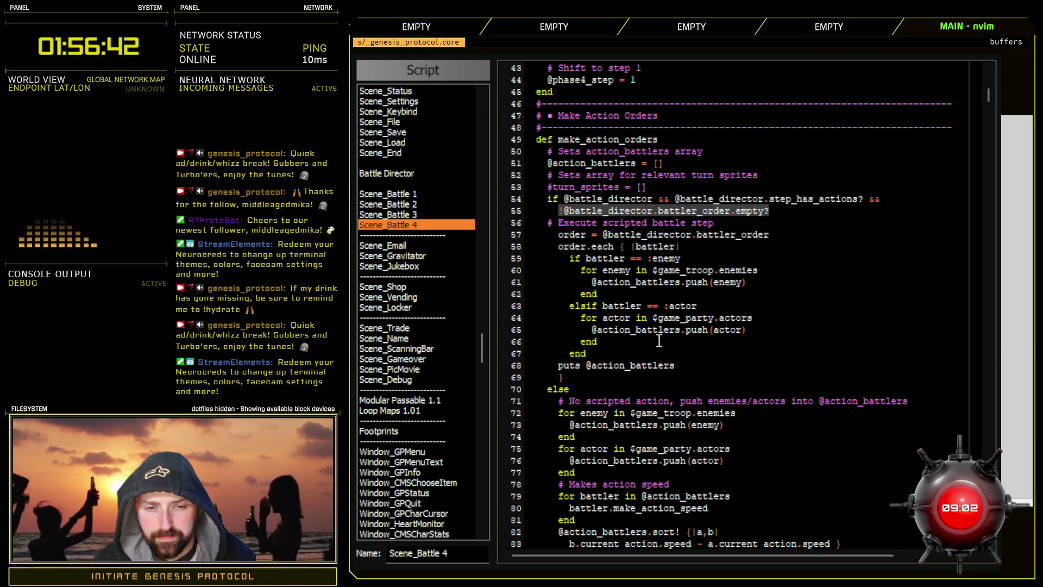
click(677, 366)
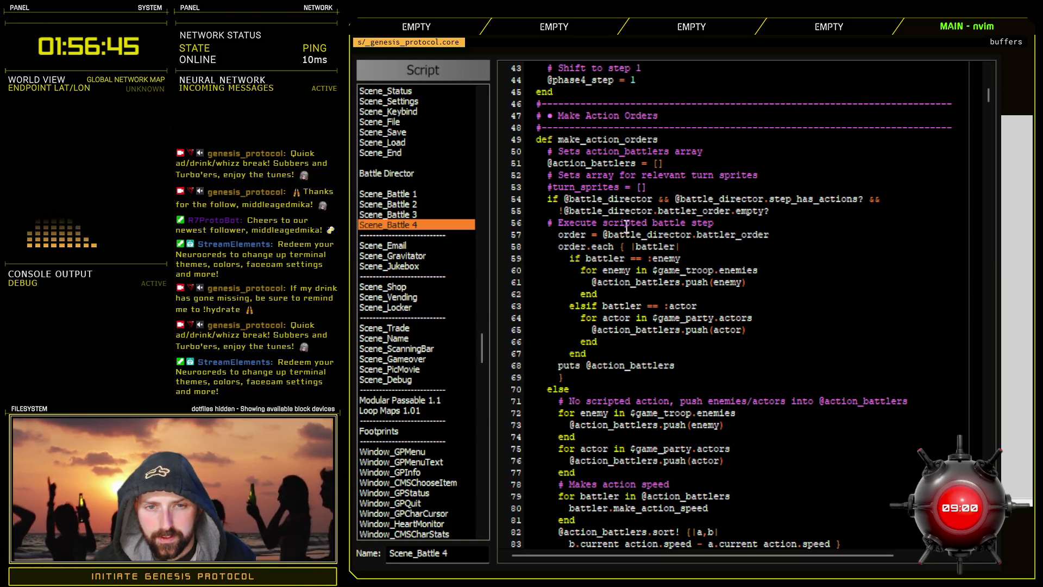
double_click(589, 200)
double_click(780, 200)
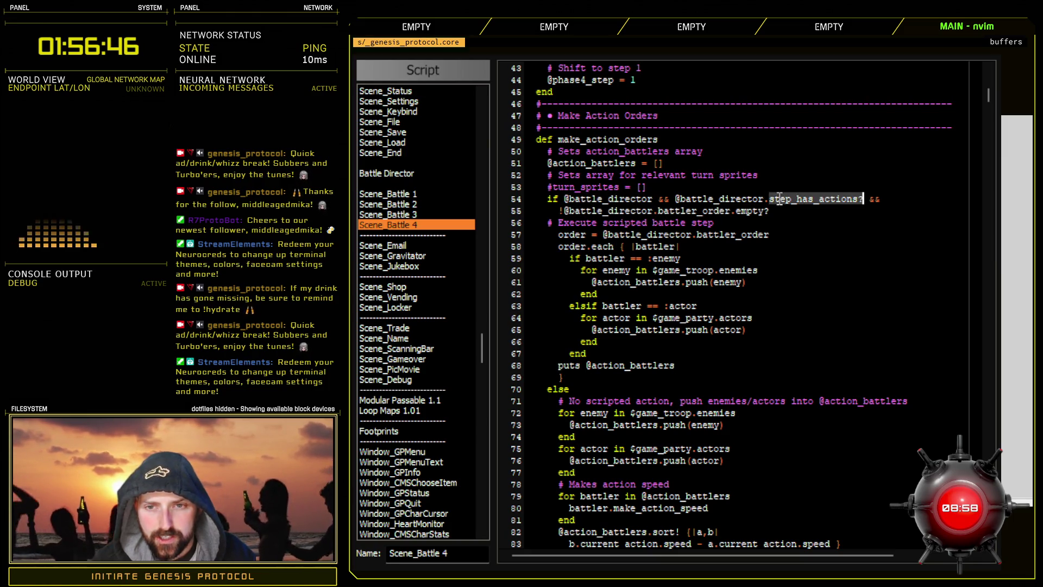
double_click(703, 212)
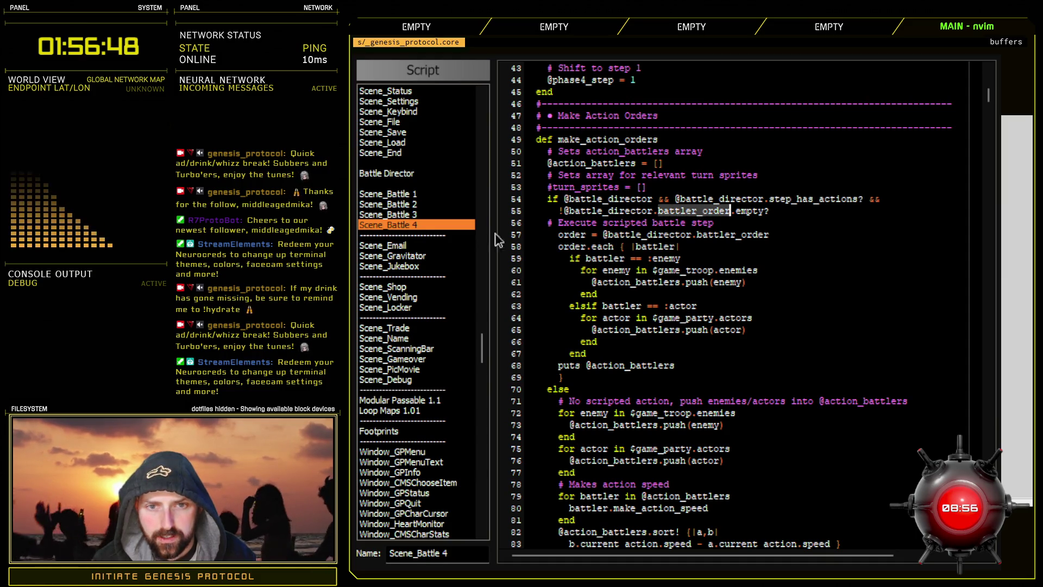
click(412, 174)
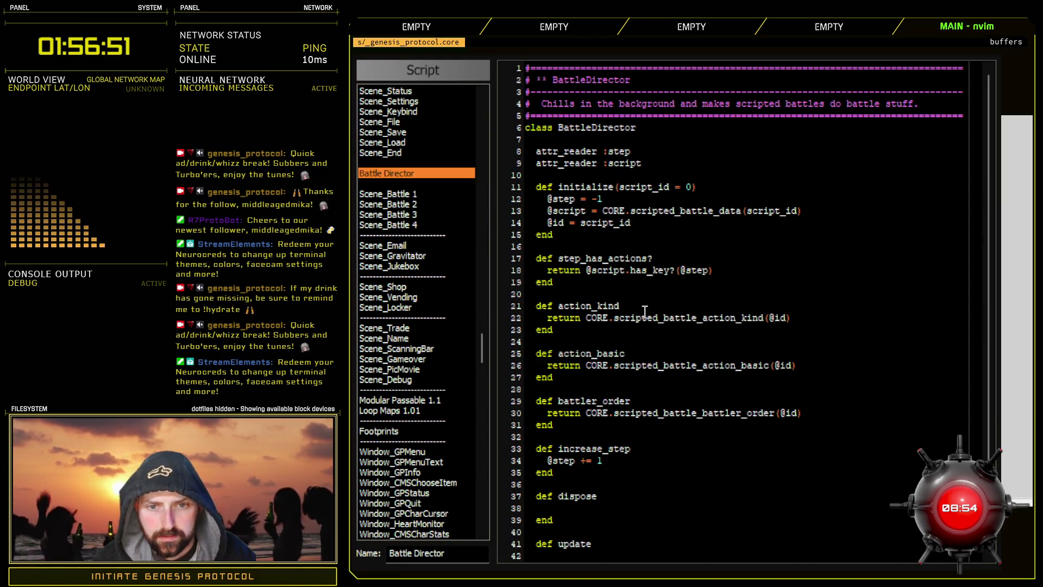
double_click(598, 400)
mouse_move(814, 413)
mouse_down()
mouse_move(551, 414)
mouse_move(581, 414)
mouse_up()
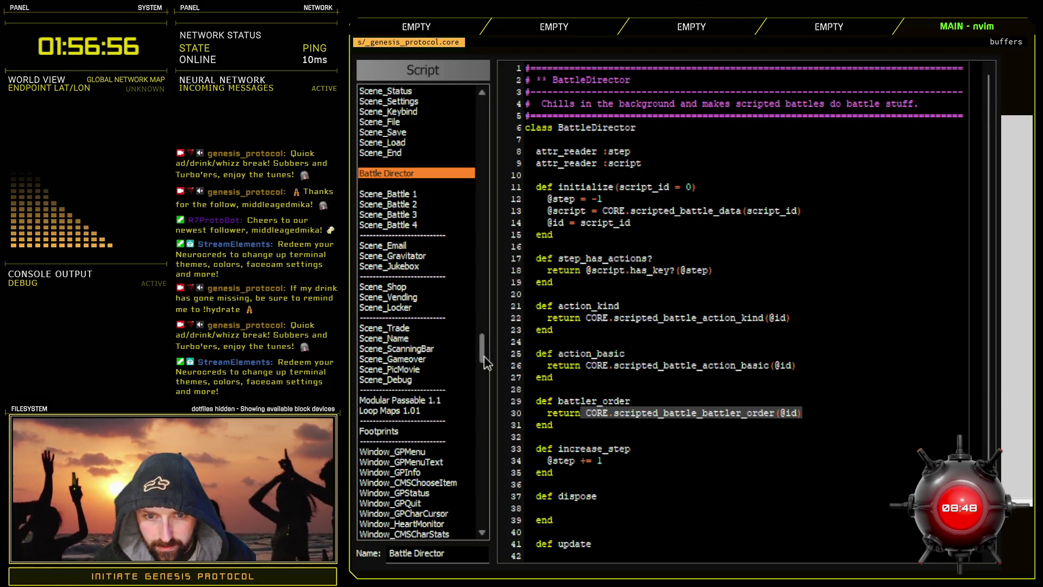
drag(484, 357, 498, 117)
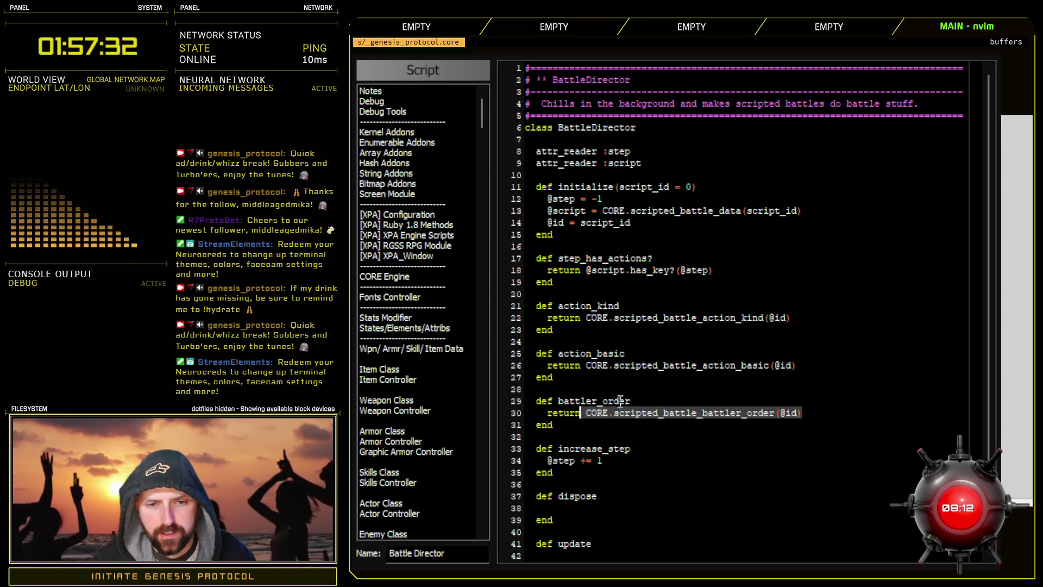
click(638, 402)
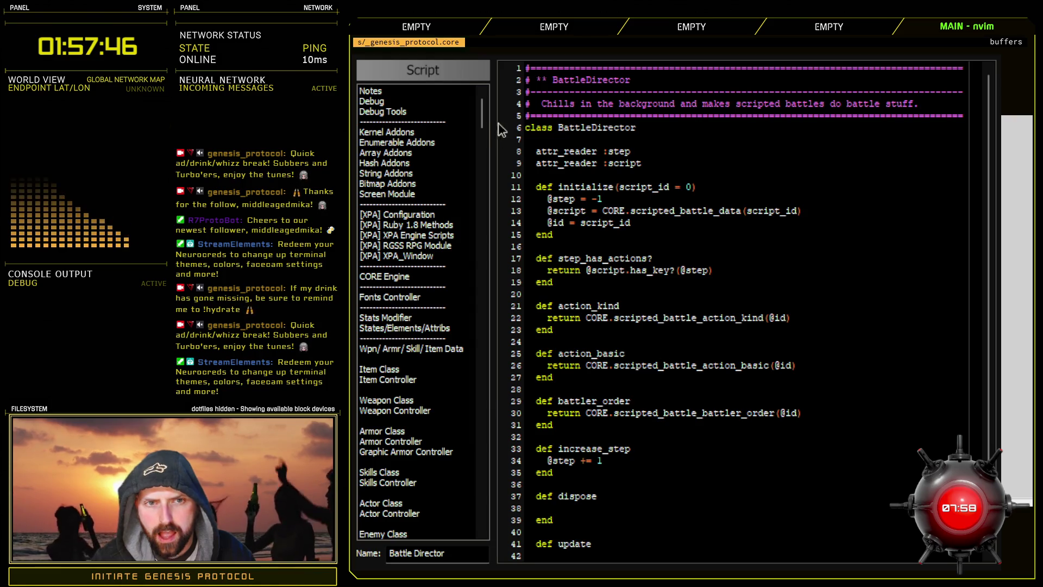
scroll(435, 411, down, 8)
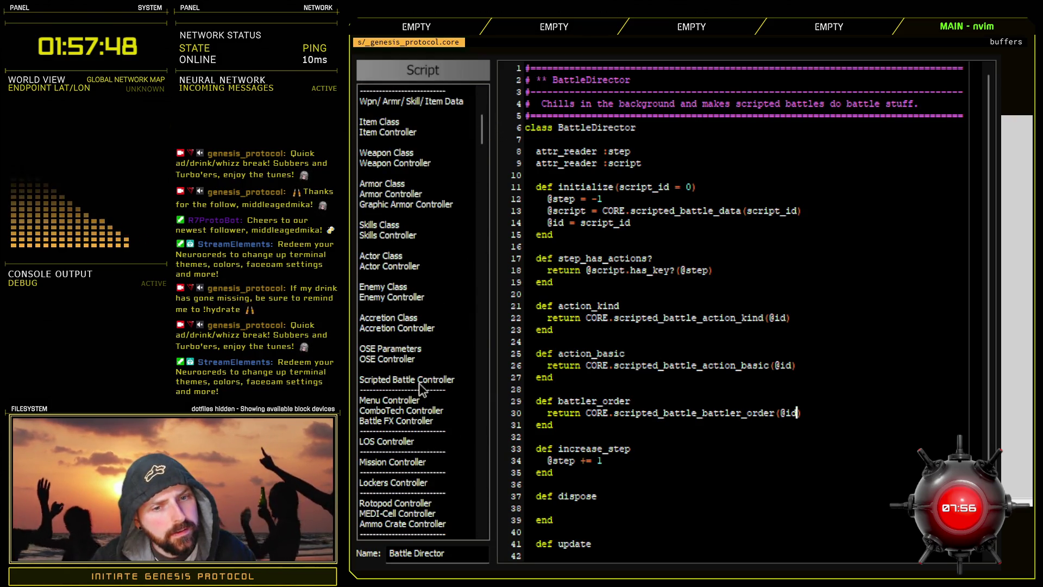
In Scripted Battle Controller, add a step parameter to the action_kind, action_basic and battler_order signatures
click(421, 380)
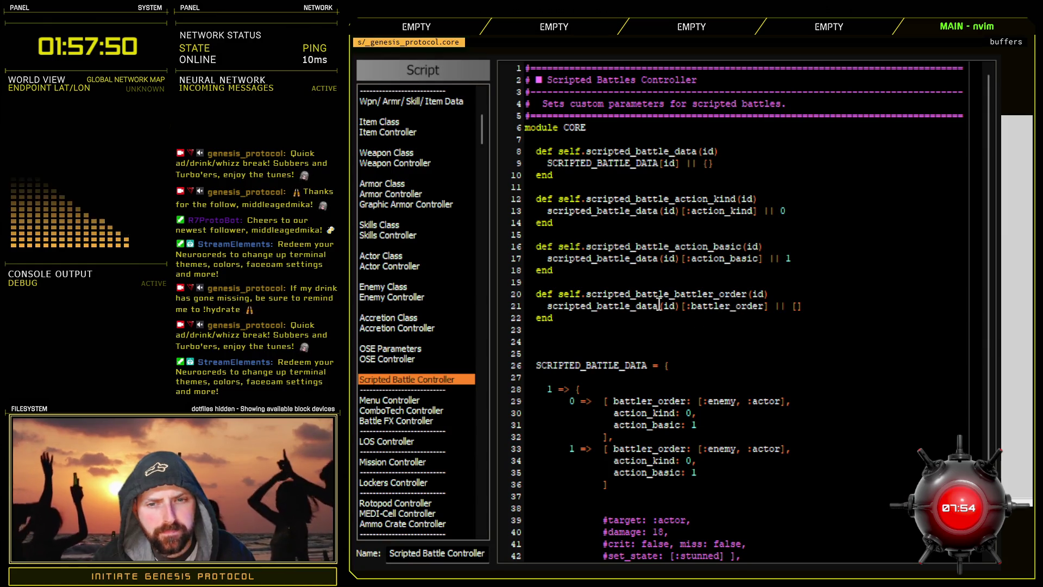
drag(619, 296, 800, 300)
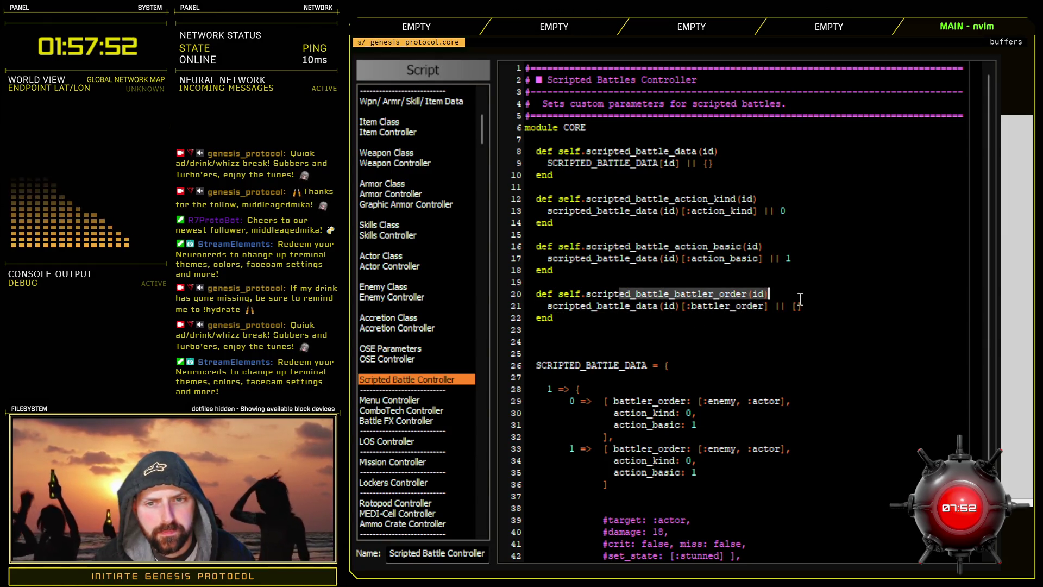
drag(696, 251, 782, 257)
click(808, 260)
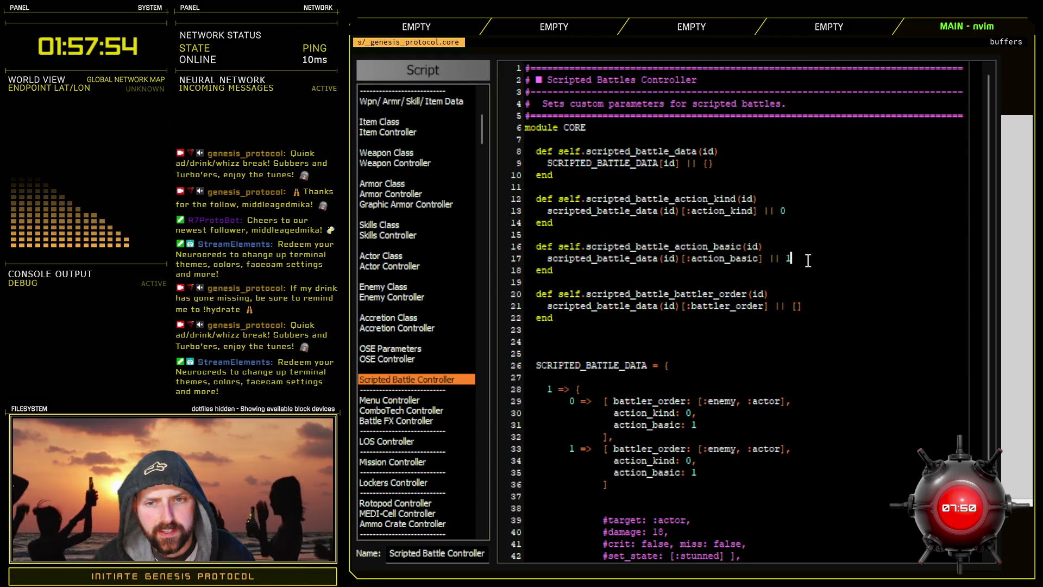
click(808, 262)
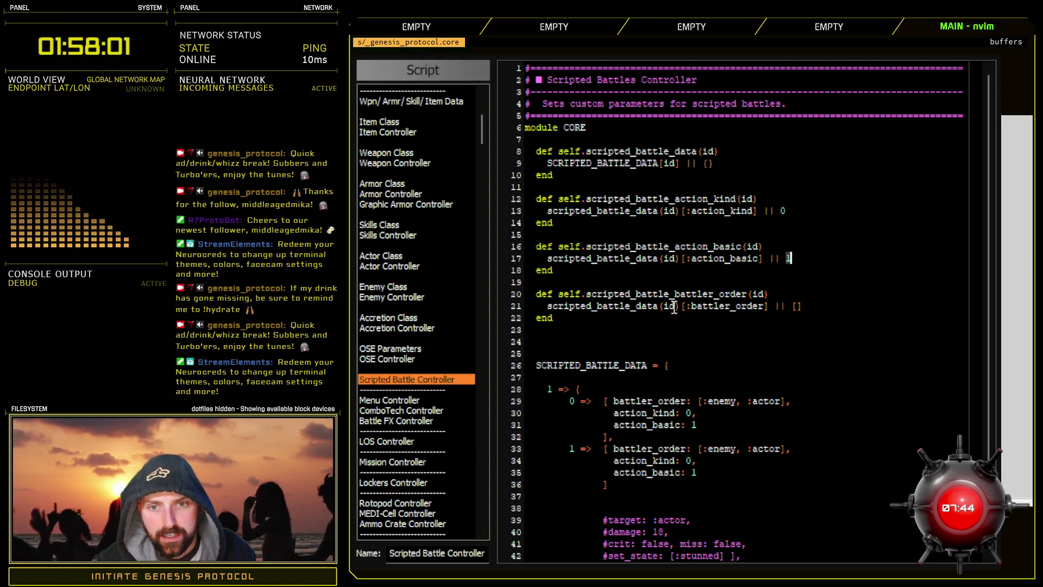
click(571, 401)
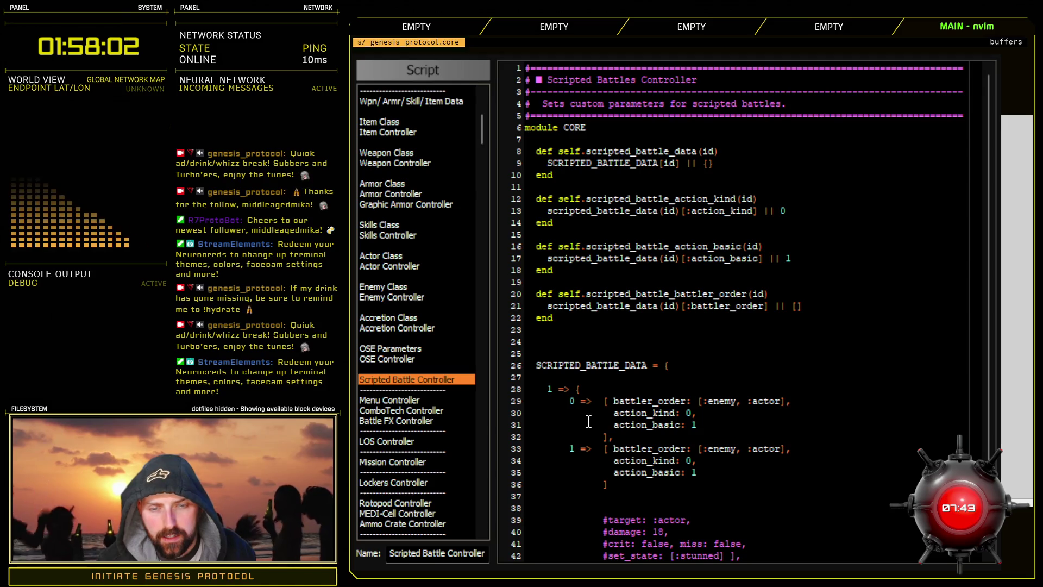
click(754, 199)
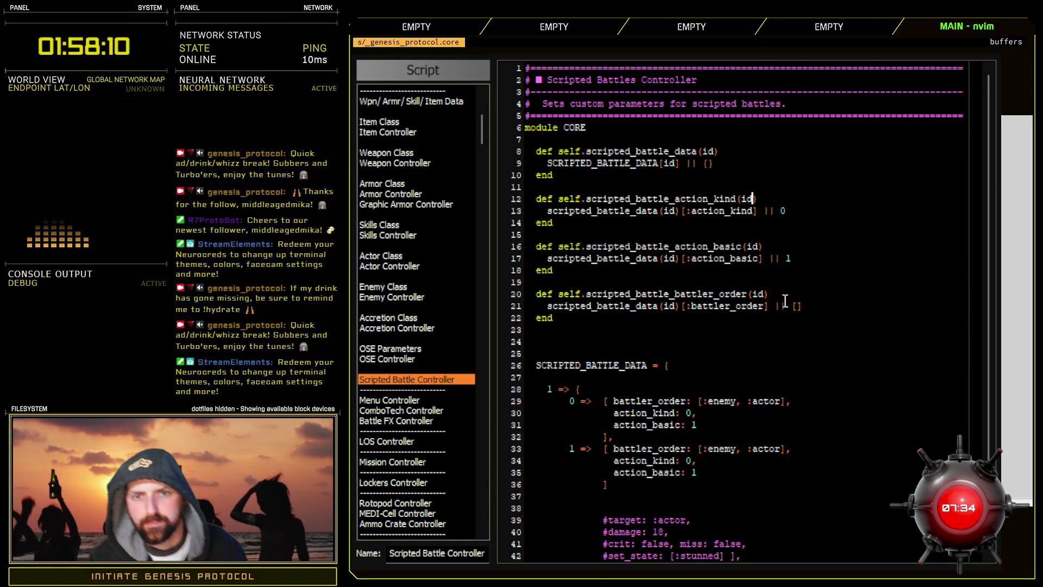
text(, step)
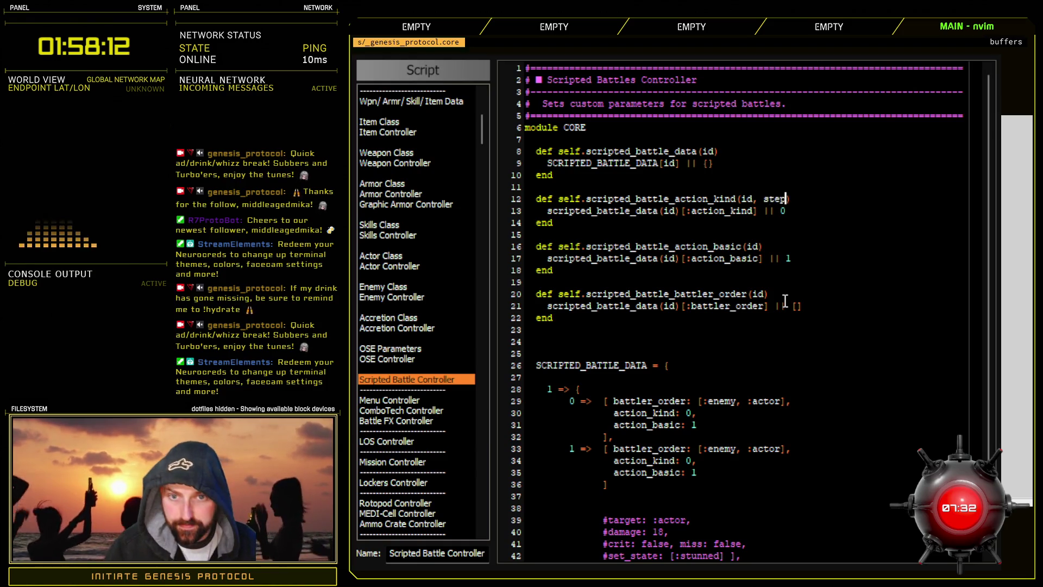
key(Escape)
key(j)
key(j)
key(j)
text(id, s)
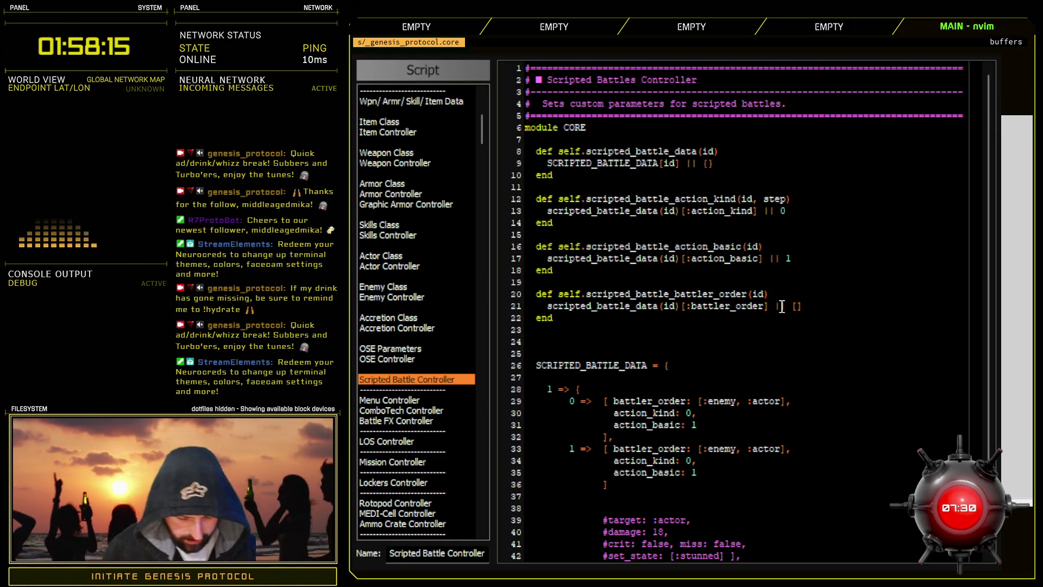
text(tep)
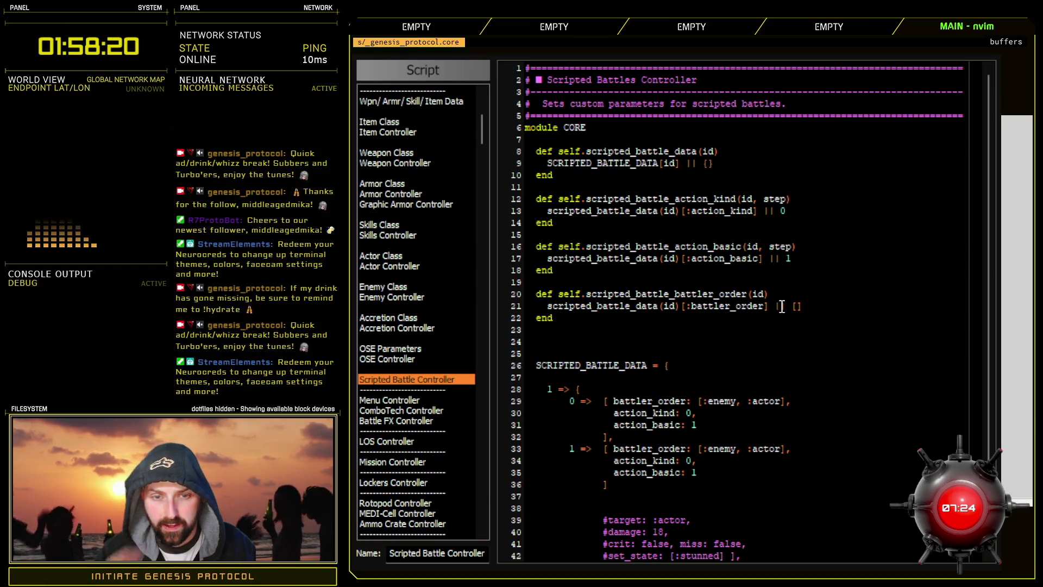
click(765, 296)
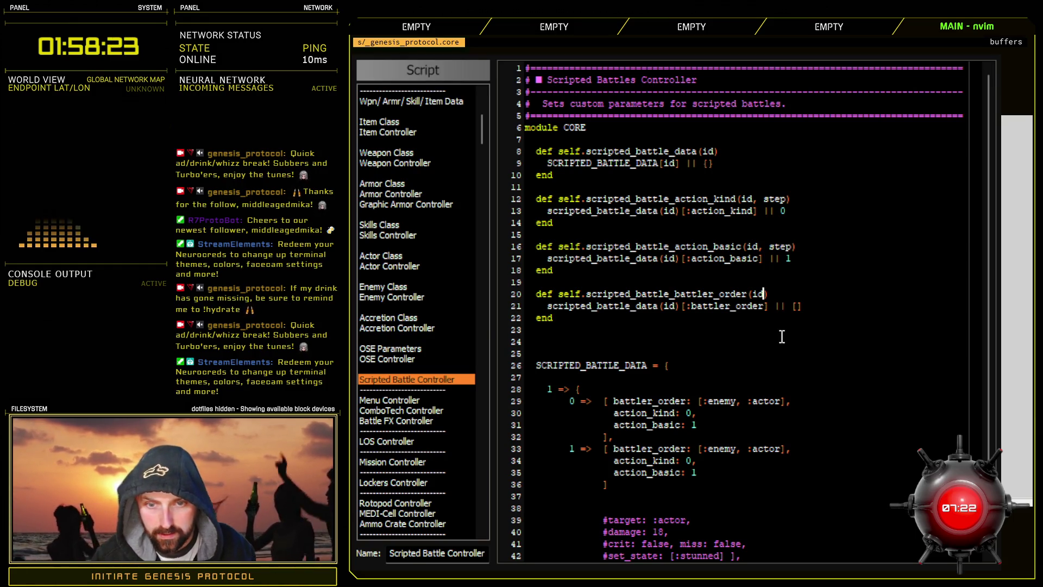
text(, step)
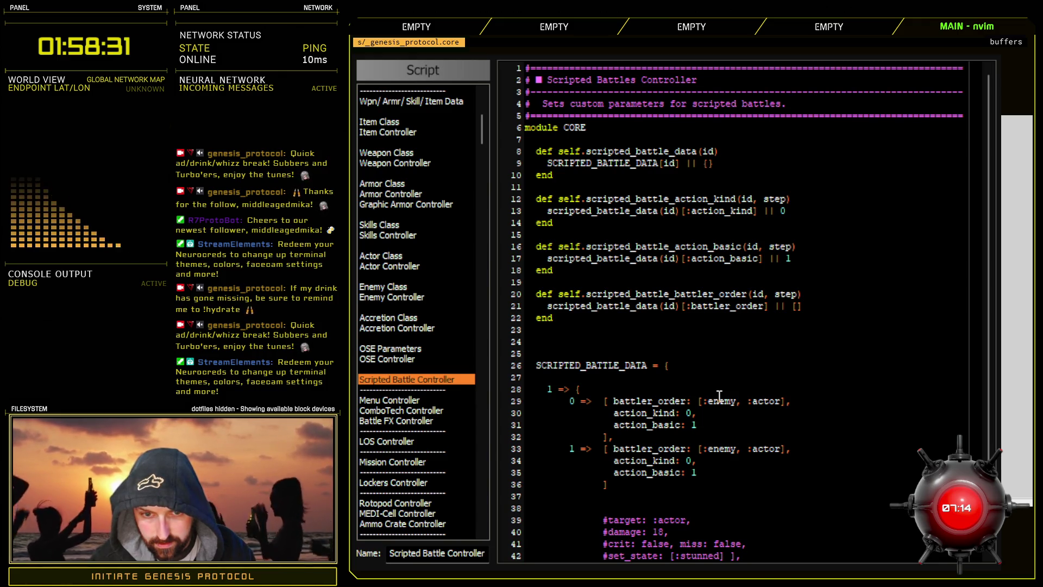
Append [step] after scripted_battle_data(id) on lines 21, 17 and 13
text([step])
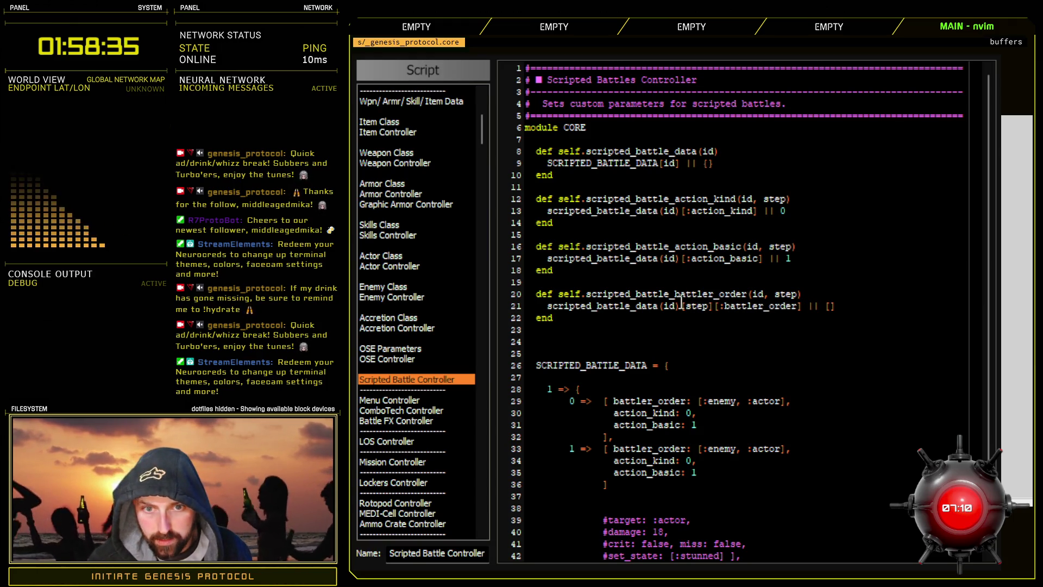
drag(682, 306, 712, 307)
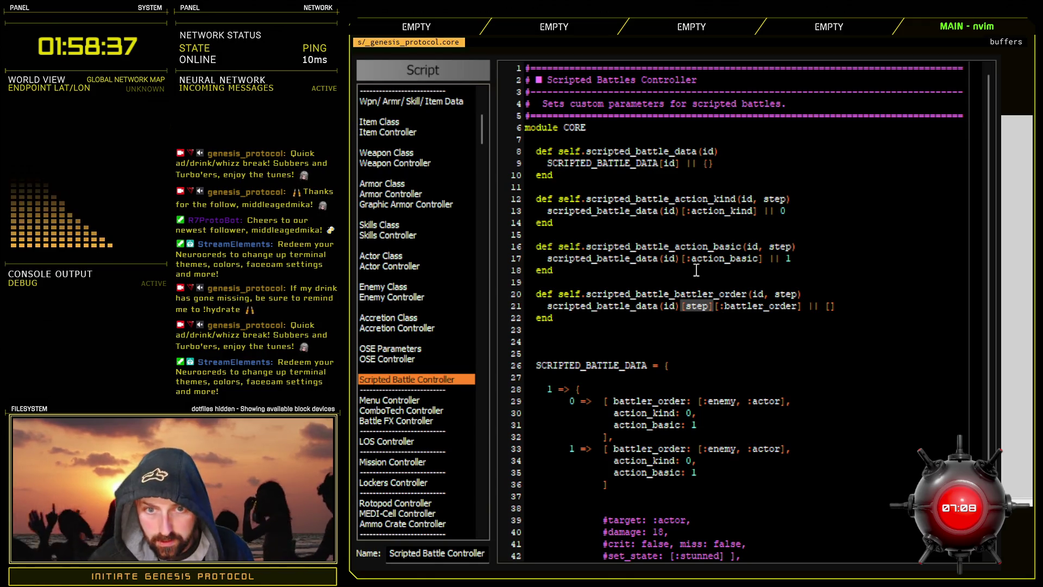
key(y)
click(679, 259)
key(p)
click(682, 212)
key(p)
click(734, 282)
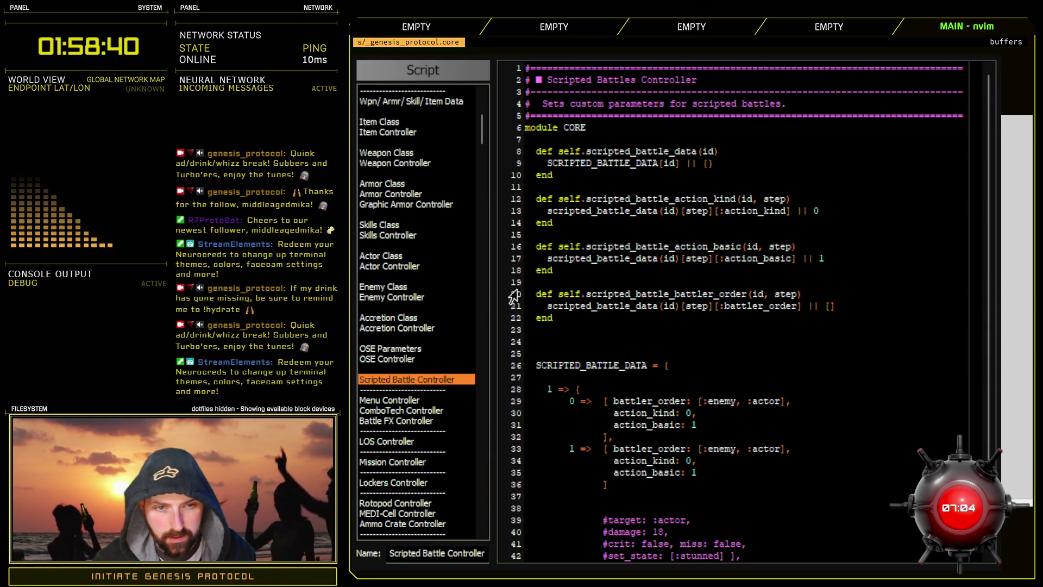
drag(482, 134, 498, 364)
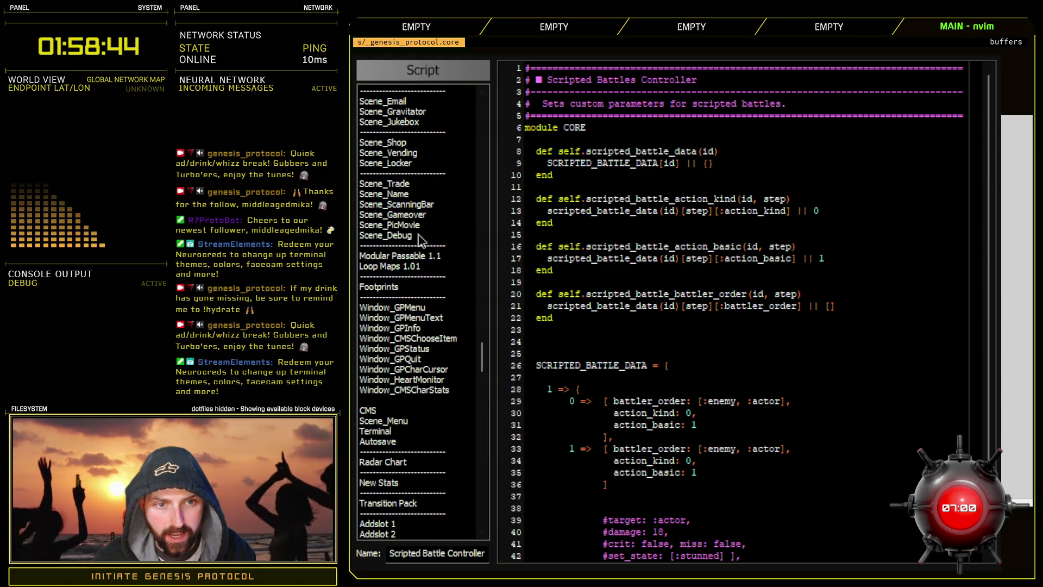
scroll(418, 440, up, 10)
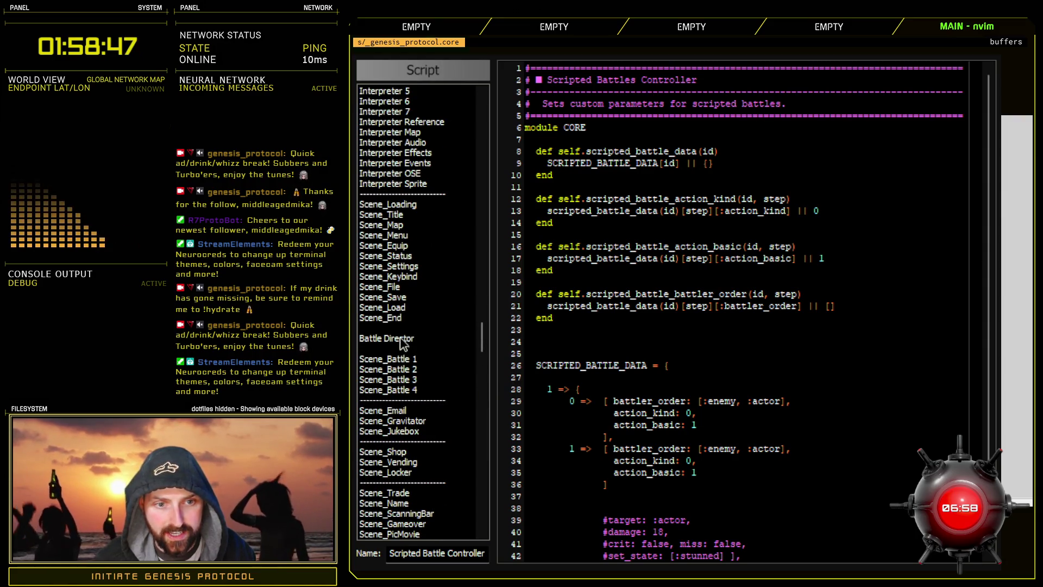
click(406, 340)
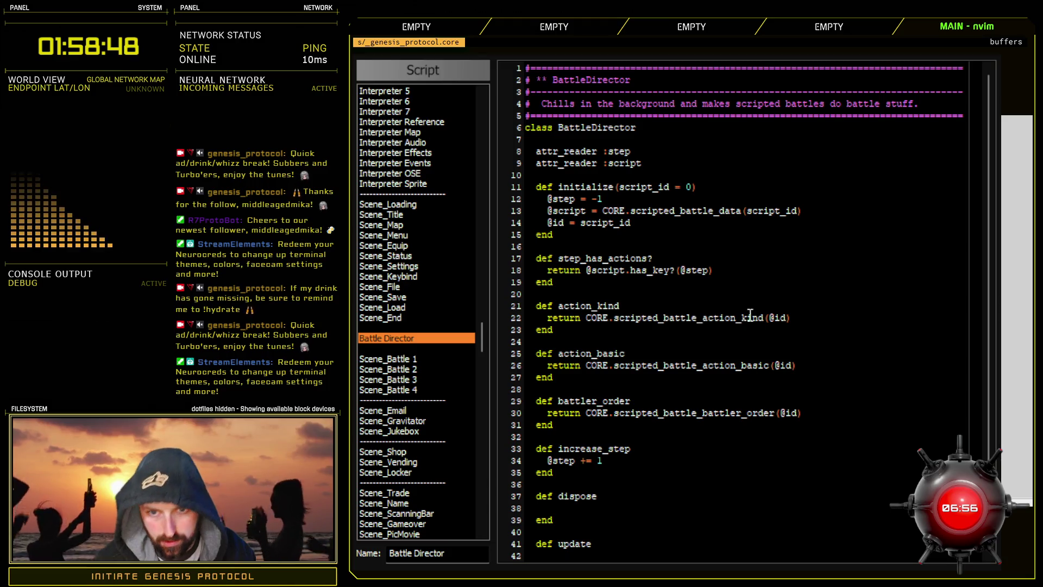
click(786, 317)
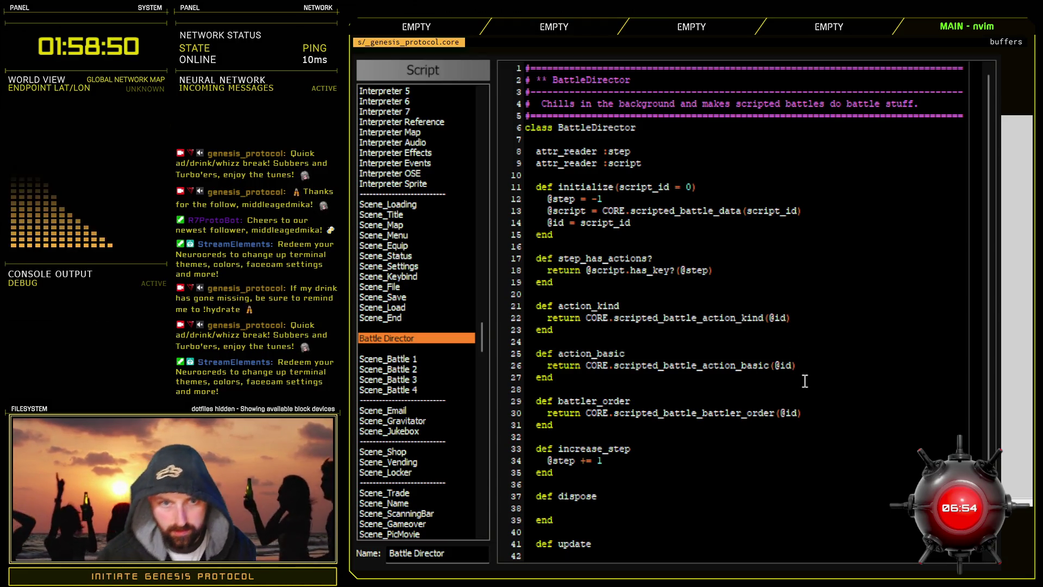
text(, @step)
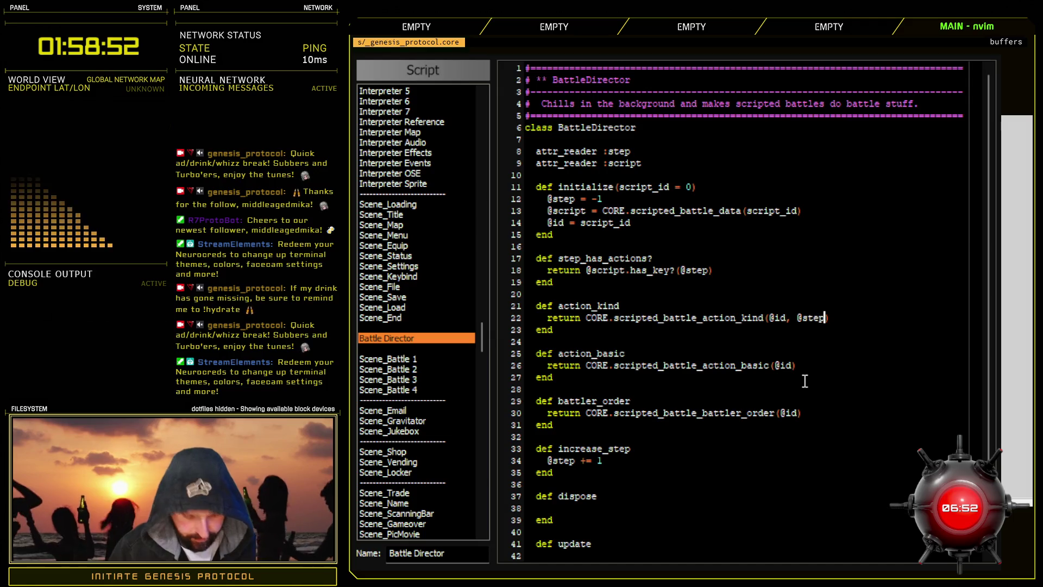
drag(786, 318, 825, 322)
click(792, 365)
key(p)
click(796, 413)
key(p)
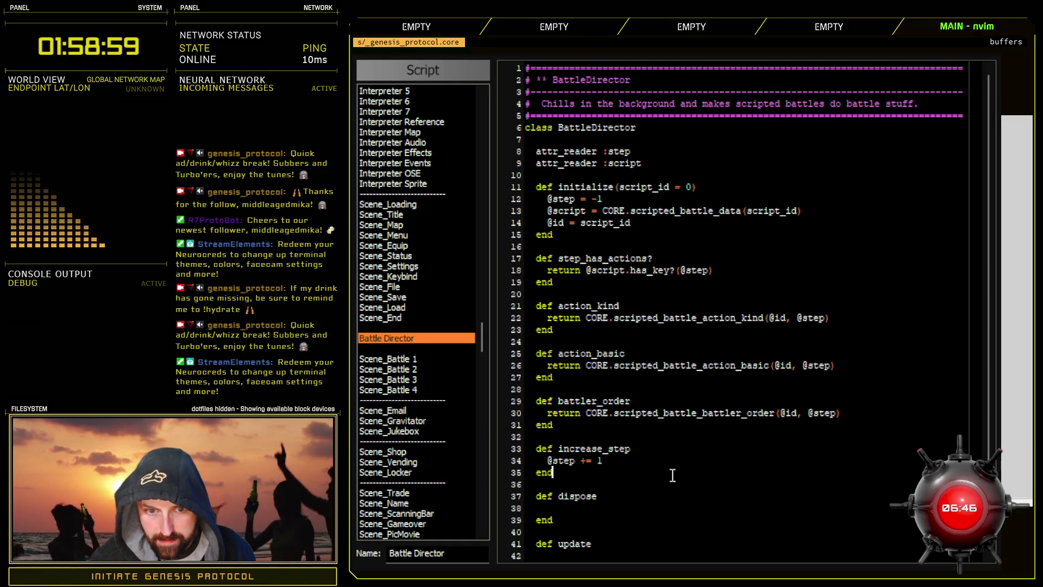
click(674, 472)
scroll(678, 478, down, 1)
key(Escape)
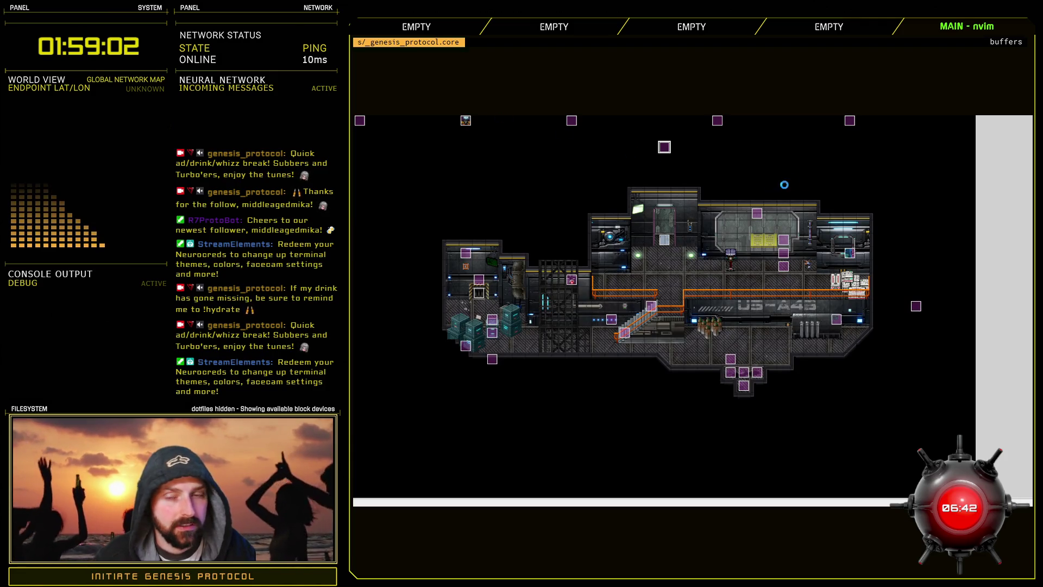
Battle-test the Test Battle troop choosing Fight, then close the Database and reopen the Script Editor
key(F9)
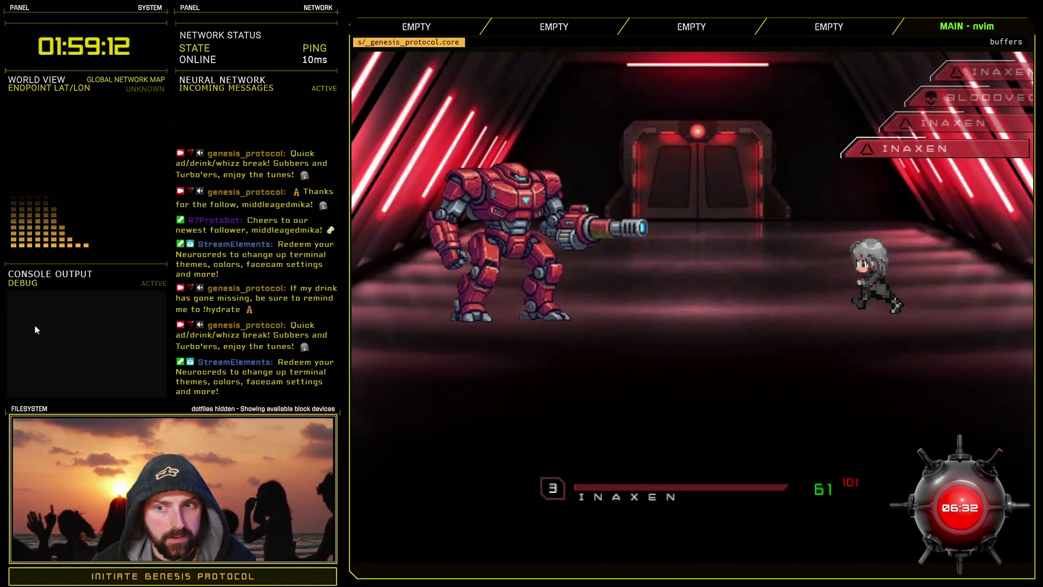
key(Return)
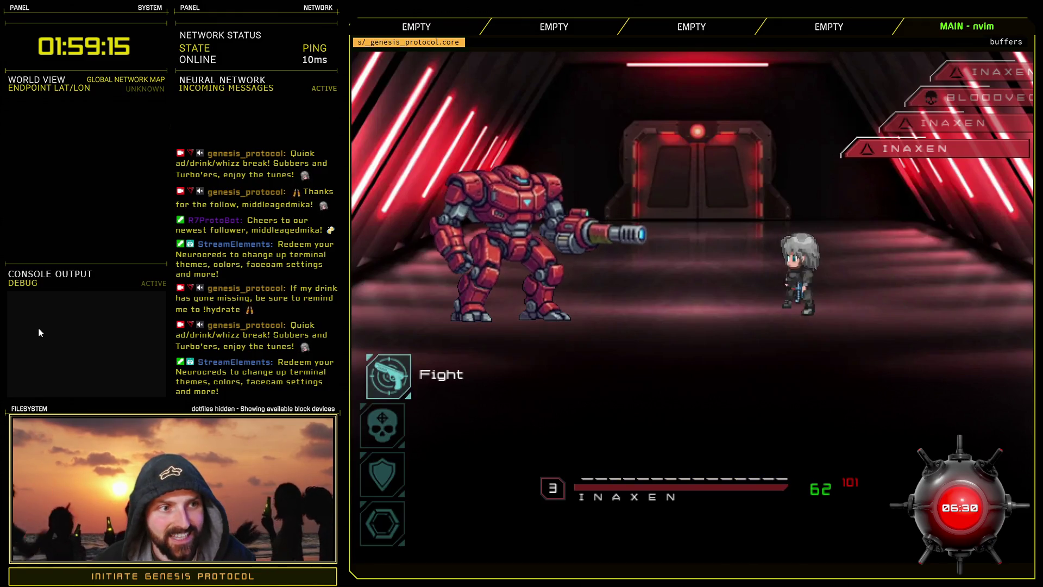
key(Return)
key(Return)
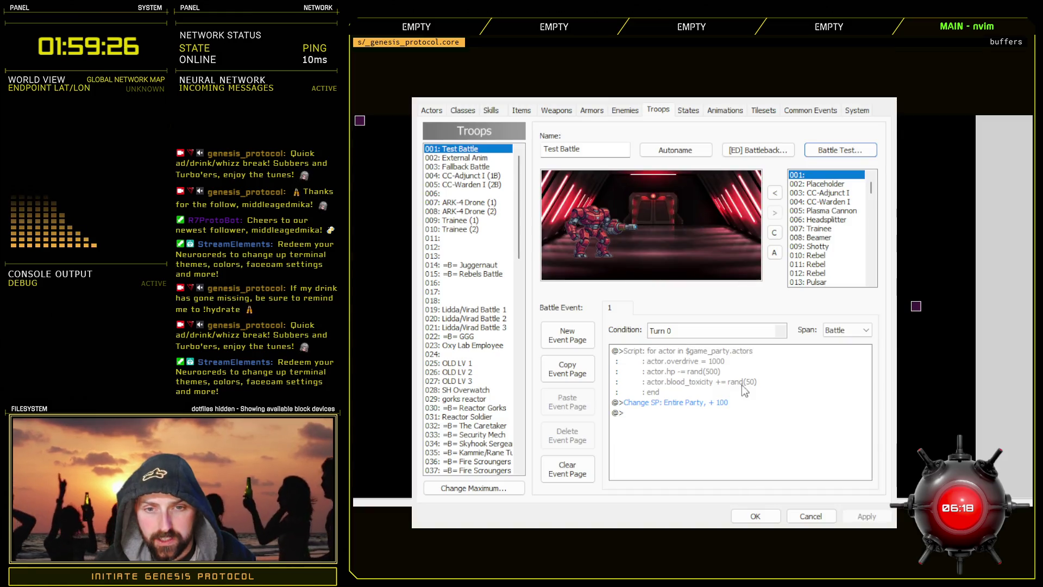
click(752, 515)
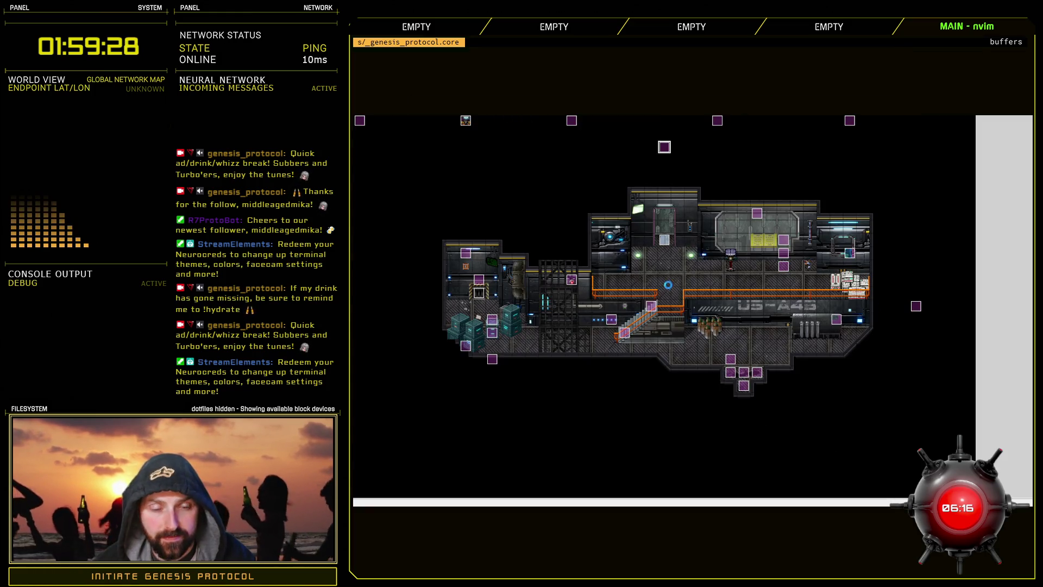
key(F11)
drag(487, 341, 480, 95)
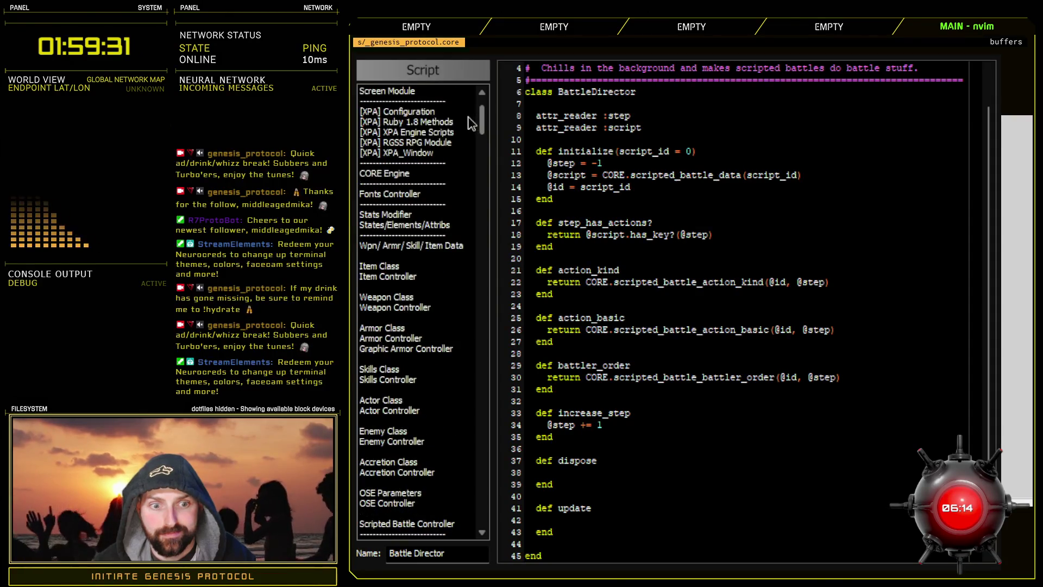
In Scripted Battle Controller, highlight the step parameter on line 12
scroll(433, 366, down, 5)
click(429, 369)
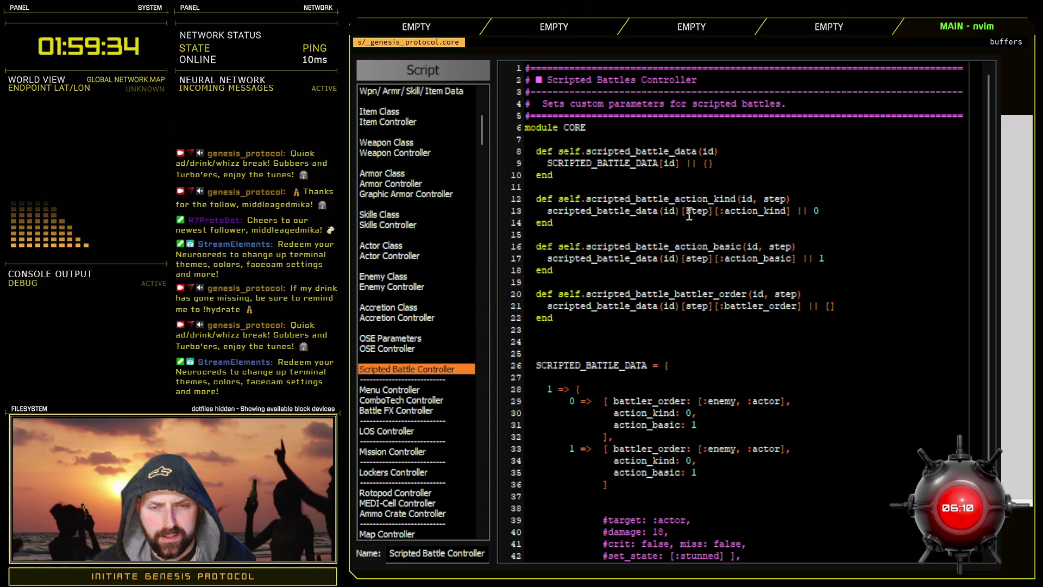
drag(764, 199, 778, 196)
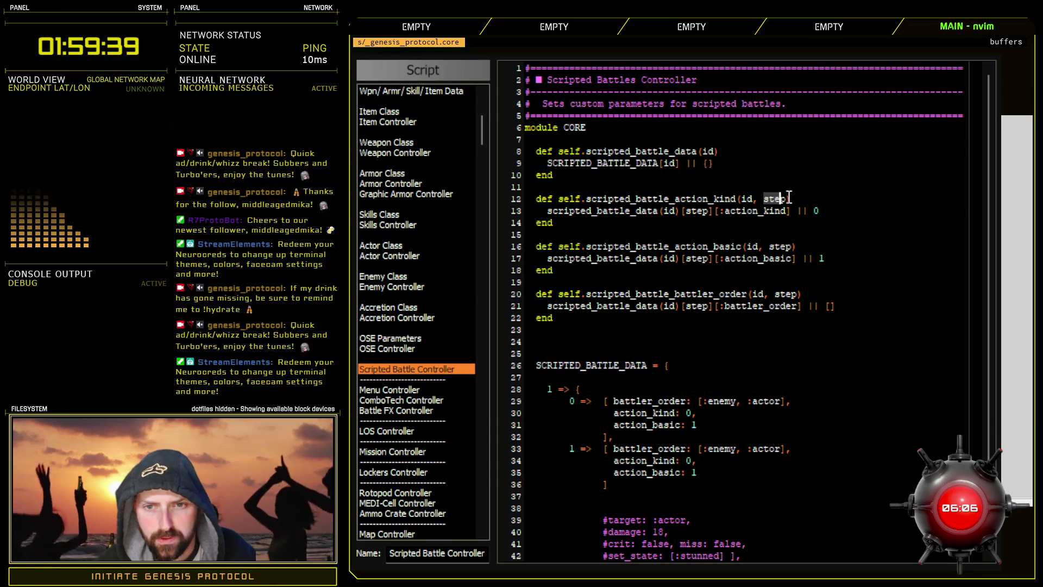
drag(788, 199, 763, 199)
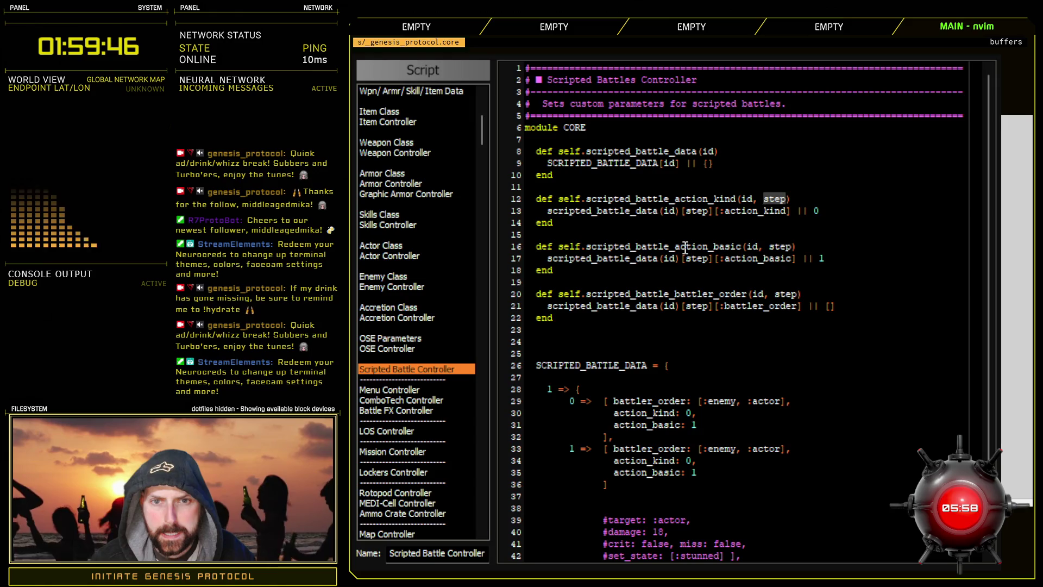
Browse the OSE Controller's data layout, then return to Scripted Battle Controller
click(408, 350)
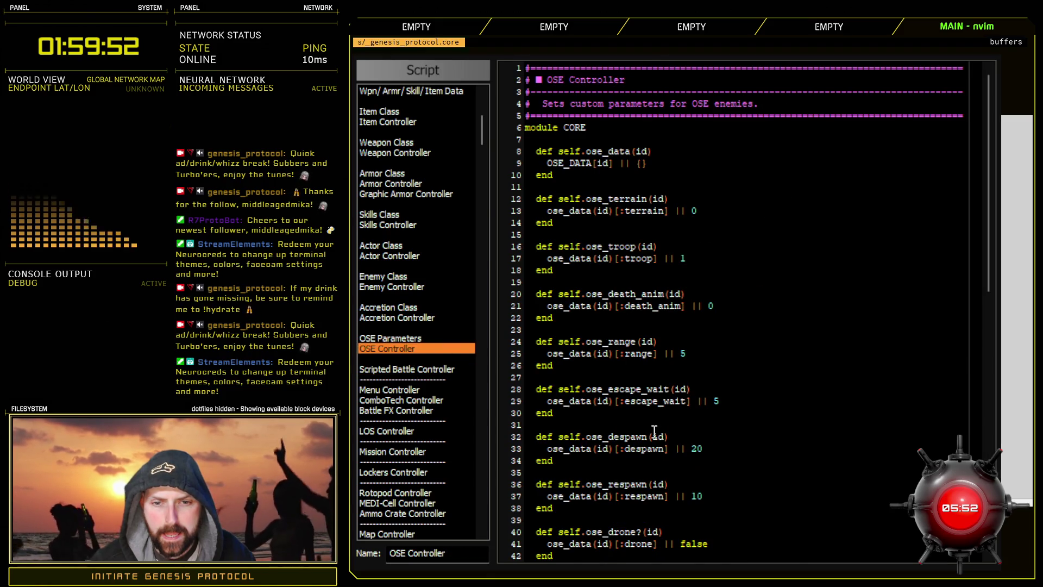
scroll(654, 431, down, 15)
scroll(655, 430, up, 15)
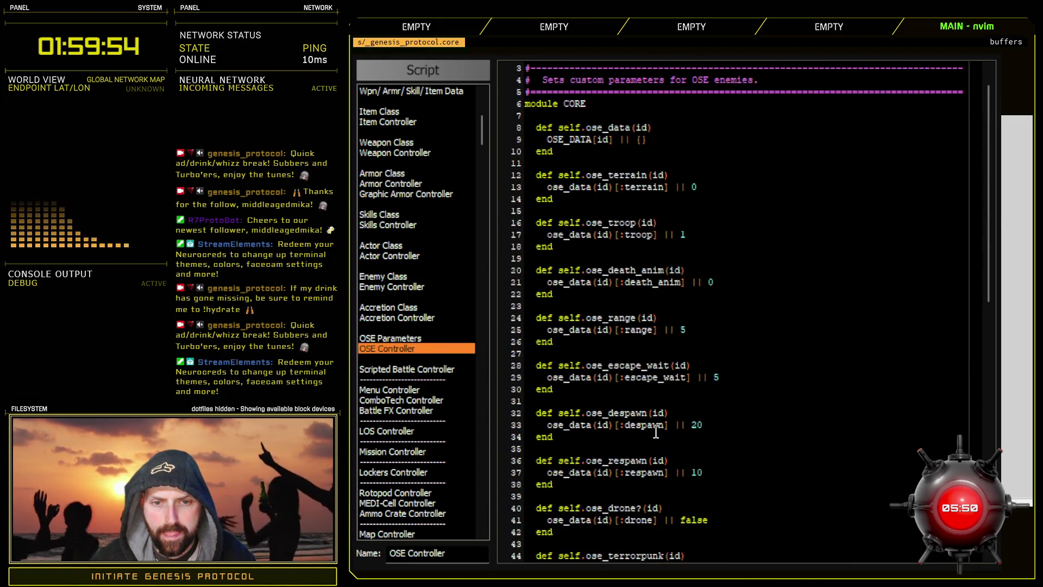
scroll(655, 432, down, 15)
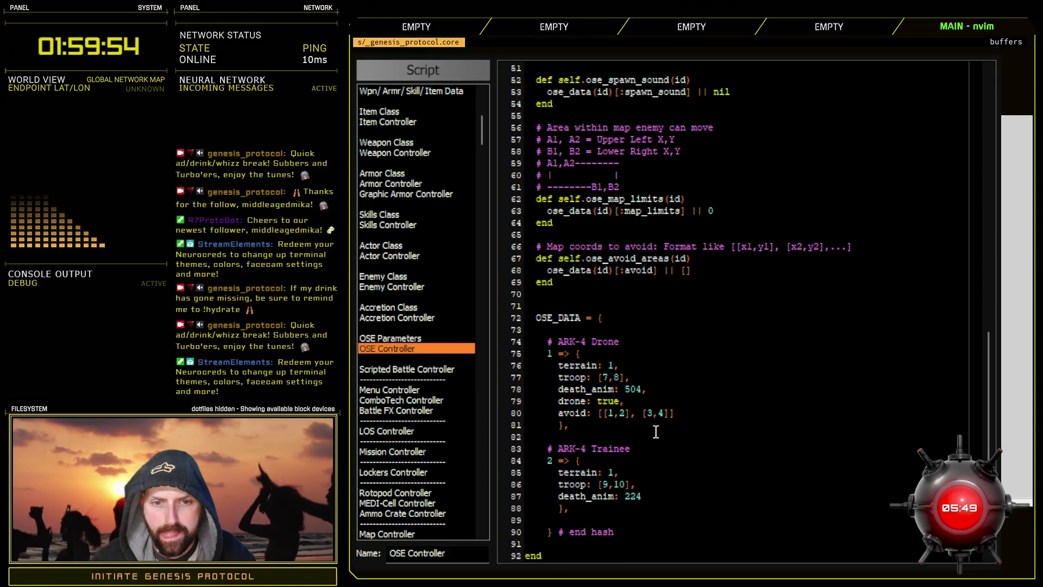
click(410, 372)
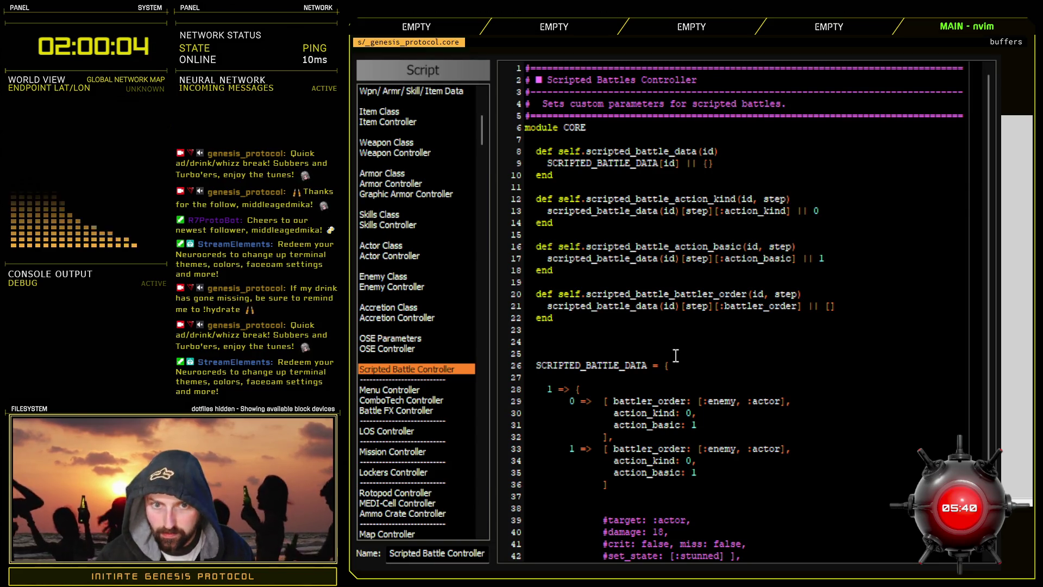
drag(678, 259, 542, 256)
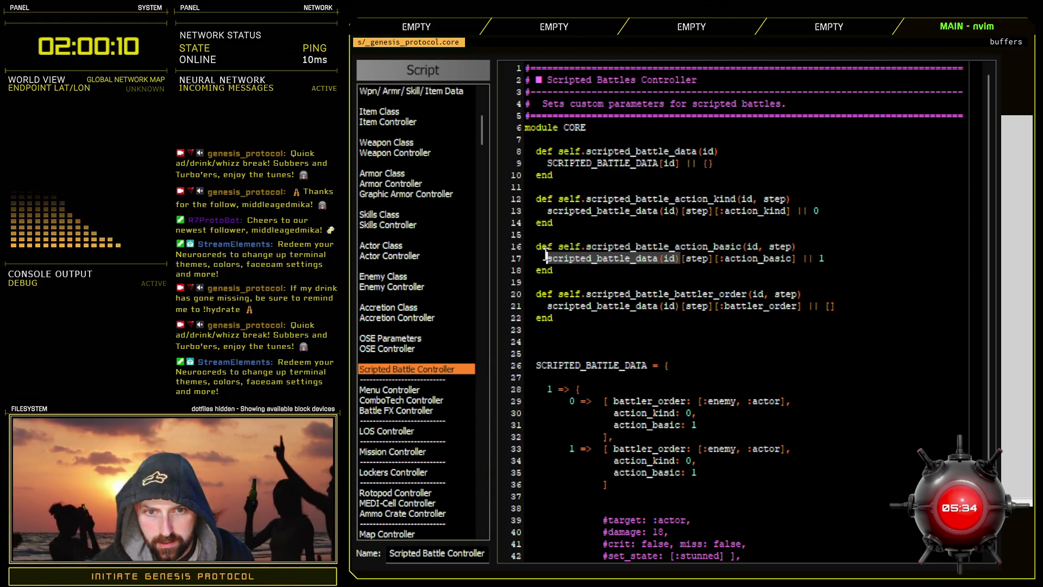
click(729, 149)
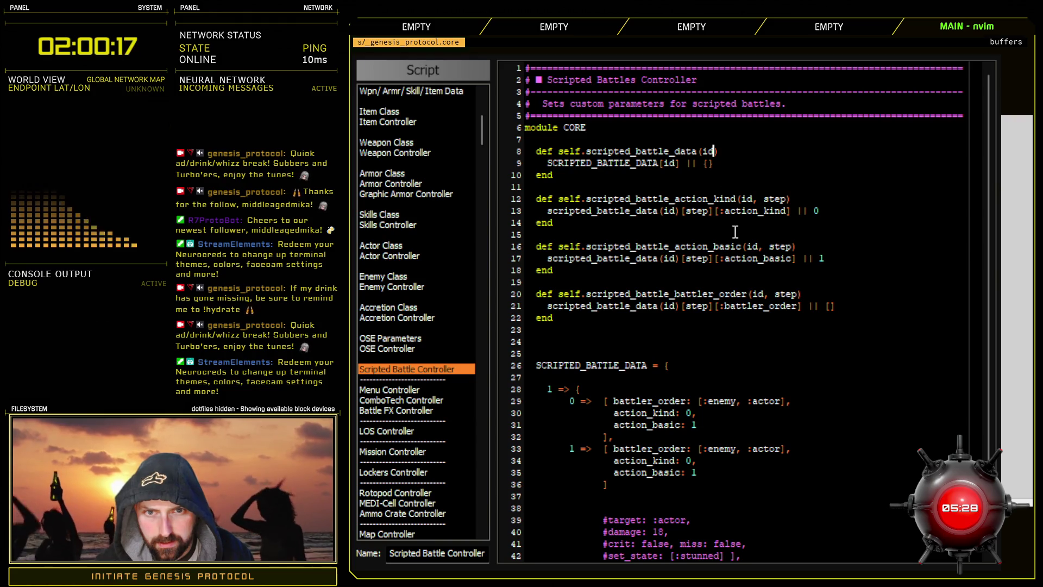
text(step)
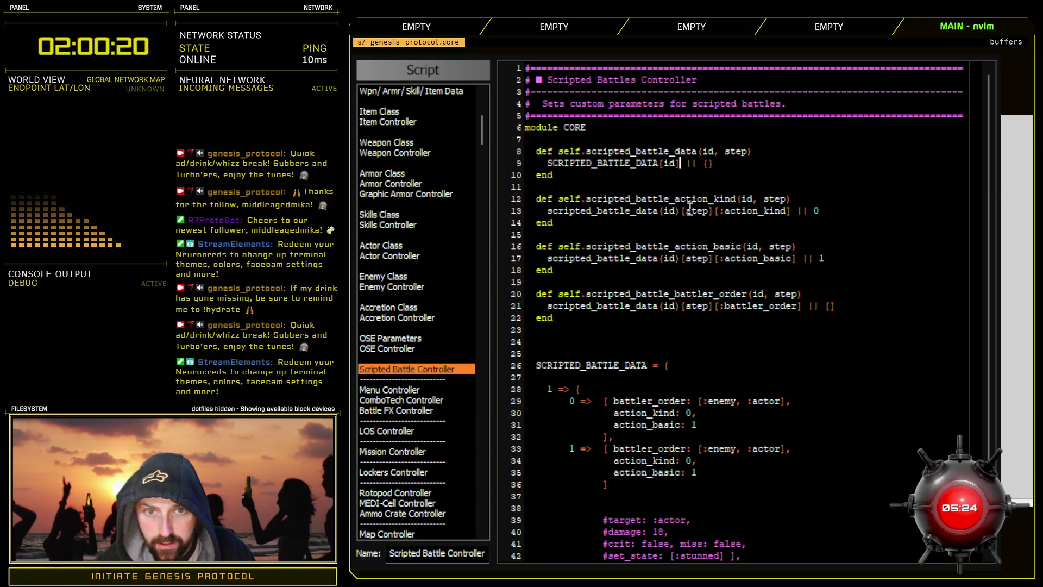
text([step])
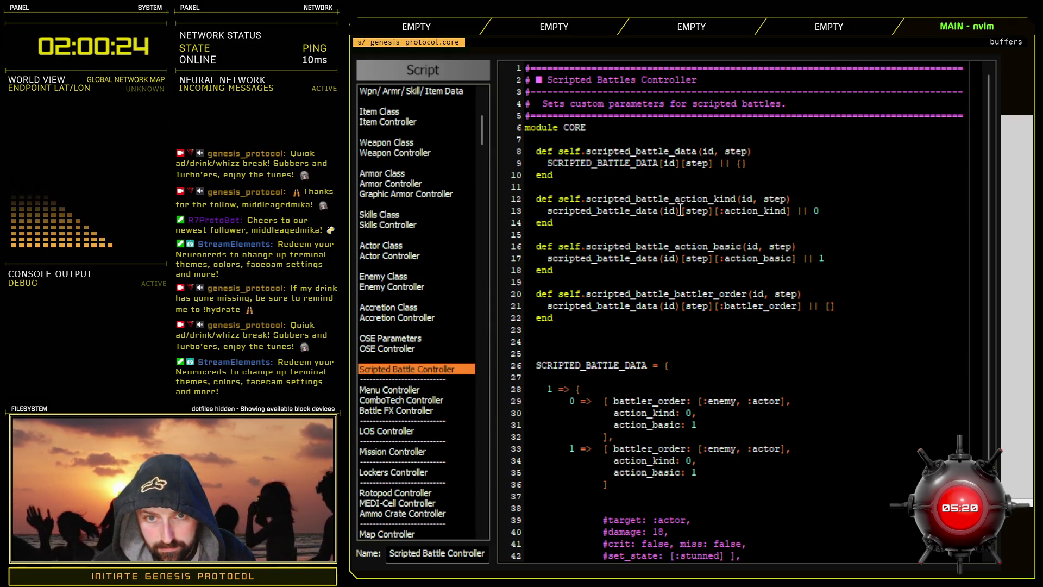
click(677, 211)
key(x)
key(x)
text(,)
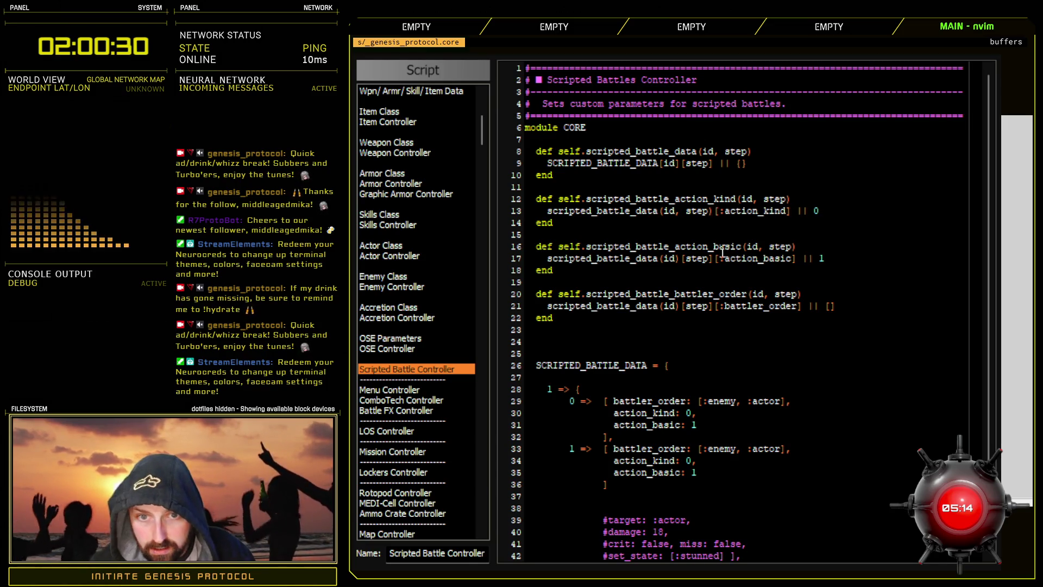
drag(662, 213, 711, 213)
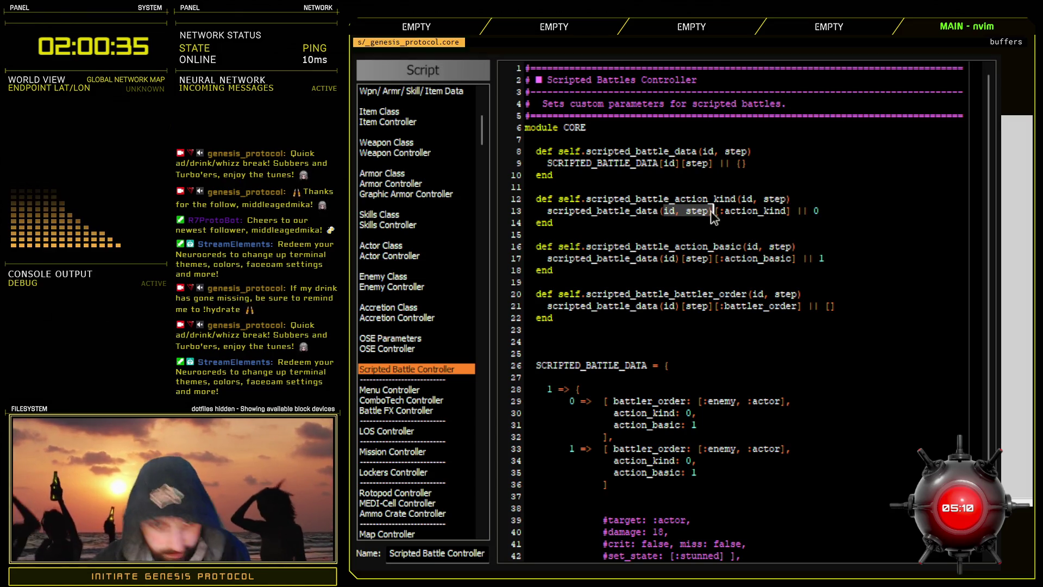
drag(663, 259, 711, 260)
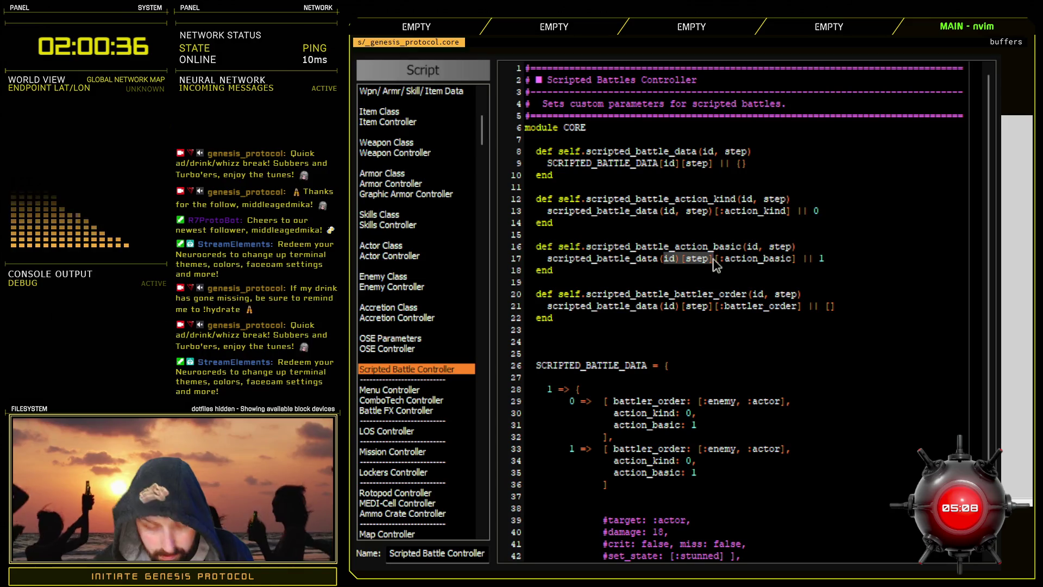
key(p)
drag(667, 308, 712, 307)
key(p)
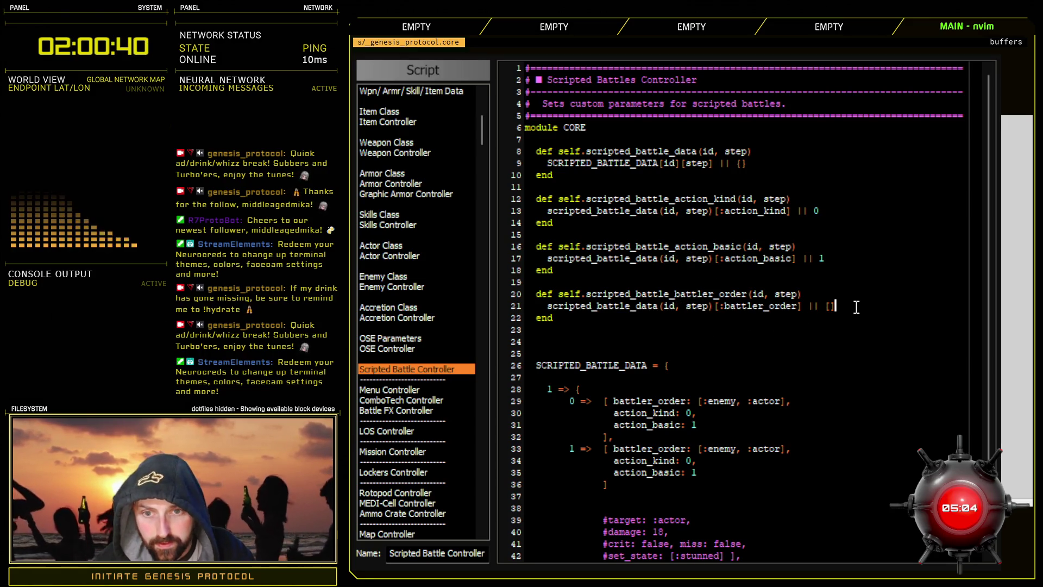
key(Escape)
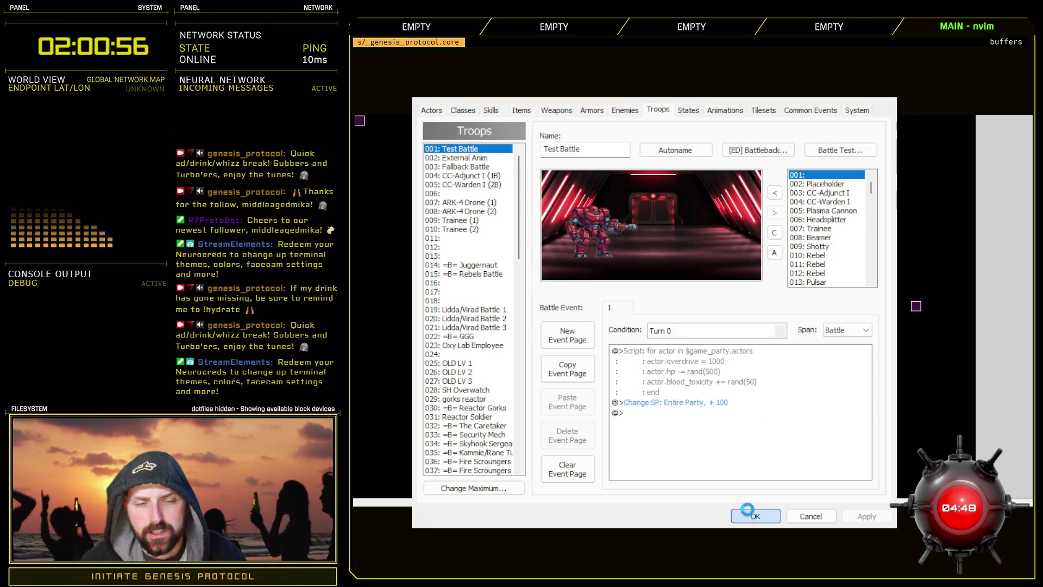
click(750, 508)
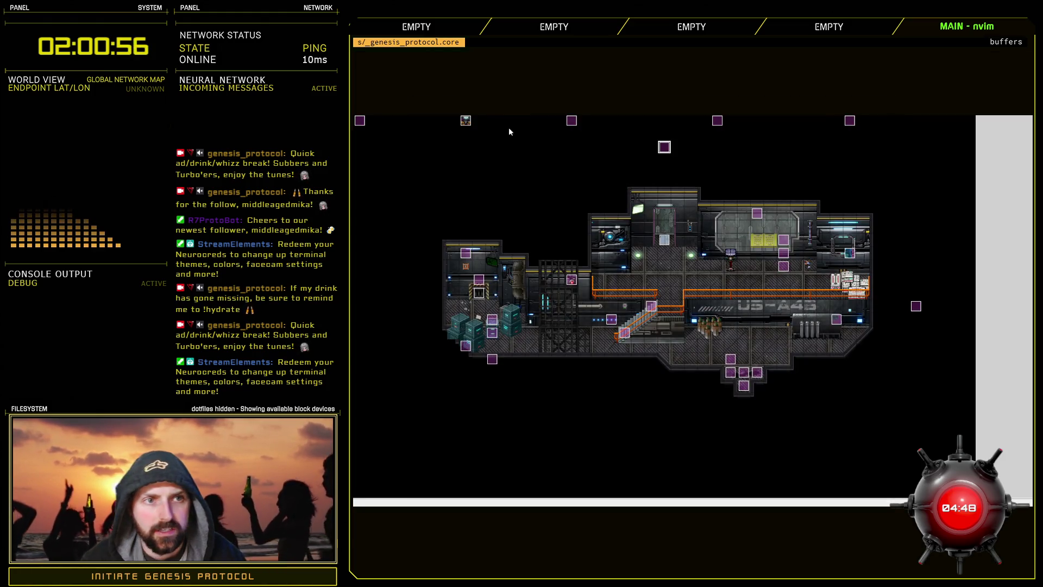
key(F11)
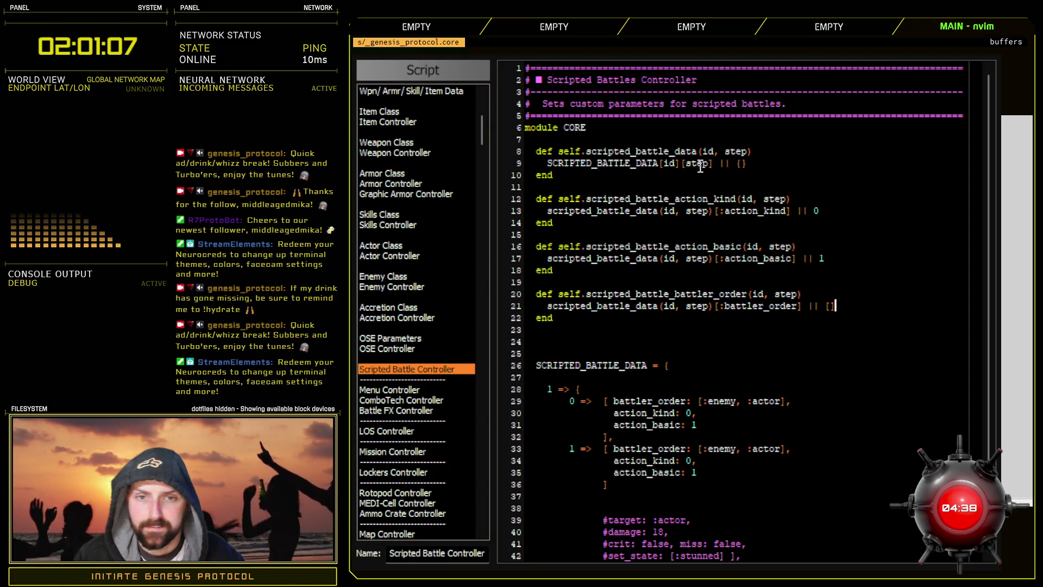
click(743, 152)
Drop step from scripted_battle_data's signature, its [step] on line 9, and the calls on lines 13 and 17
key(BackSpace)
key(BackSpace)
key(BackSpace)
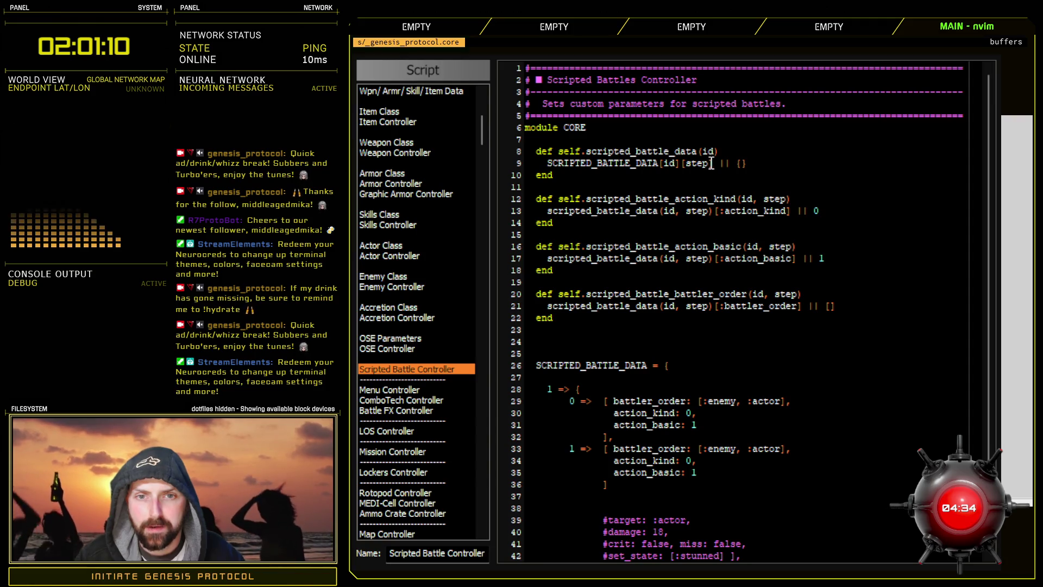
click(715, 163)
key(BackSpace)
key(BackSpace)
key(BackSpace)
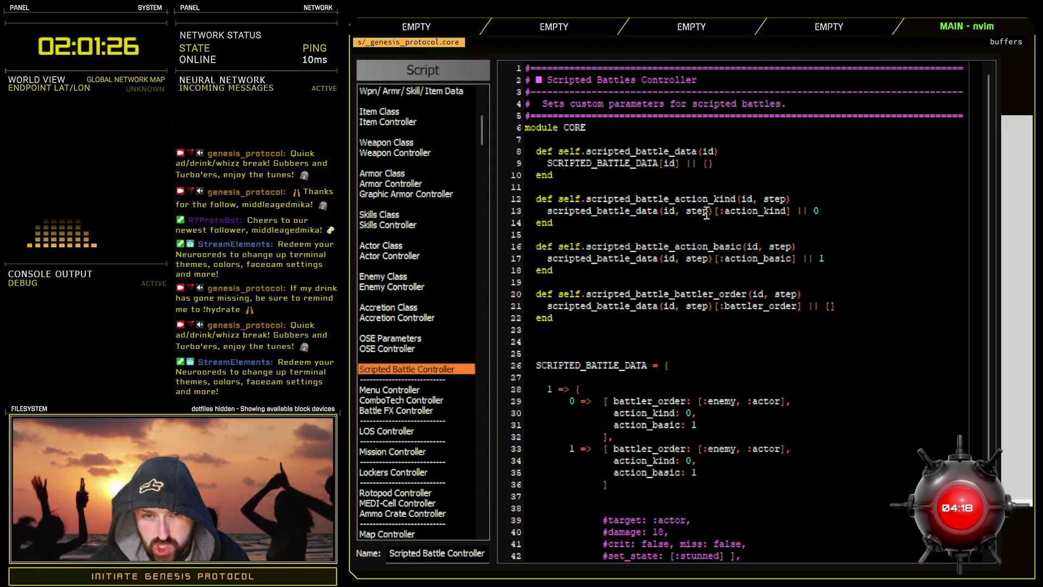
drag(709, 210, 673, 211)
key(d)
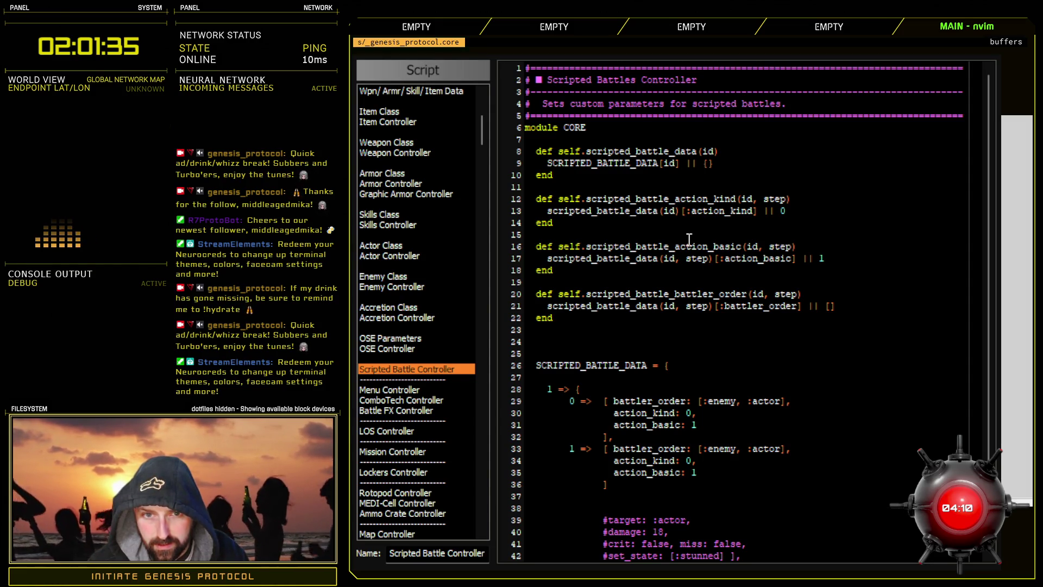
drag(714, 258, 676, 258)
key(d)
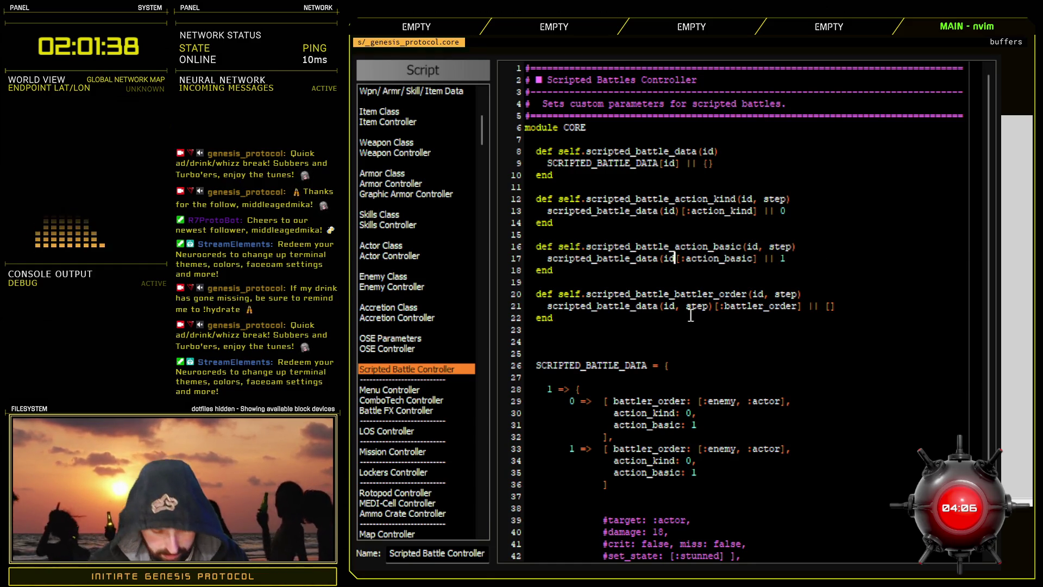
text())
Remove the step argument from line 21's scripted_battle_data call and position after its (id)
drag(676, 306, 712, 312)
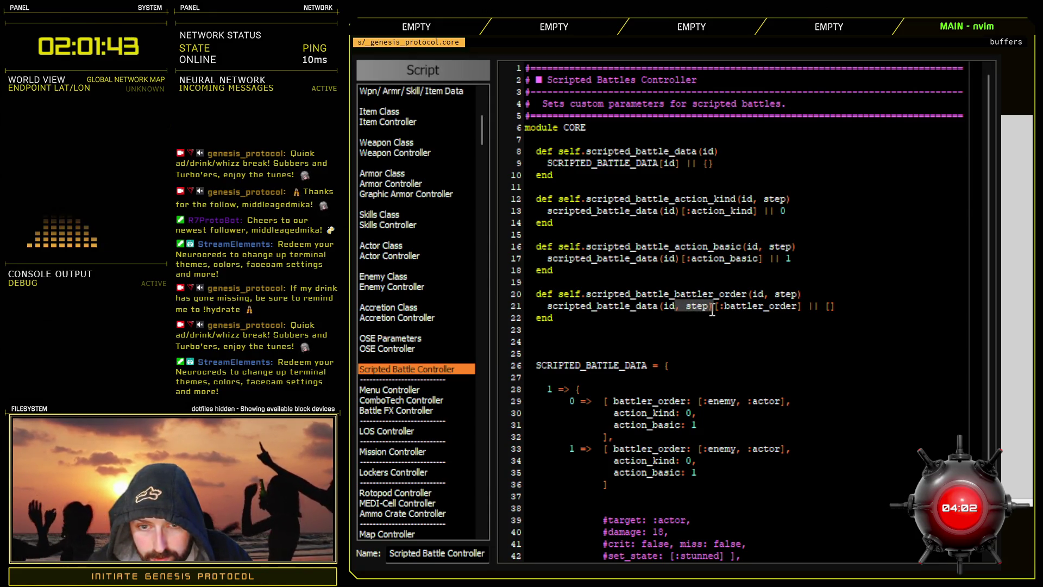
text(d))
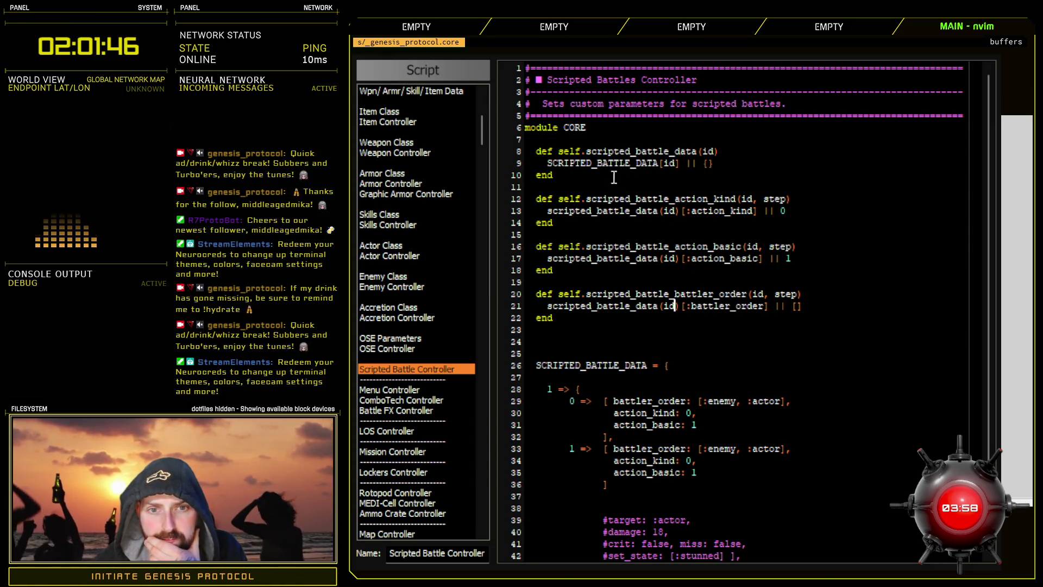
double_click(621, 306)
drag(660, 307, 762, 306)
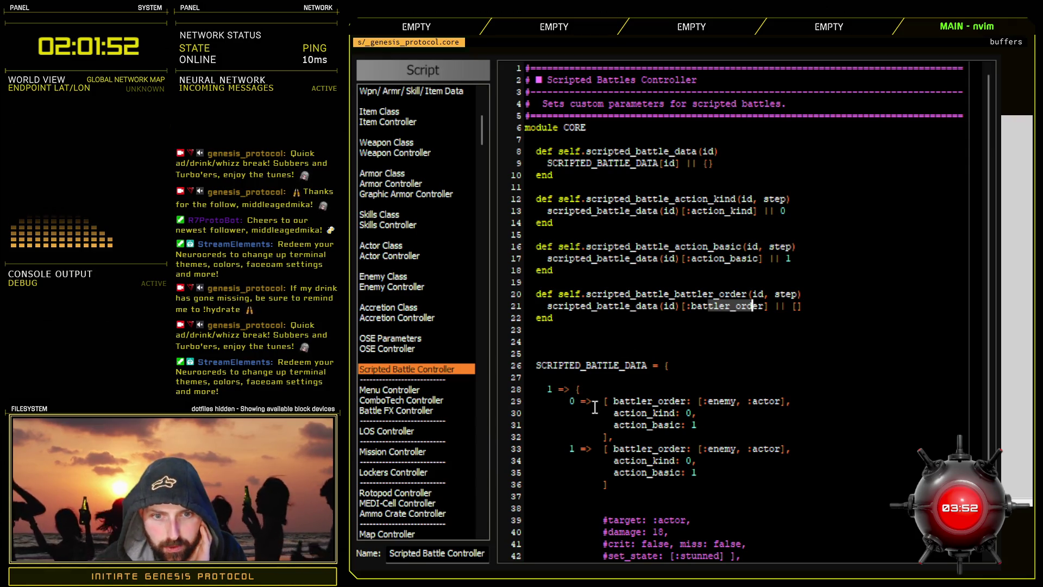
drag(568, 401, 615, 544)
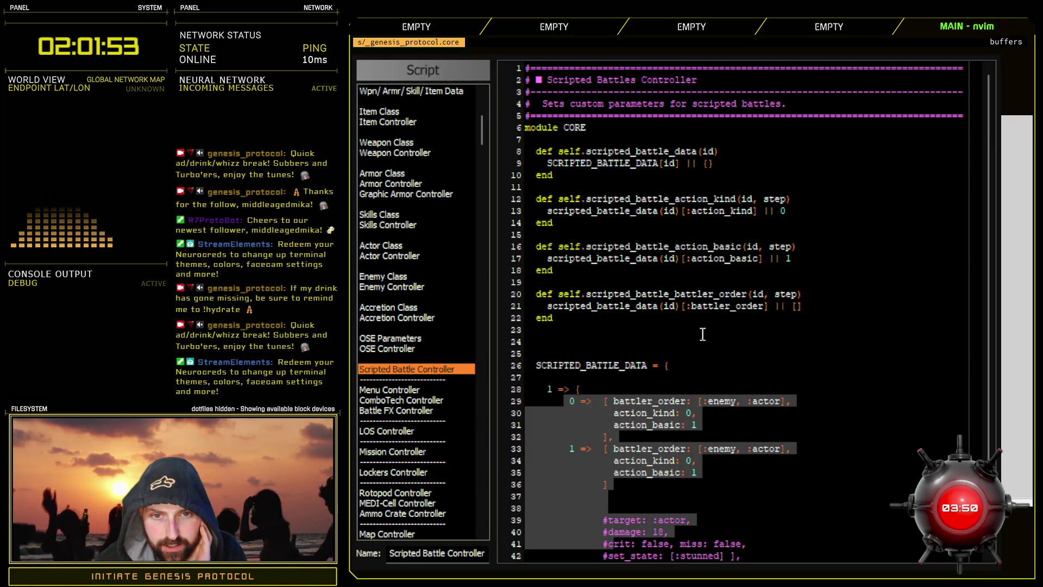
click(681, 308)
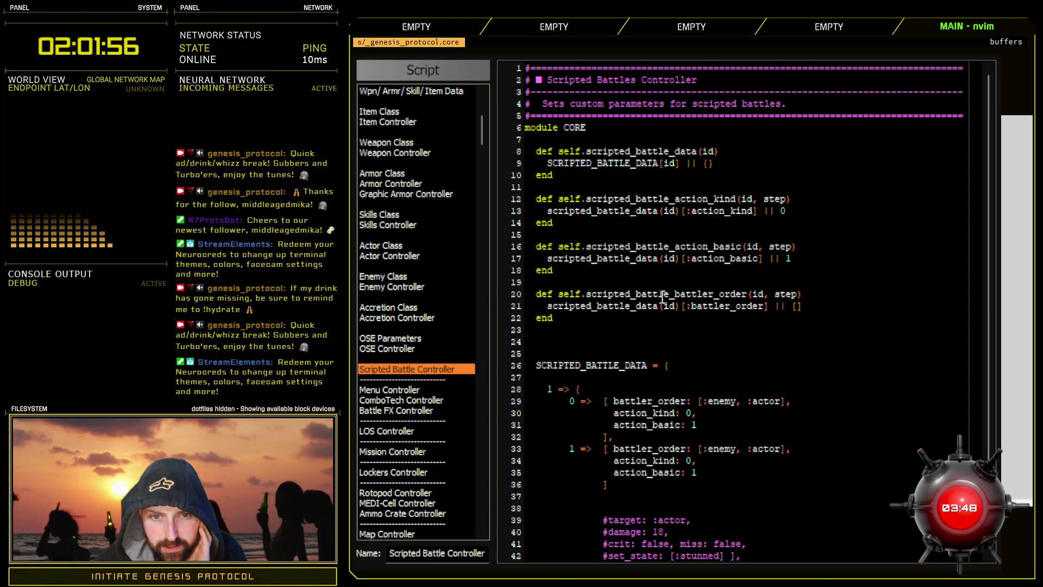
drag(575, 310, 685, 308)
click(688, 315)
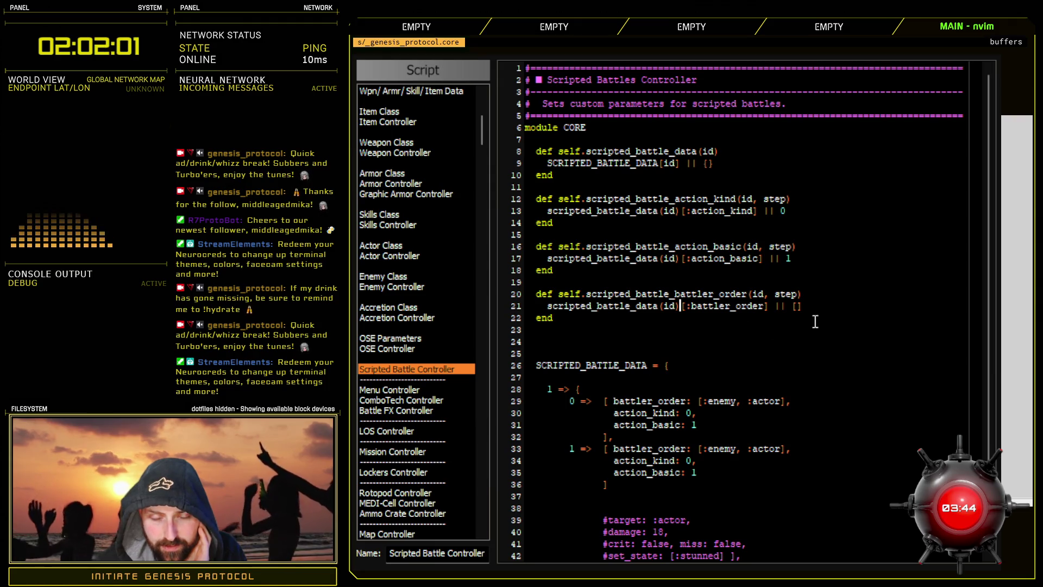
Add [step] after scripted_battle_data(id) on line 21 and look over the step entries on lines 29–40
text([step])
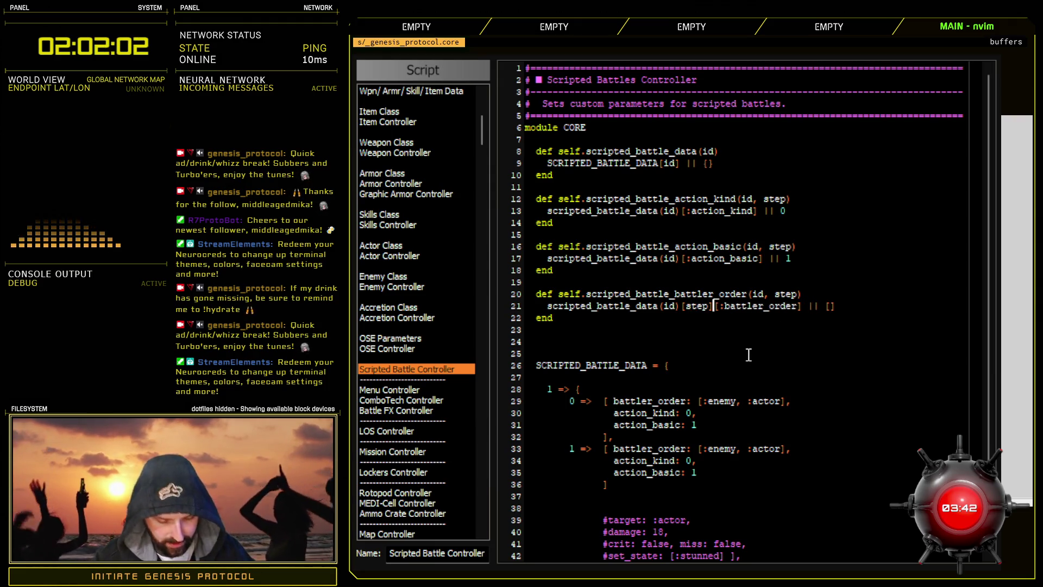
key(Escape)
key(j)
key(j)
key(j)
key(b)
key(b)
key(b)
key(b)
key(b)
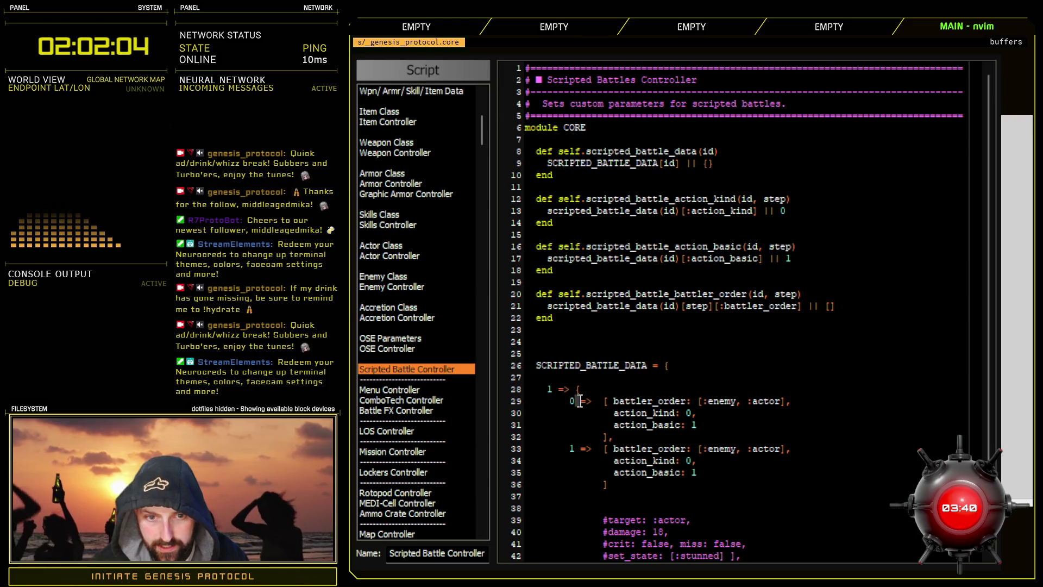
key(h)
key(v)
key(j)
key(j)
key(j)
click(732, 392)
click(807, 293)
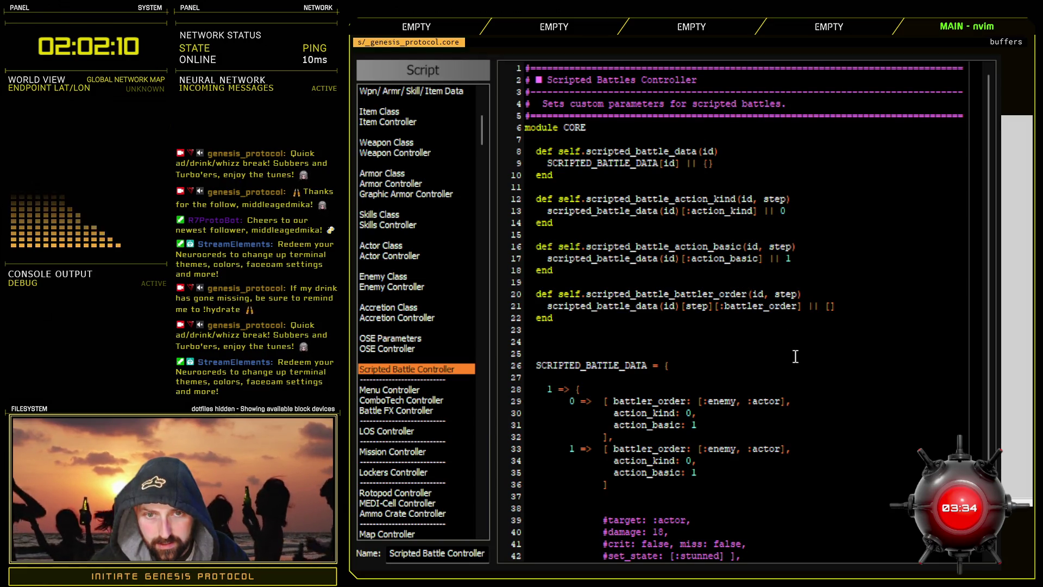
click(629, 412)
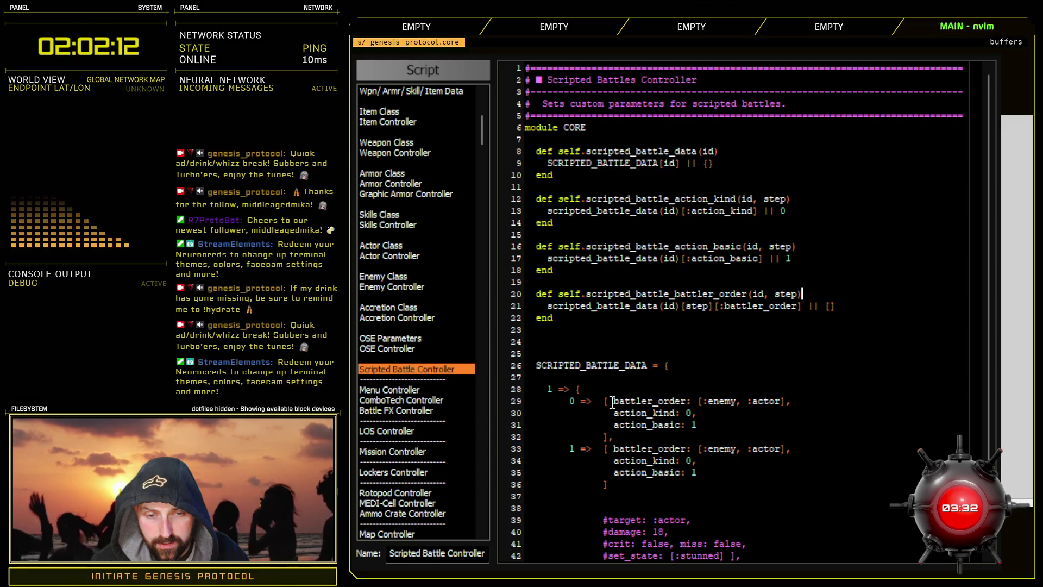
Replace the square brackets around the step 0 and step 1 entries with curly braces
click(607, 401)
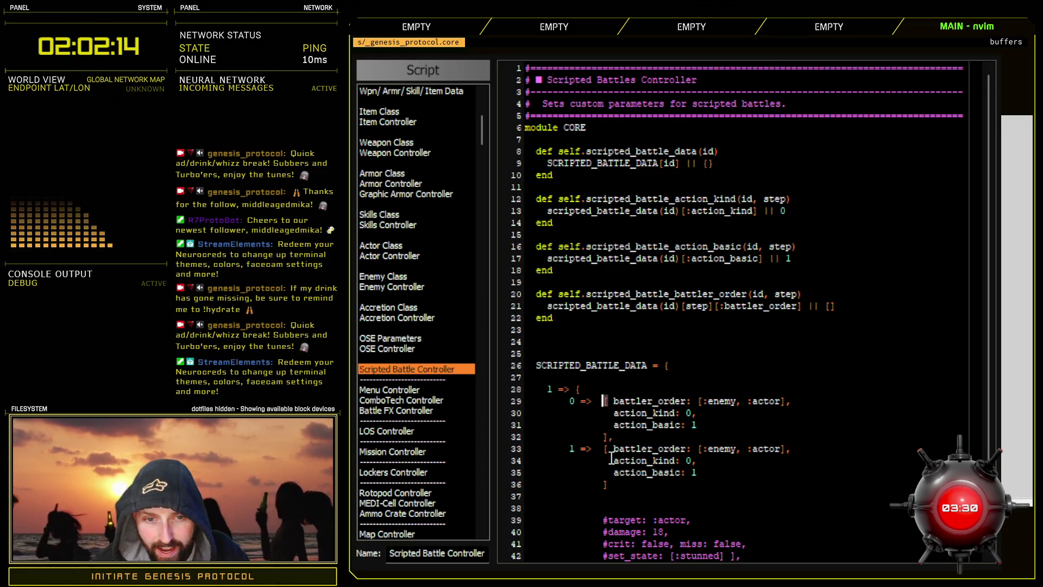
key(j)
key(e)
click(609, 401)
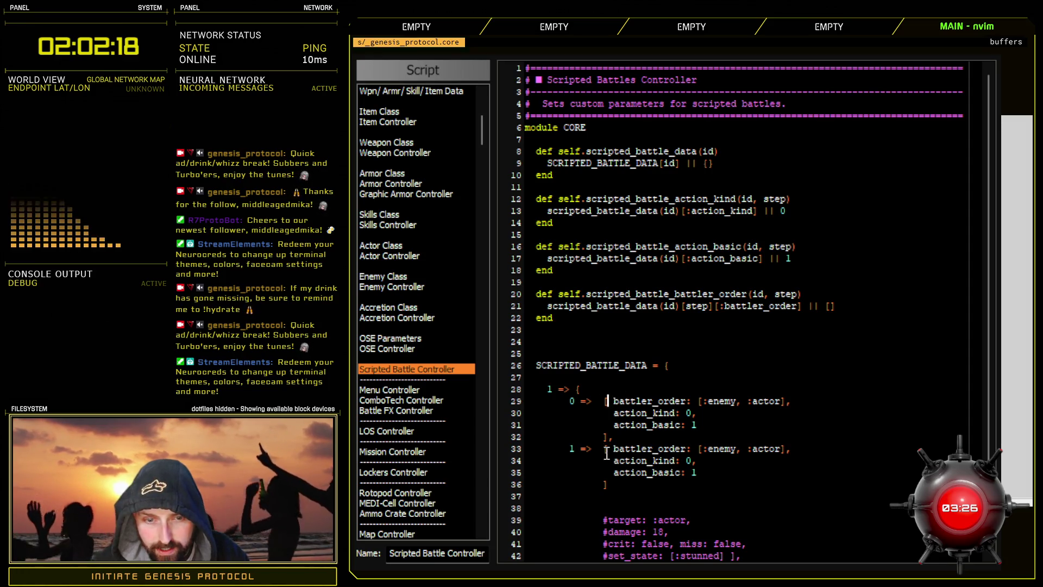
text(s)
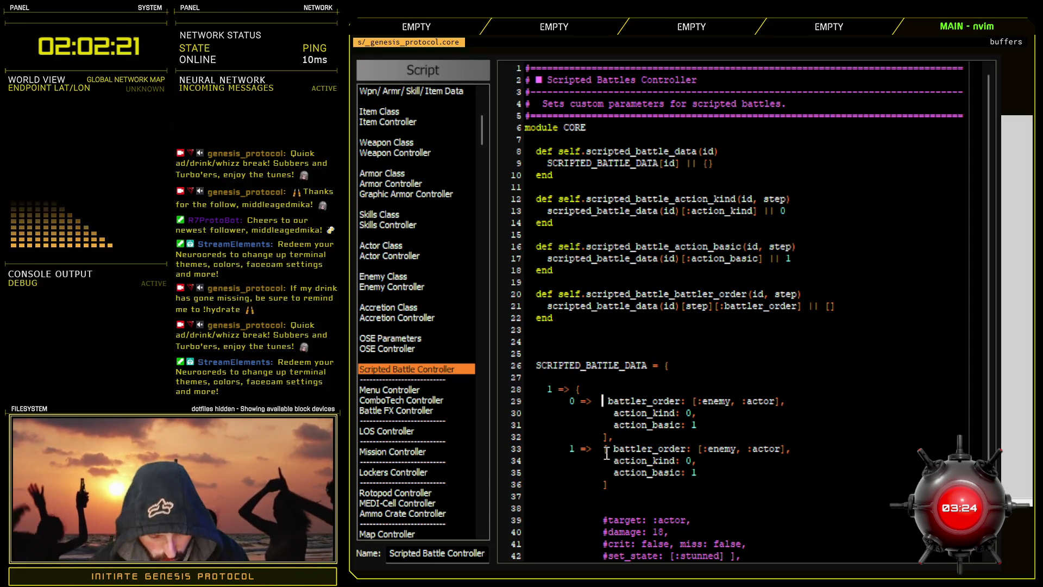
text({)
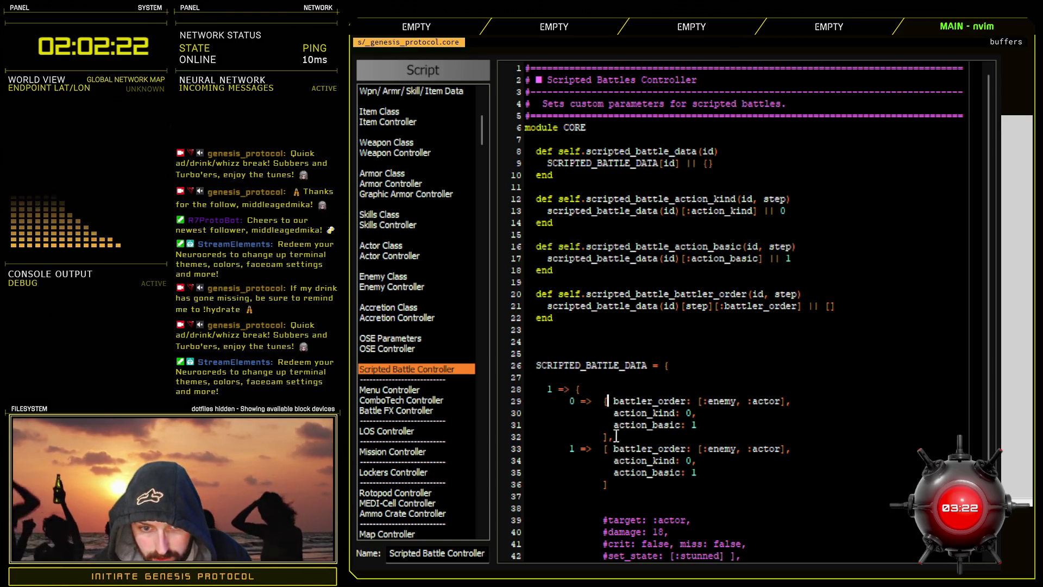
text(r}j)
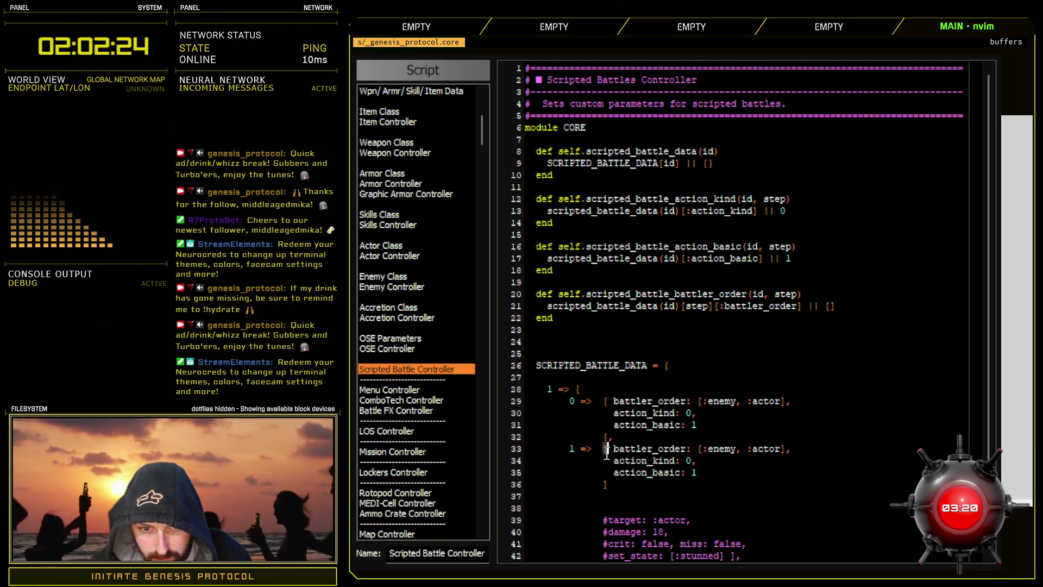
text(r{)
key(j)
key(j)
key(j)
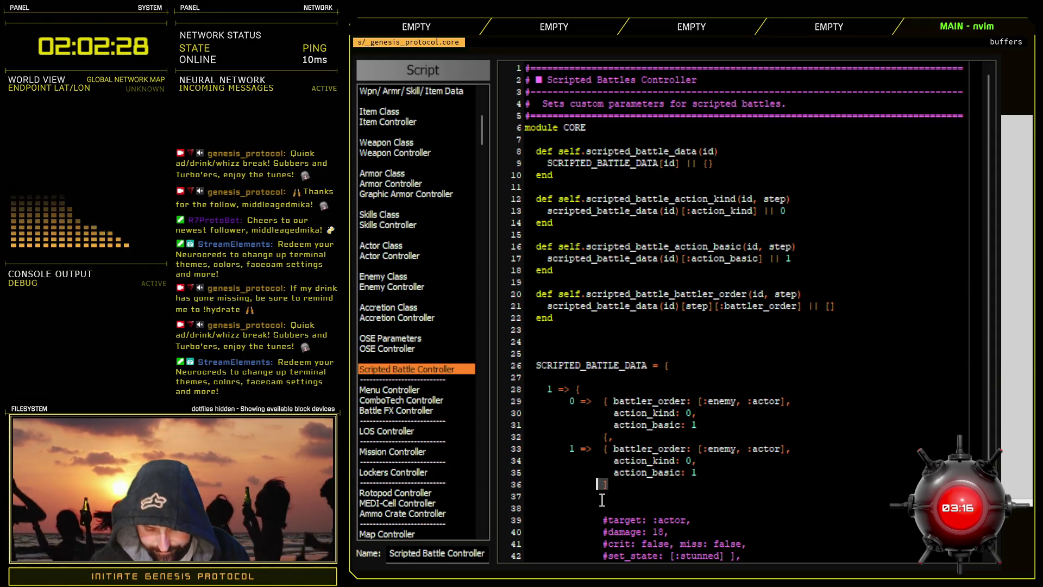
text(r})
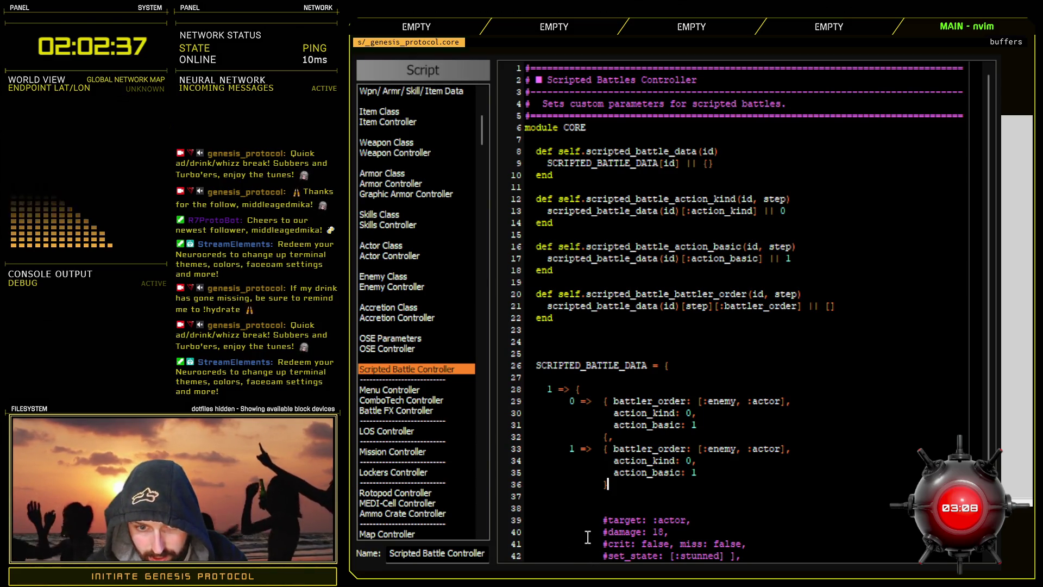
click(609, 439)
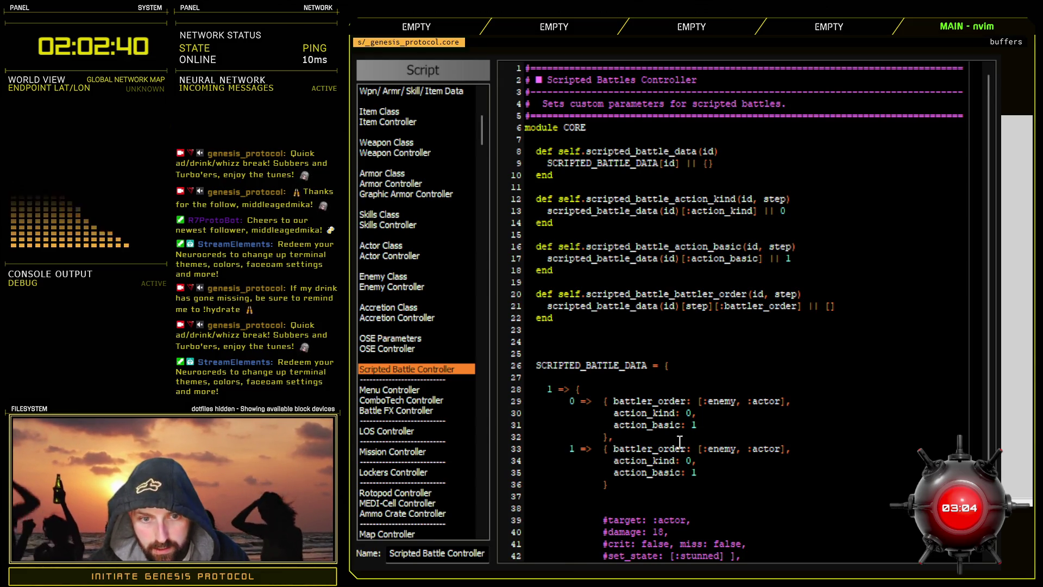
click(582, 449)
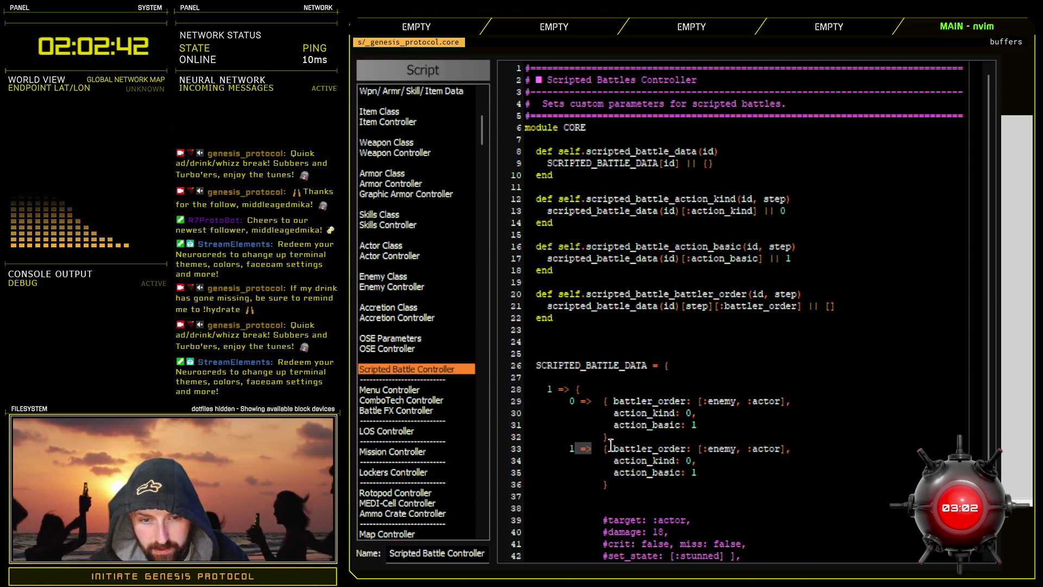
drag(605, 448, 623, 484)
click(647, 460)
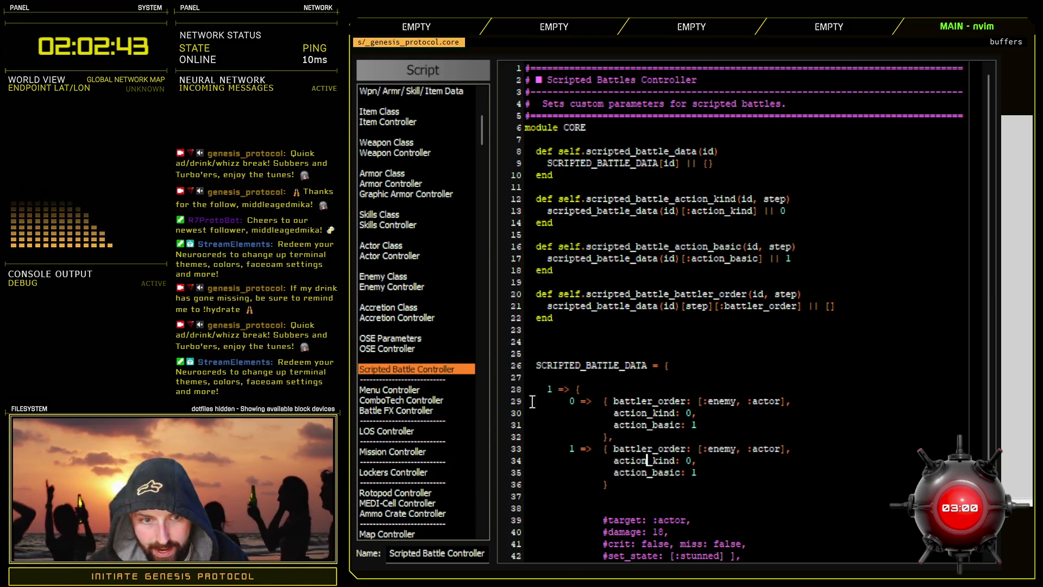
In Scripted Battle Controller, append [step] after (id) in the action_basic and action_kind lookups, then close the editor
click(399, 350)
scroll(621, 490, down, 10)
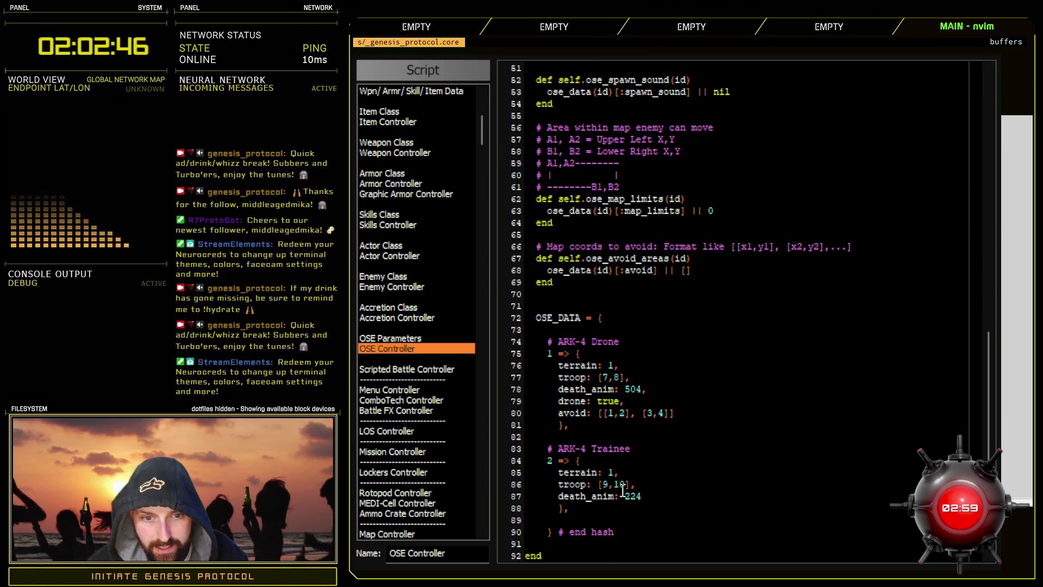
click(398, 370)
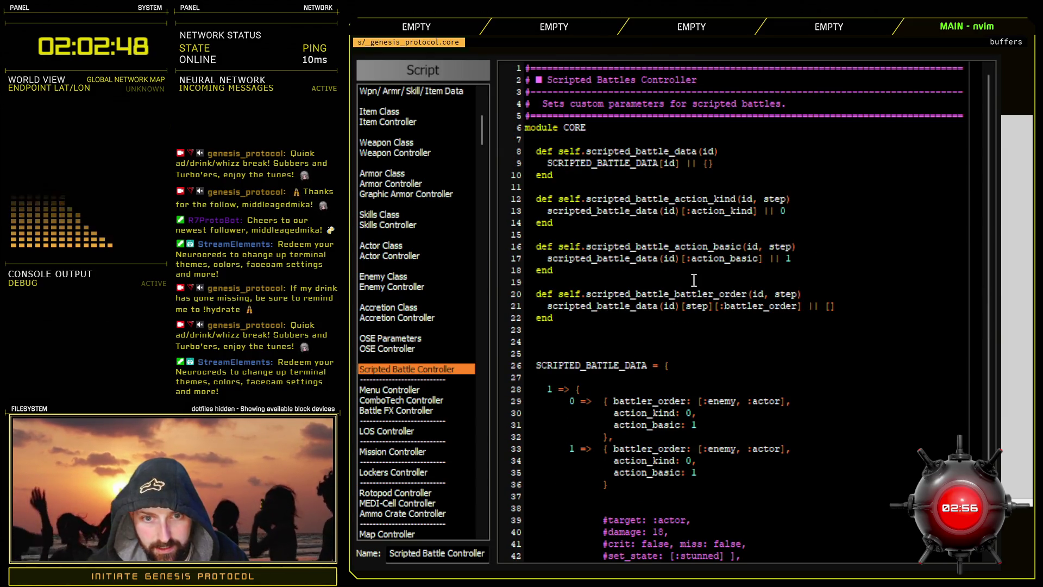
click(682, 259)
text([step)
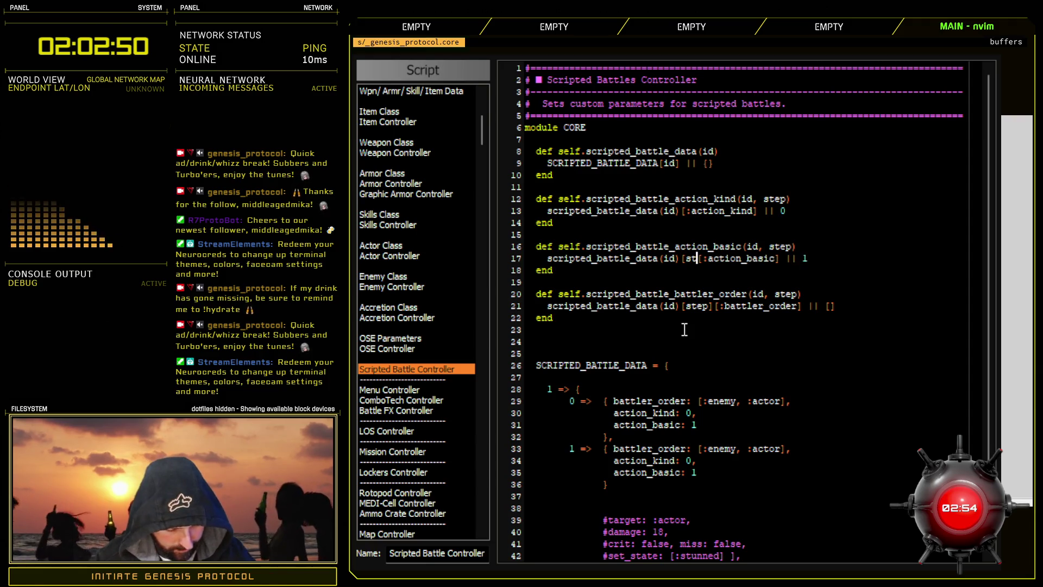
key(Up)
key(Up)
key(Up)
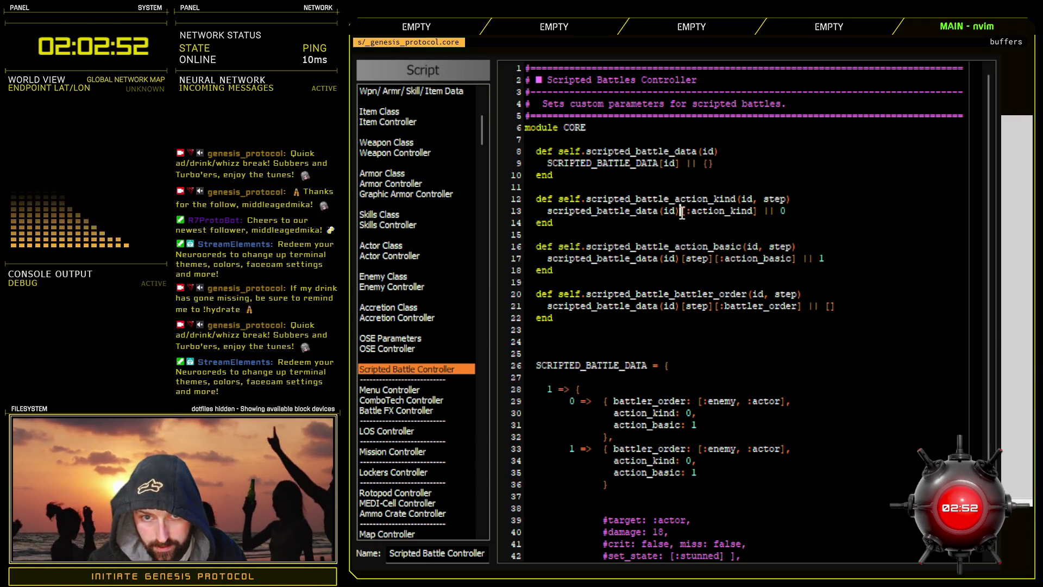
text([step])
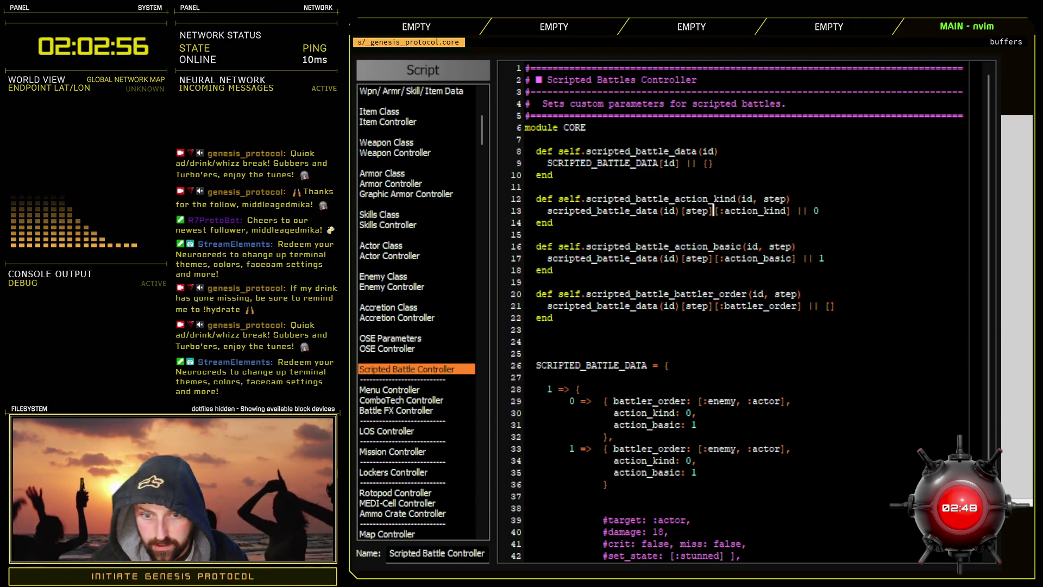
key(Escape)
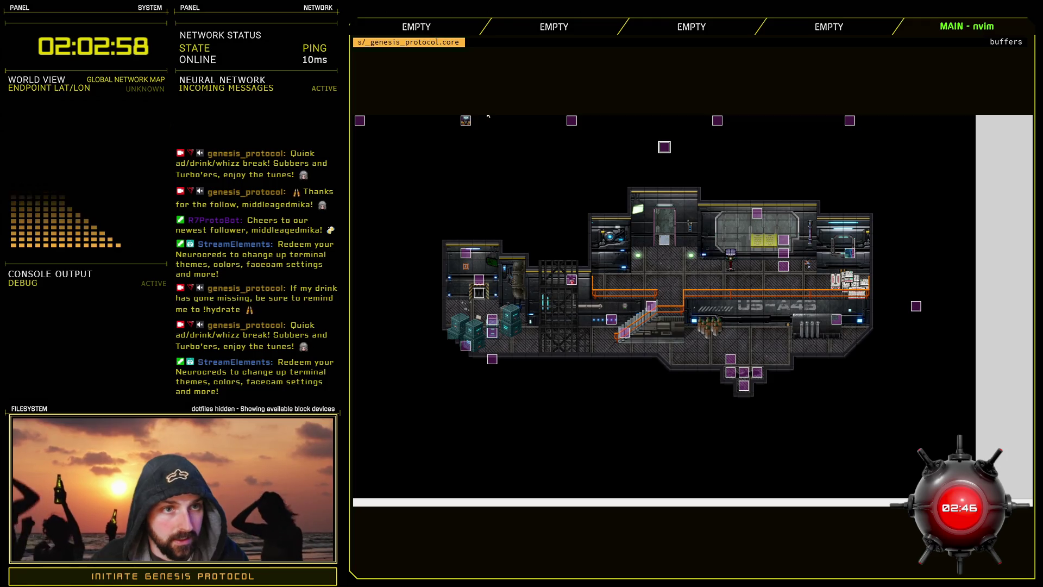
Battle-test the Test Battle troop, firing Fast Blast at Bloodvector and then the red robot
key(F9)
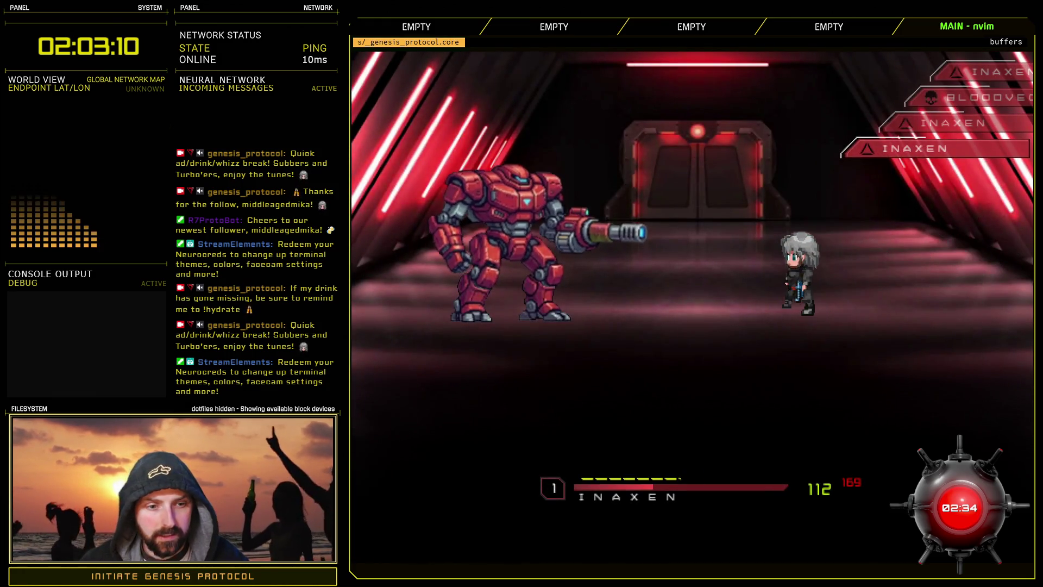
key(Return)
key(Return)
key(Return)
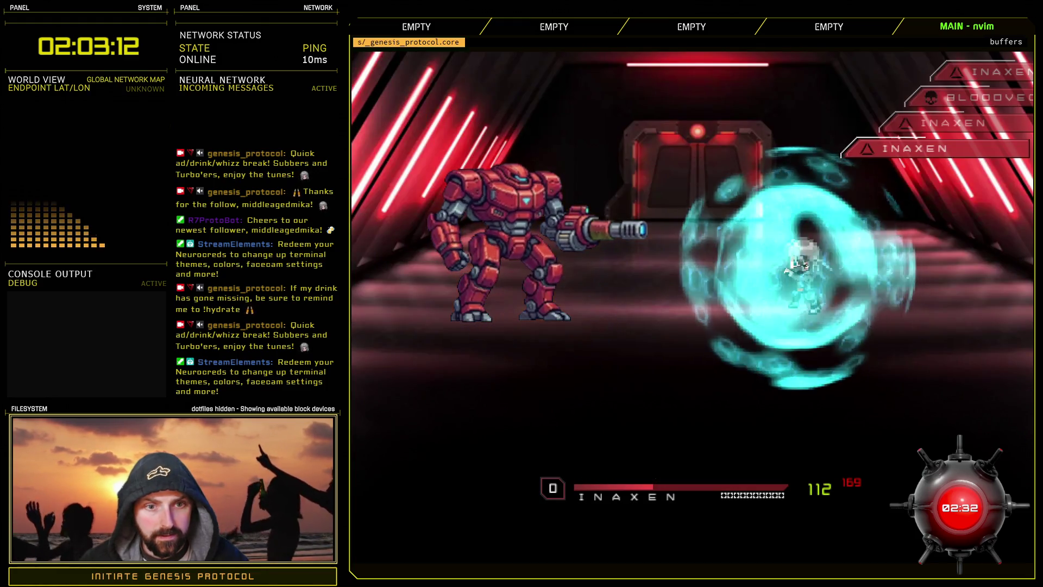
key(Down)
key(Return)
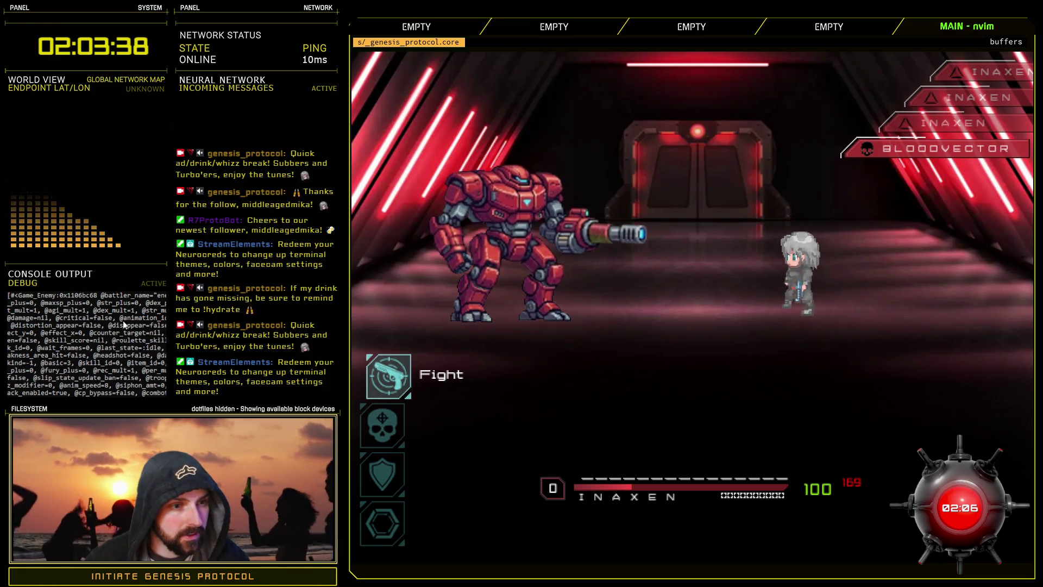
key(Return)
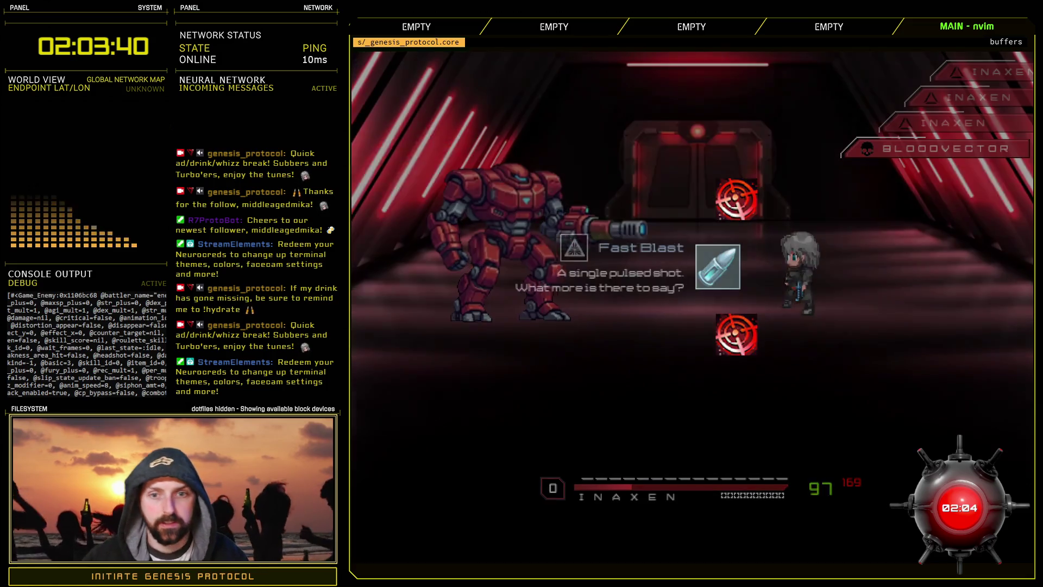
key(Return)
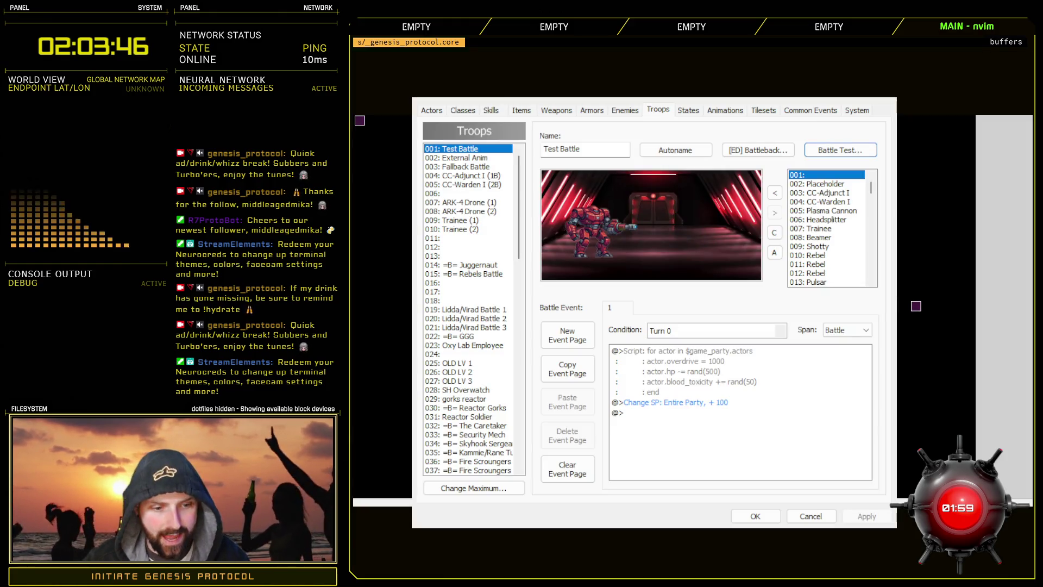
In nvim, show the Ruby error and missing Graphics/Battlers/Enemy/14/defend backtraces
click(688, 569)
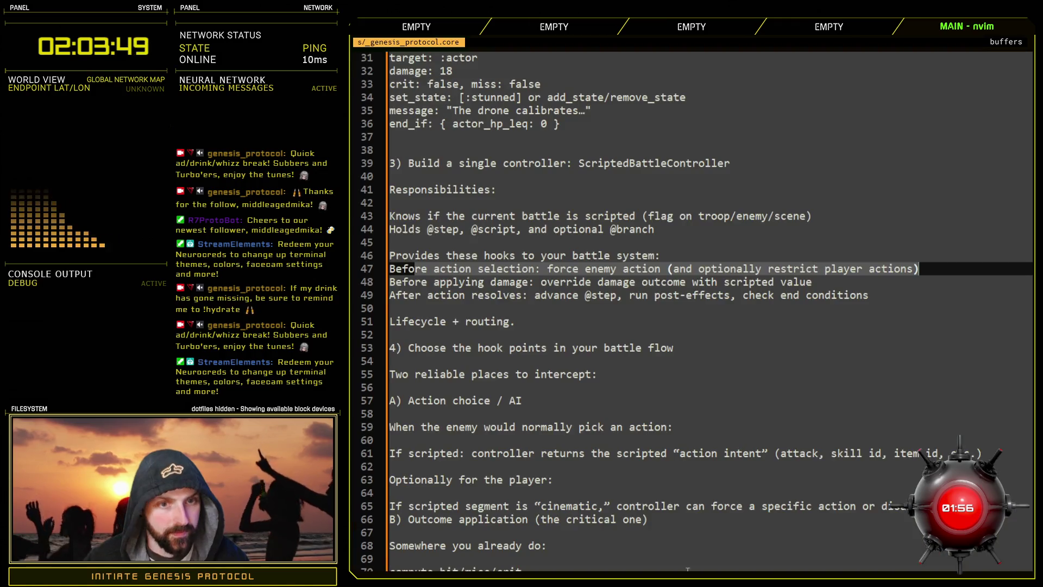
text(game_player 313 sound oscillation   undefined method `audio_channel' for #<Game_System:0x110ccd10>  [0137]Game_Player:313:in `shoot' [0182]Sprite_ShooterReticle:170:in `check_shot' [0182]Sprite_ShooterReticle:193:in `test_changes' [0182]Sprite_ShooterReticle:268:in `update' [0443]Shooter:534:in `update' [0445]Rotolock WIP:635:in `update' [0446]Radar:312:in `update' [0447]Geiger Counter:190:in `update' [0452]Skydive:273:in `update' [0472]Omega Cipher:3488:in `update' [0495] (*) Debug Position Checker:176:in `update' [0496] (*)  Debugger:938:in `update' [0349]Scene_Map:35:in `block in main' [0349]Scene_Map:32:in `loop' [0349]Scene_Map:32:in `main' [0417]Event Items Display:104:in `main' [0436]Utility:28:in `main' [0439]LOS Gauge:12:in `main' [0440]Breakout:208:in `main' [0441]Ring Zoom:234:in `main' [0443]Shooter:427:in `main' [0445]Rotolock WIP:531:in `main' [0446]Radar:270:in `main' [0447]Geiger Counter:162:in `main' [0452]Skydive:249:in `main' [0472]Omega Cipher:3483:in `main' [0495] (*) Debug Position Checker:160:in `main' [0504][XPA] Main:37:in `block in <main>' :1:in `block in rgss_main' :1:in `loop' :1:in `rgss_main' [0504][XPA] Main:27:in `<main>' ruby:in `eval')
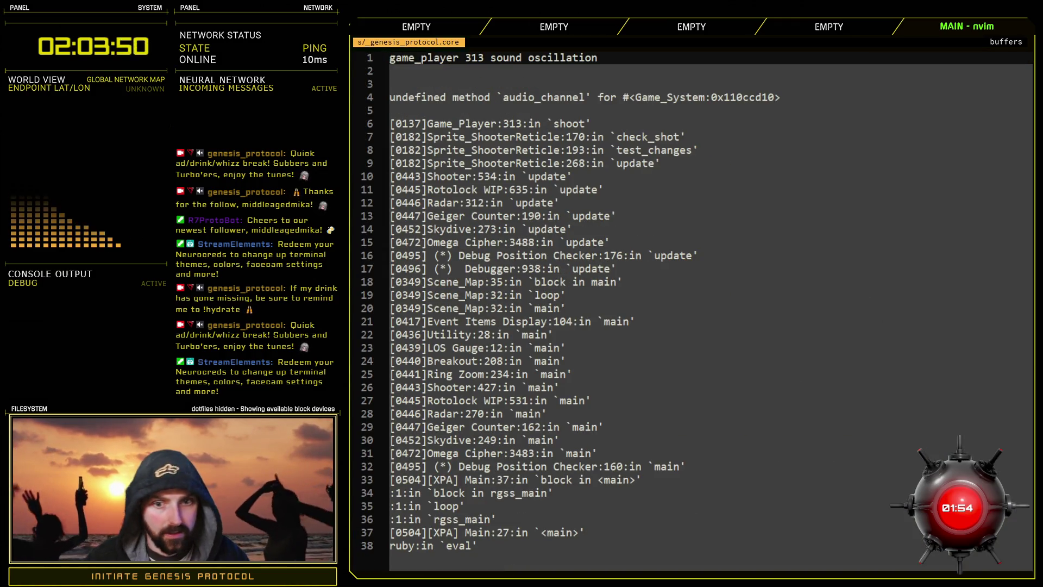
text(No such file or directory - Graphics/Battlers/Enemy/14/defend  [0399]CMS:212:in `initialize' [0399]CMS:212:in `initialize' [0507][XPA] Load RTP:183:in `initialize' [0508][XPA] Tilemap:559:in `initialize' [0015][XPA] RGSS RPG Module:31:in `new' [0015][XPA] RGSS RPG Module:31:in `load_bitmap' [0015][XPA] RGSS RPG Module:57:in `battler' [0198]Sprite_Battler:279:in `set_sheet' [0198]Sprite_Battler:241:in `set_state' [0198]Sprite_Battler:342:in `update_sprite_animation' [0198]Sprite_Battler:772:in `update' [0219]Spriteset_Battle:375:in `block in update' [0219]Spriteset_Battle:374:in `each' [0219]Spriteset_Battle:374:in `update' [0442]Utility:114:in `update' [0364]Scene_Battle 1:392:in `update' [0502] (*)  Debugger:980:in `update' [0364]Scene_Battle 1:123:in `block in main' [0364]Scene_Battle 1:120:in `loop' [0364]Scene_Battle 1:120:in `main' [0510][XPA] Main:37:in `block in <main>' :1:in `block in rgss_main' :1:in `loop' :1:in `rgss_main' [0510][XPA] Main:27:in `<main>' ruby:in `eval')
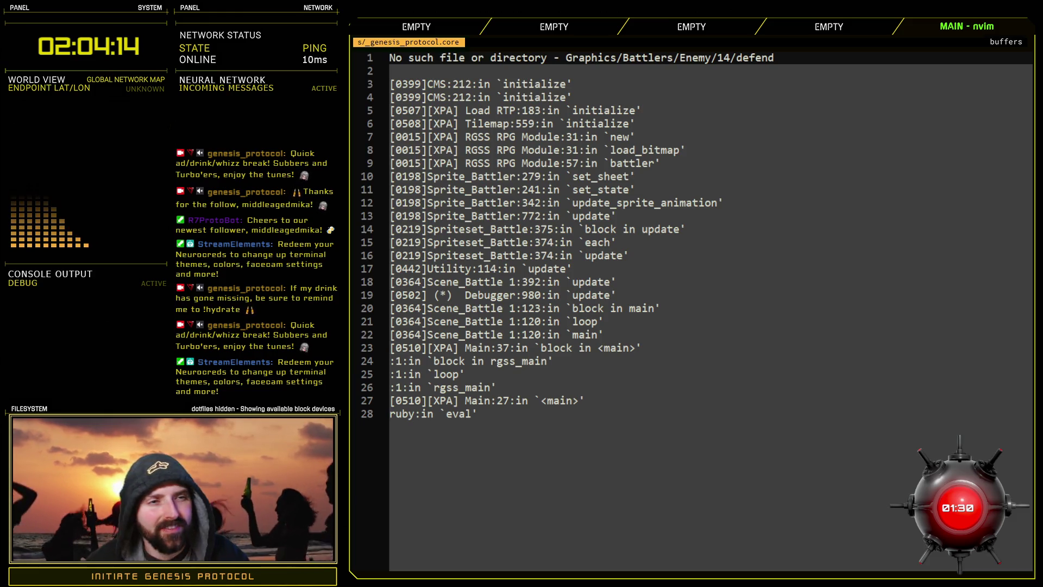
Inspect enemy 014 Bloodvector in the database, return to Troops, and close it with OK
key(alt+Tab)
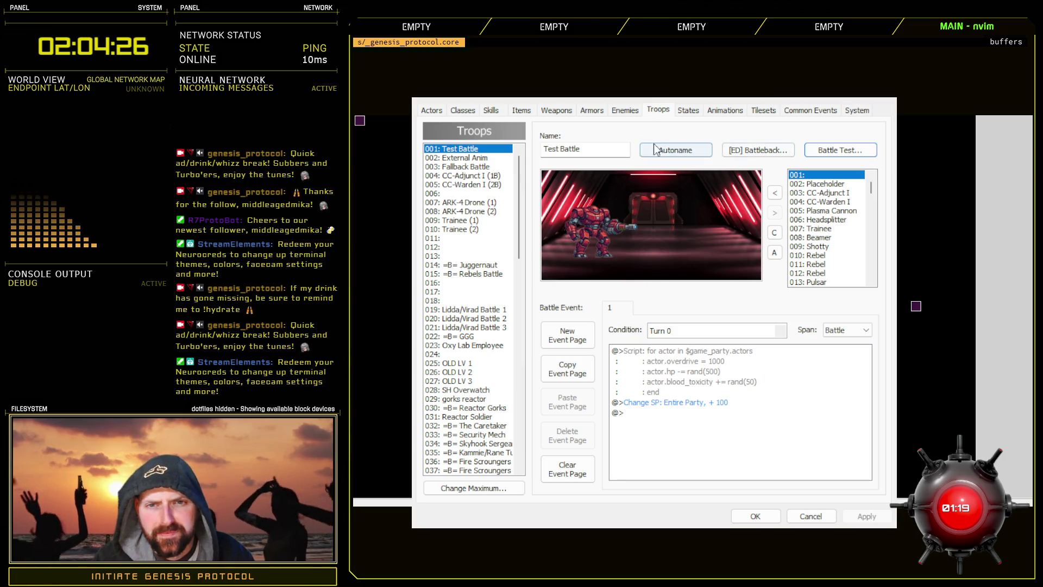
click(627, 112)
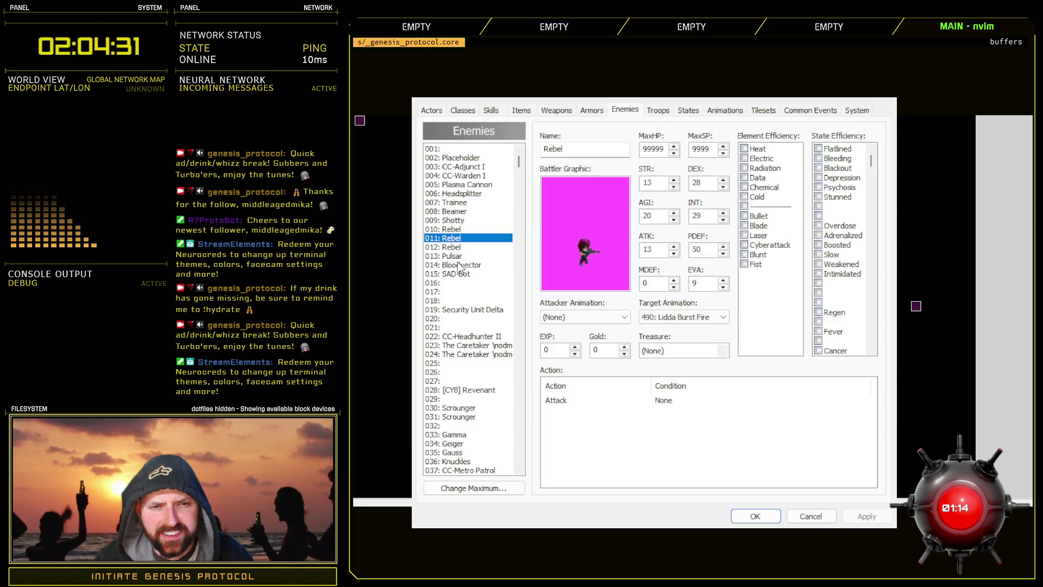
click(461, 265)
click(659, 110)
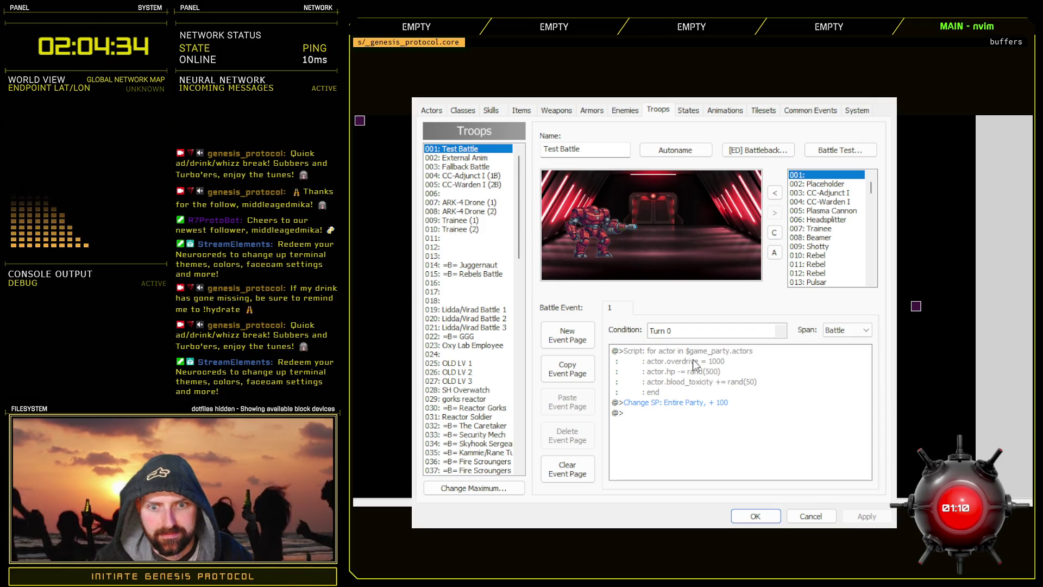
click(759, 519)
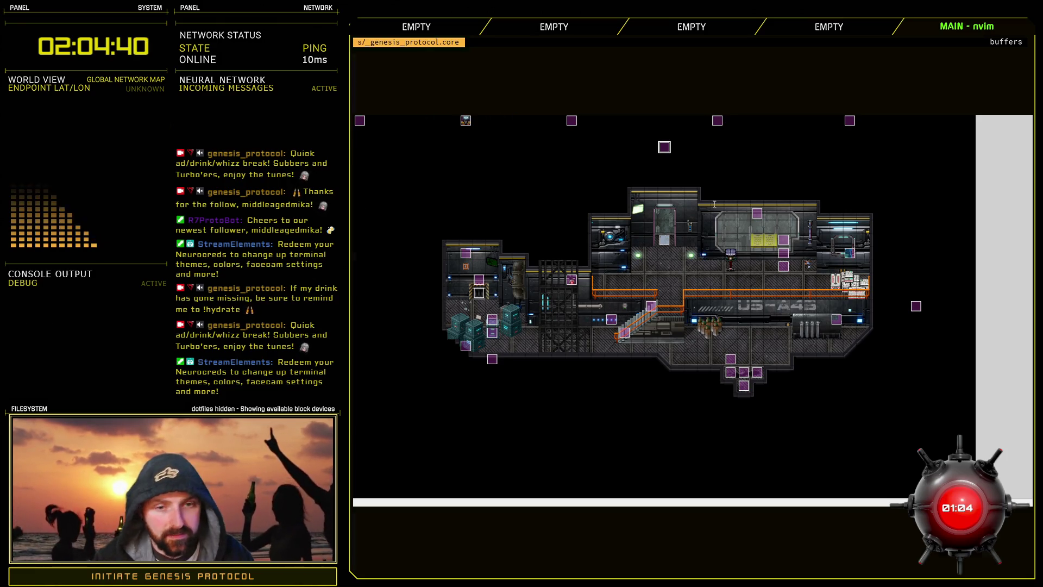
Open the Scene_Battle 4 script in the Script Editor
key(F11)
scroll(483, 159, down, 8)
drag(483, 159, 481, 356)
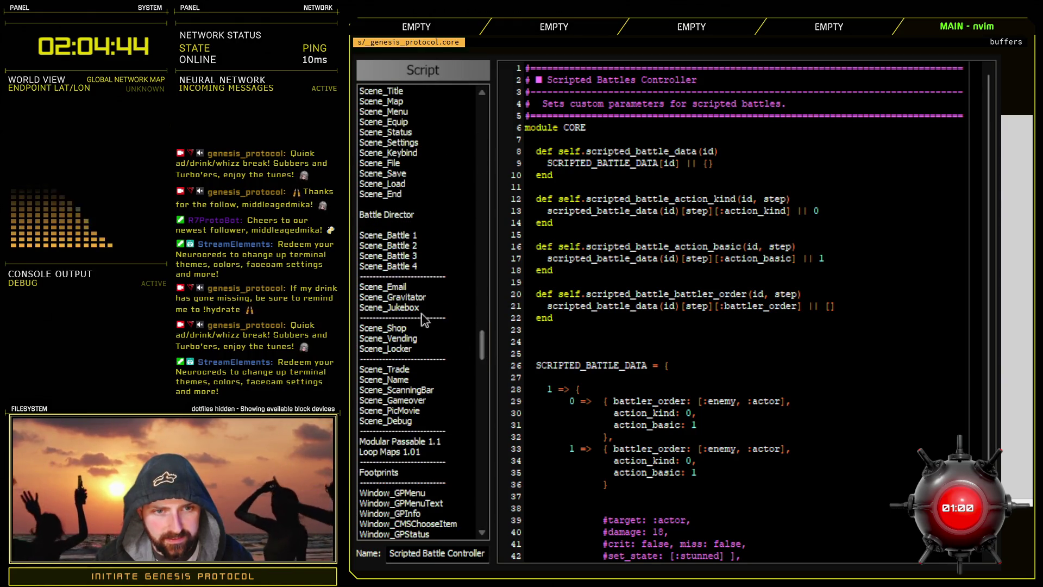
click(414, 266)
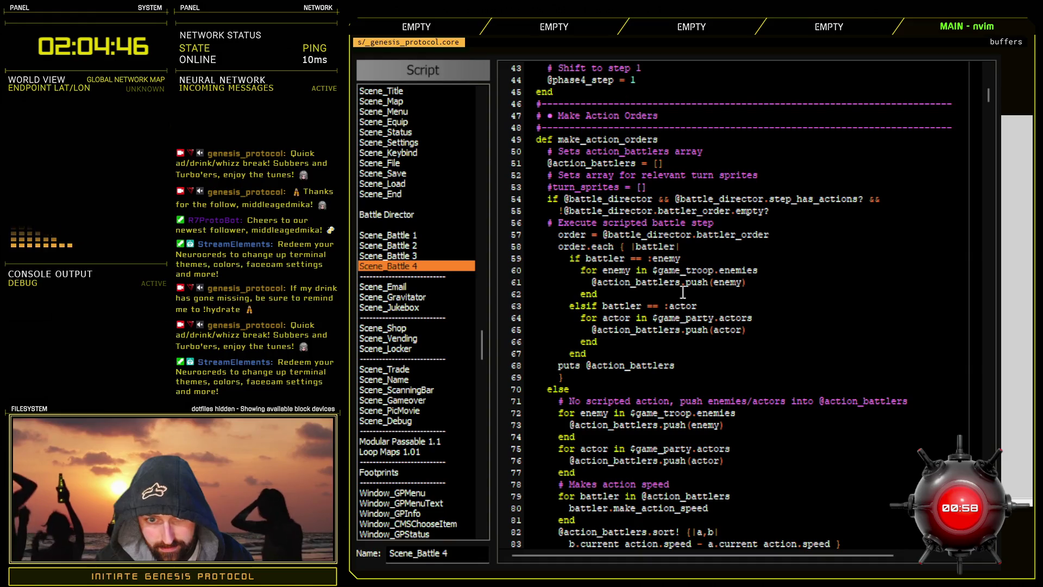
drag(677, 365, 558, 365)
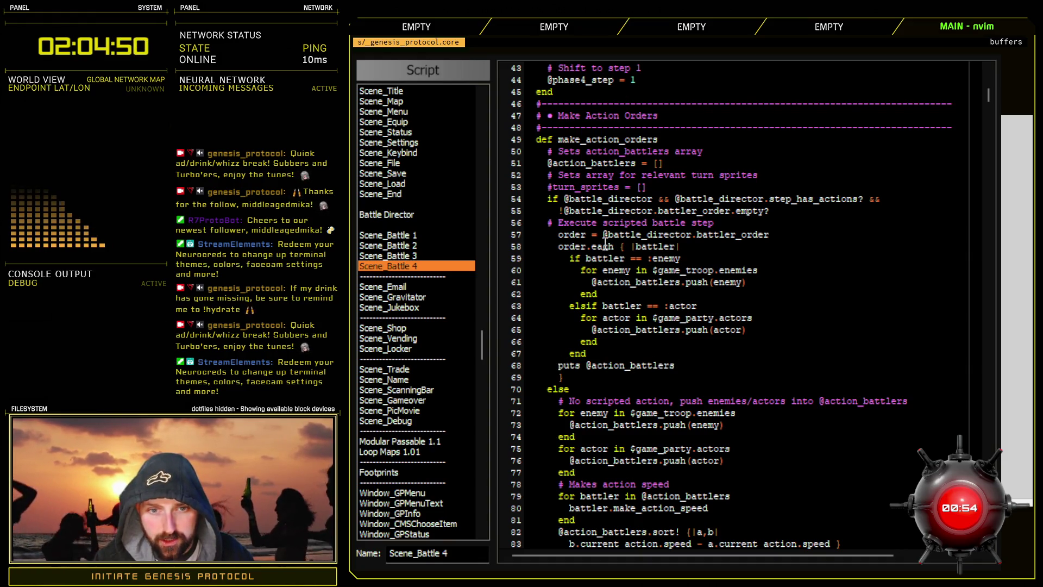
drag(614, 246, 625, 387)
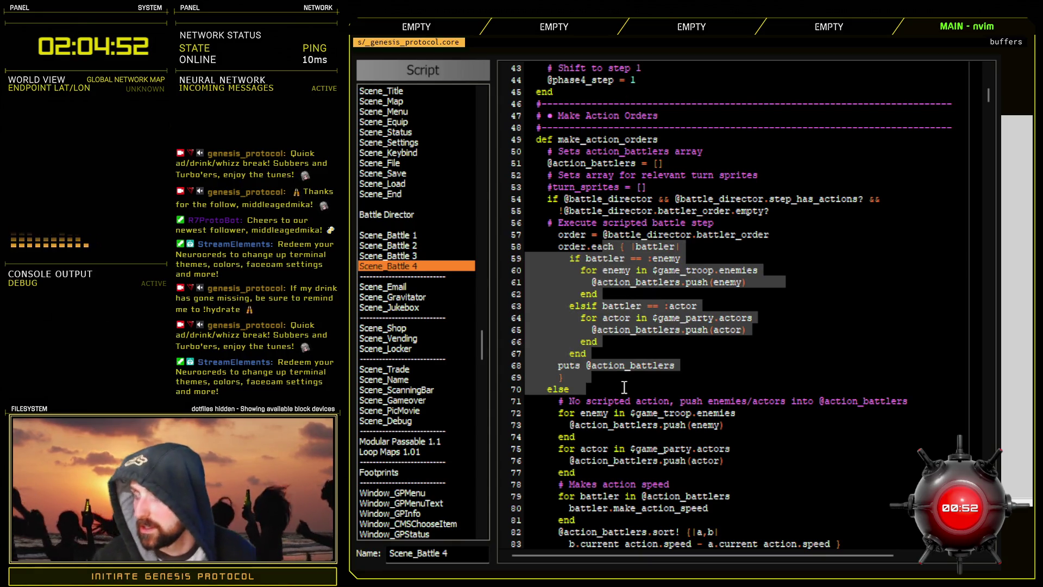
click(641, 282)
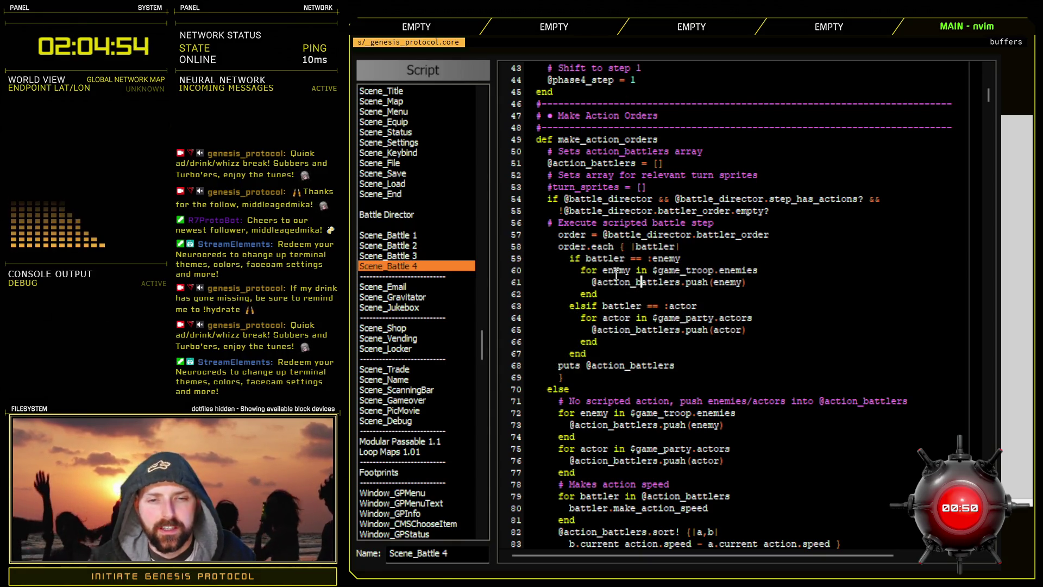
drag(624, 259, 618, 342)
click(618, 348)
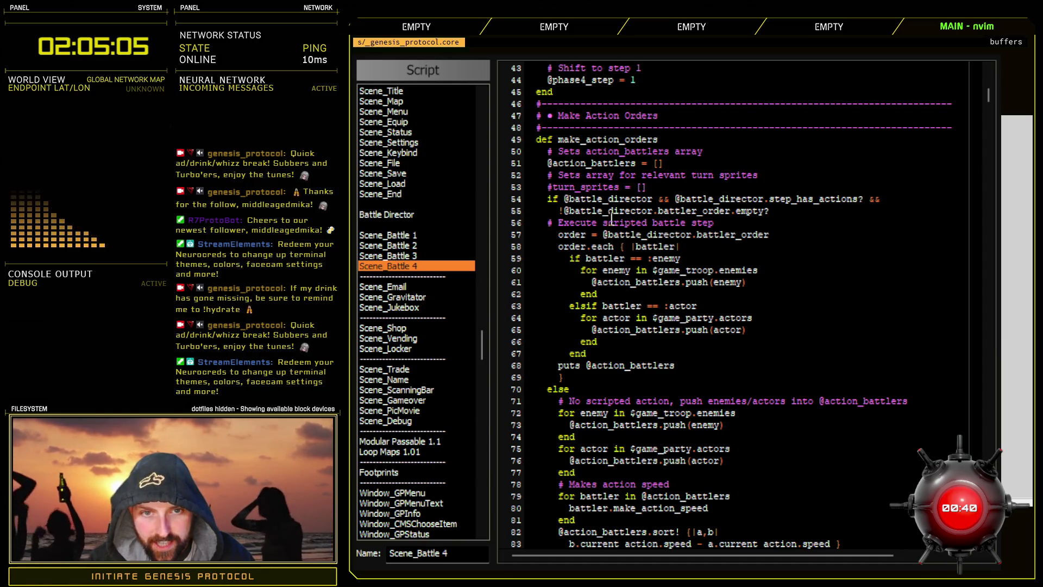
drag(612, 217, 645, 373)
click(711, 365)
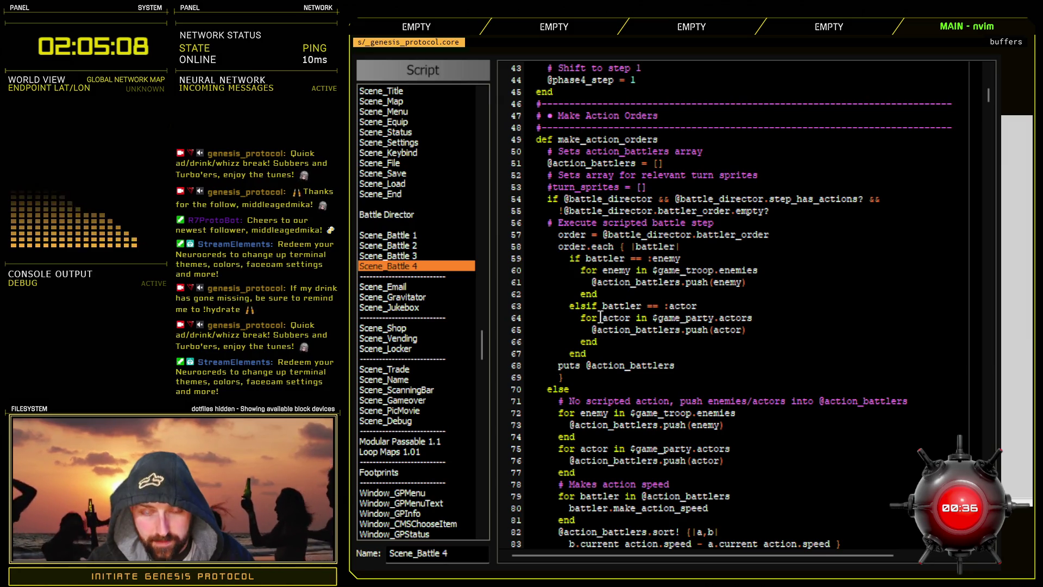
drag(623, 265, 671, 375)
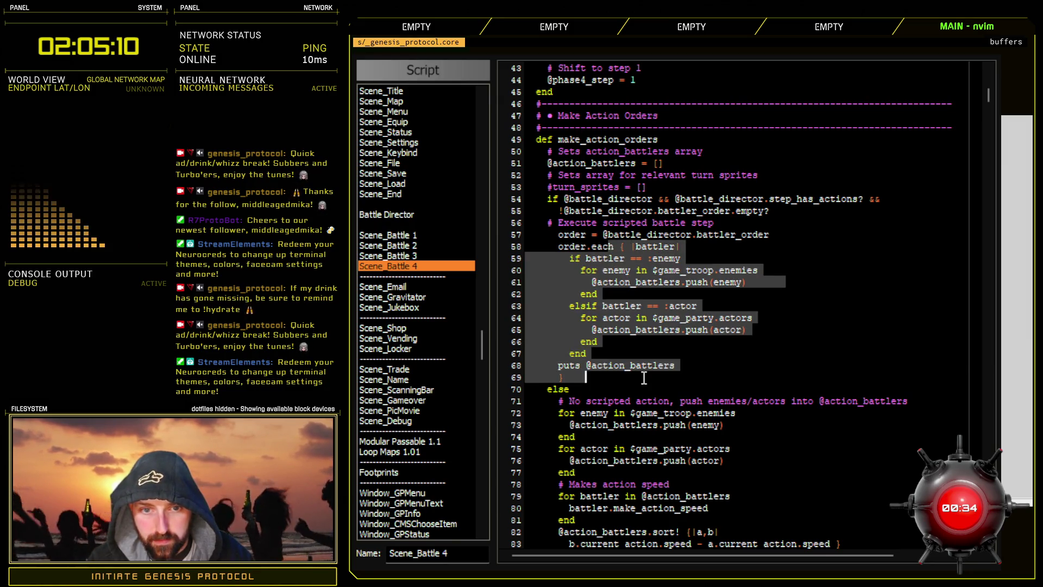
click(693, 365)
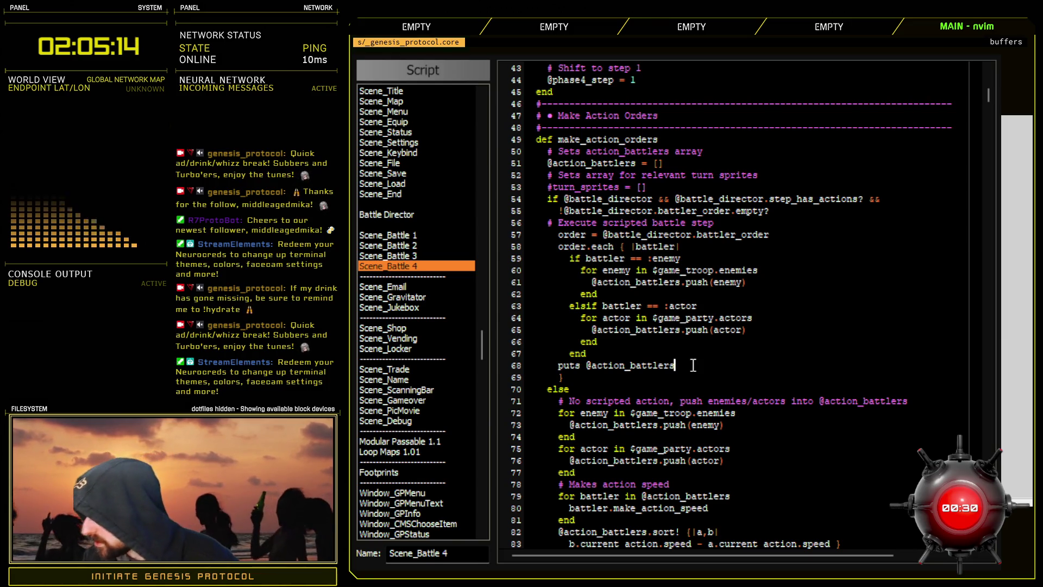
key(F12)
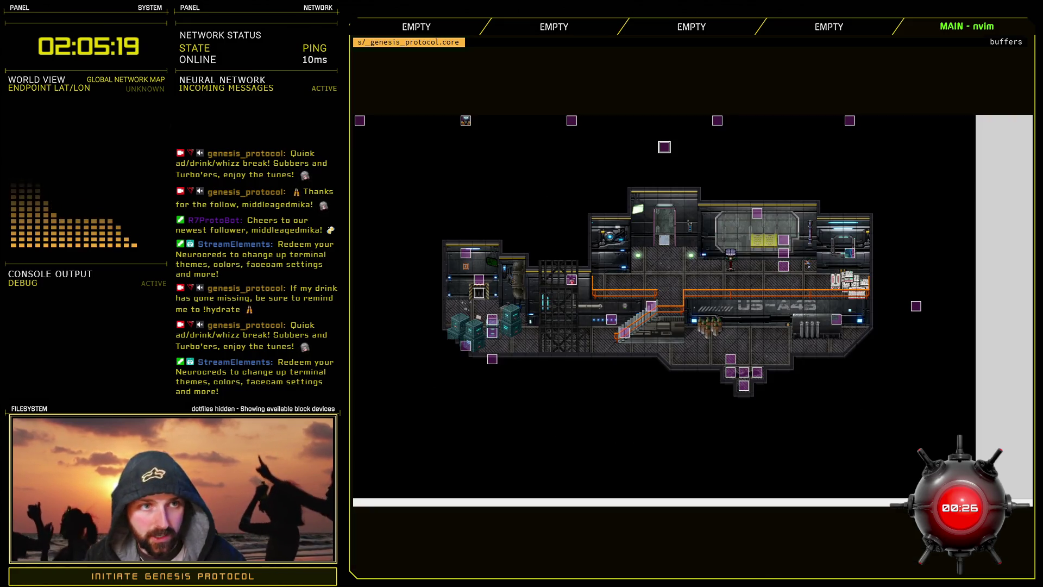
Start the battle test, take Engage, and hit the Bloodvector mech with Fast Blast
key(F9)
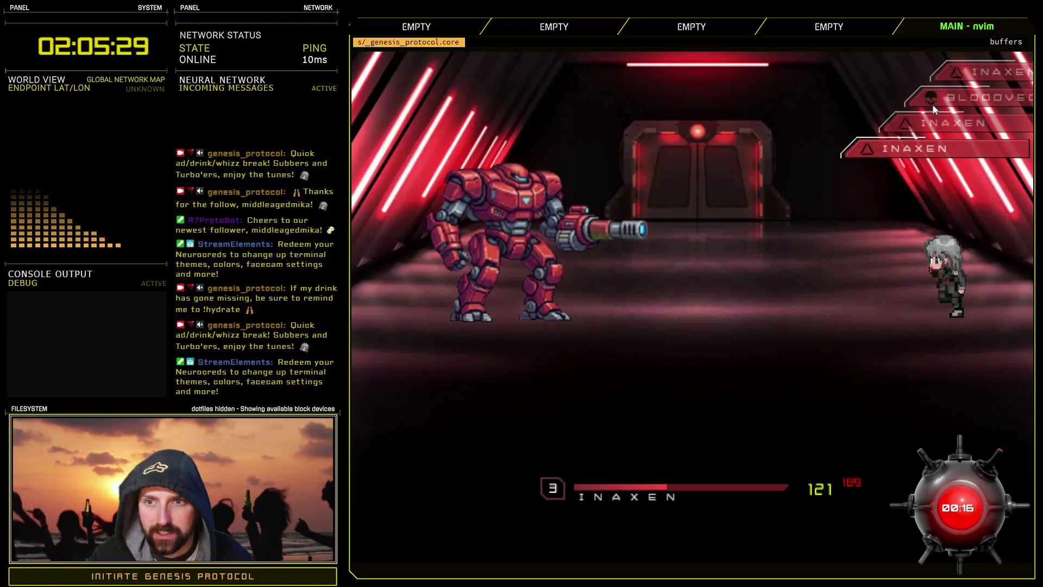
key(Return)
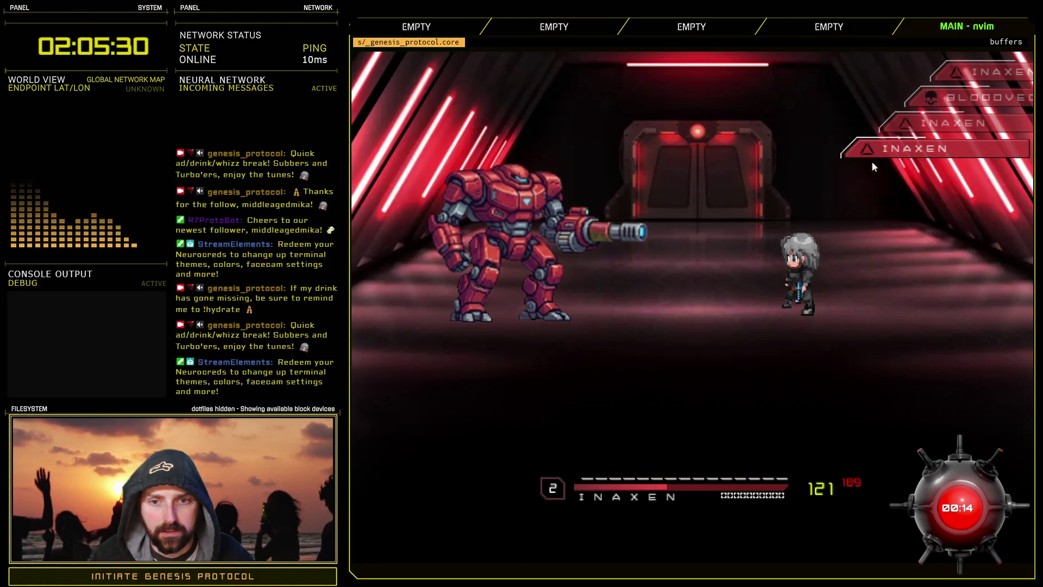
key(Return)
key(Return)
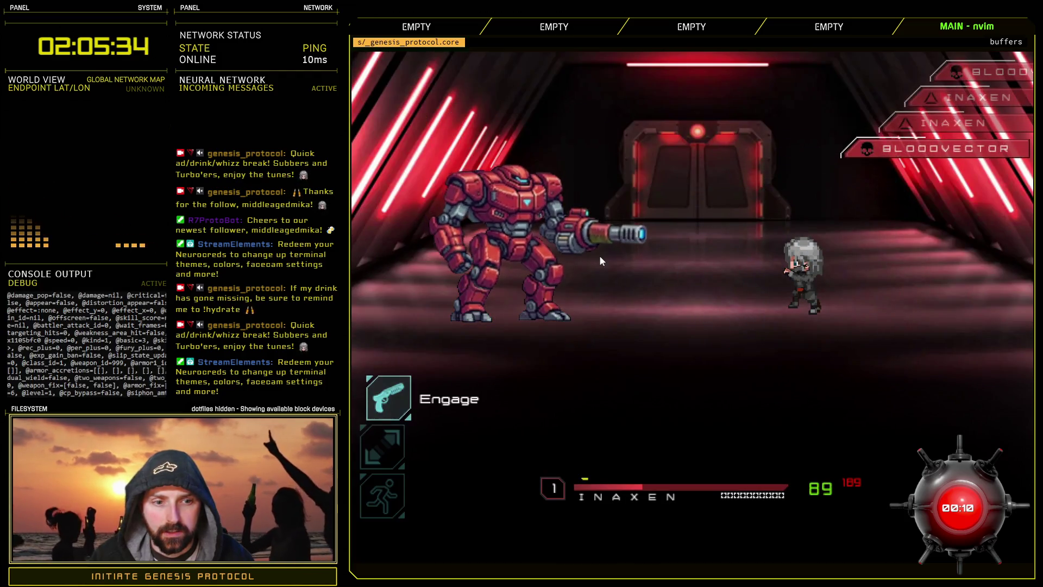
key(Return)
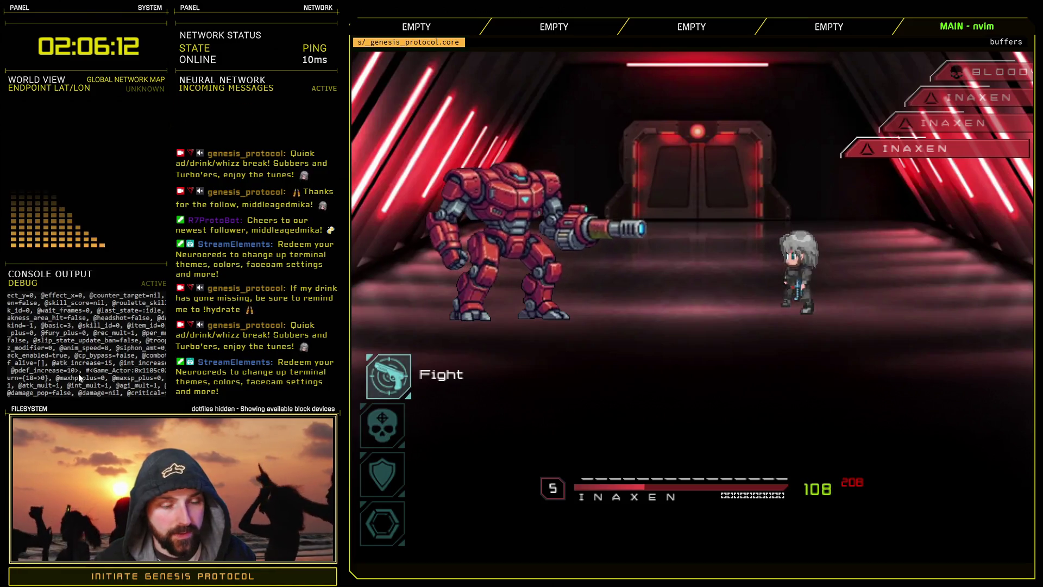
Fire Fast Blast at the mech again, then Escape to end the battle test
key(Return)
key(Return)
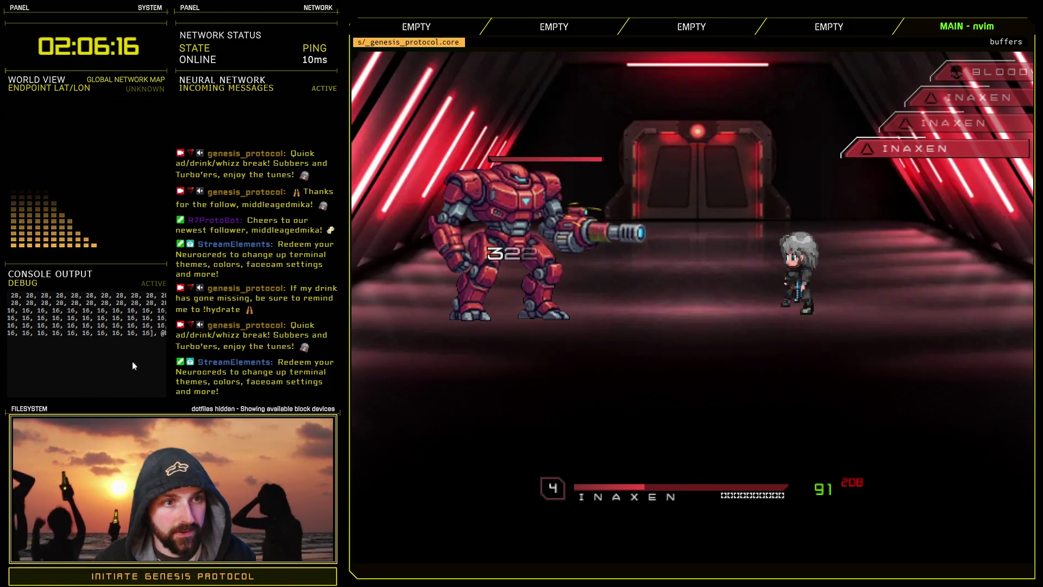
key(Return)
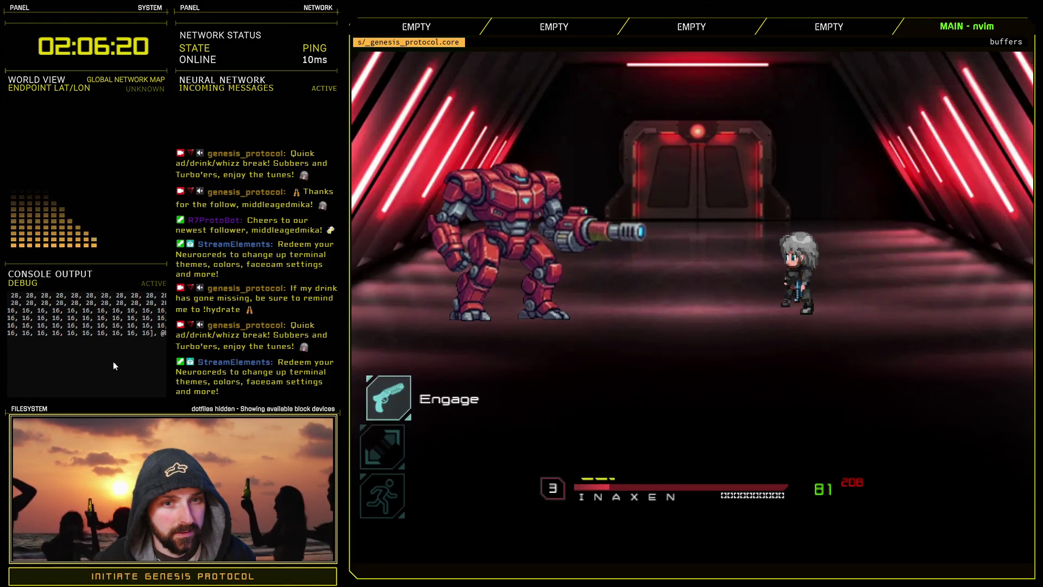
key(Up)
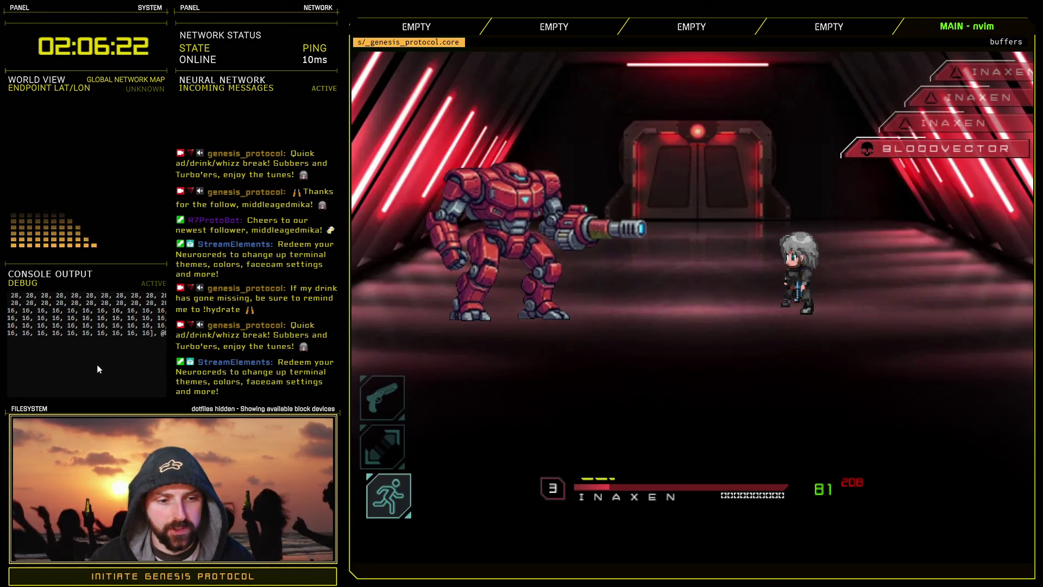
key(Return)
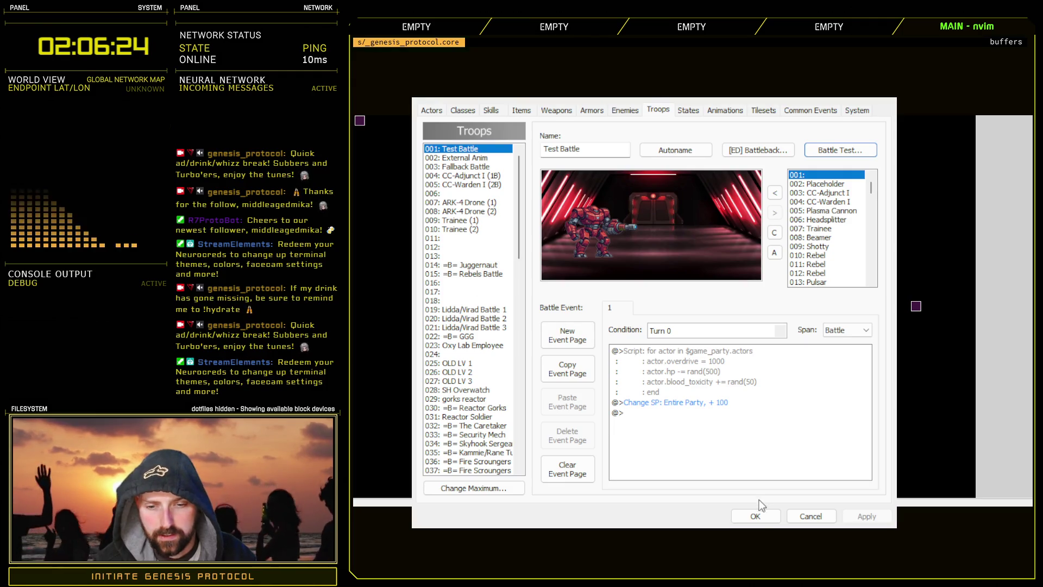
Close the database and open Scripted Battle Controller in the Script Editor
click(756, 516)
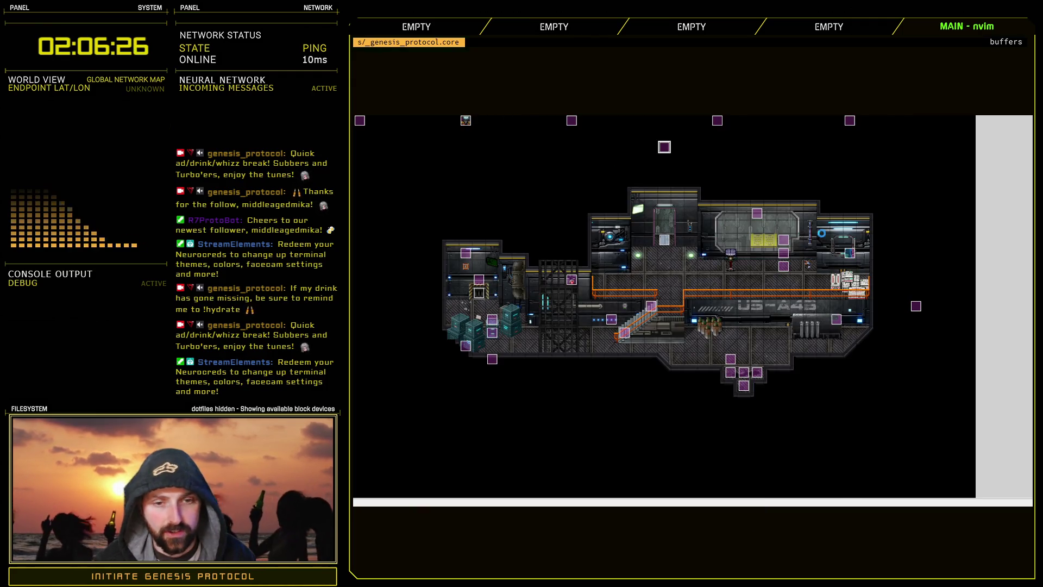
key(F11)
drag(482, 345, 482, 108)
click(397, 101)
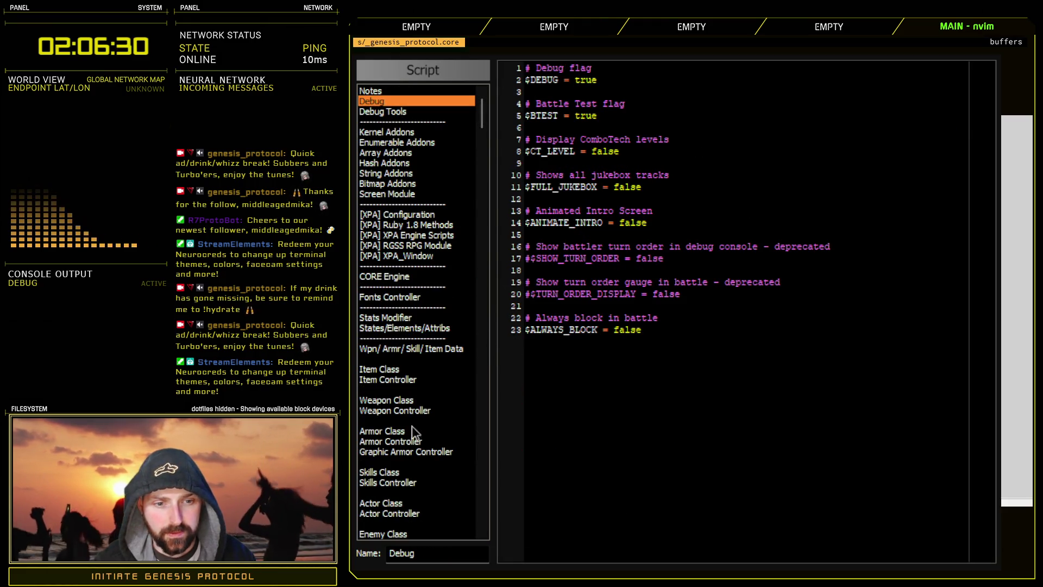
scroll(397, 451, down, 6)
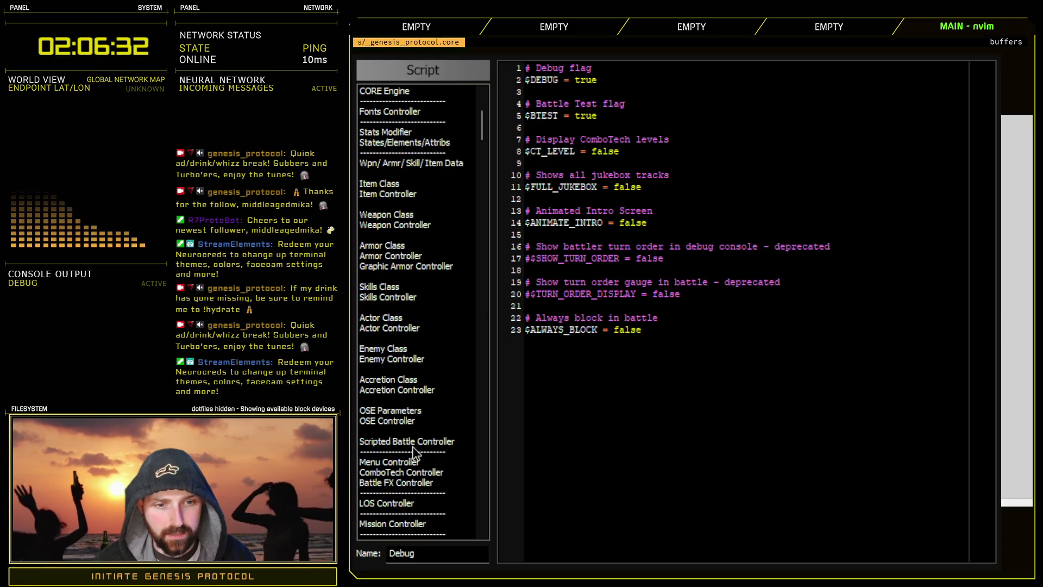
click(392, 451)
click(415, 442)
scroll(754, 426, down, 2)
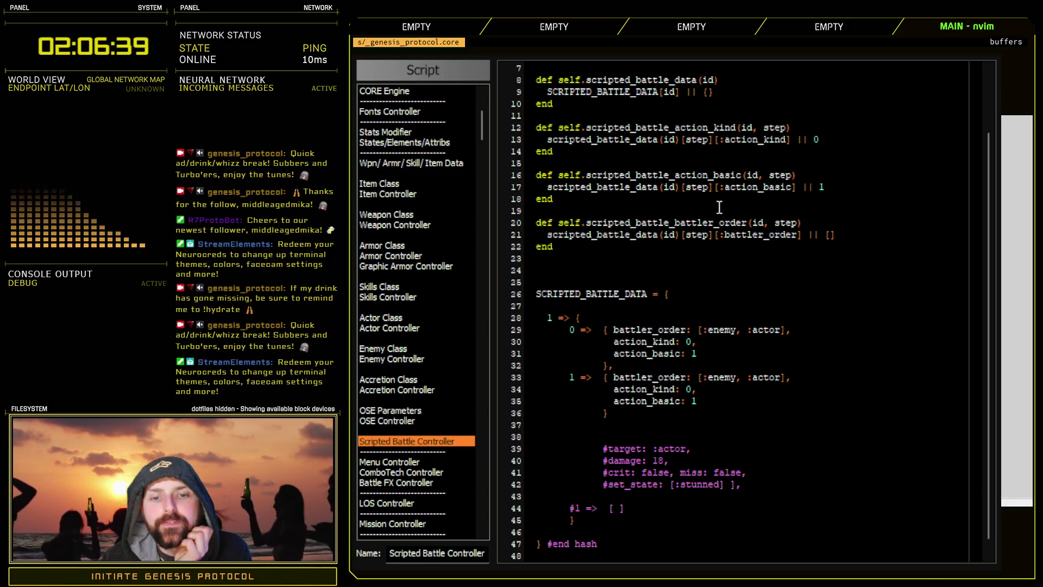
Highlight the battler_order, action_kind and action_basic entries on lines 29–31
drag(615, 330, 786, 329)
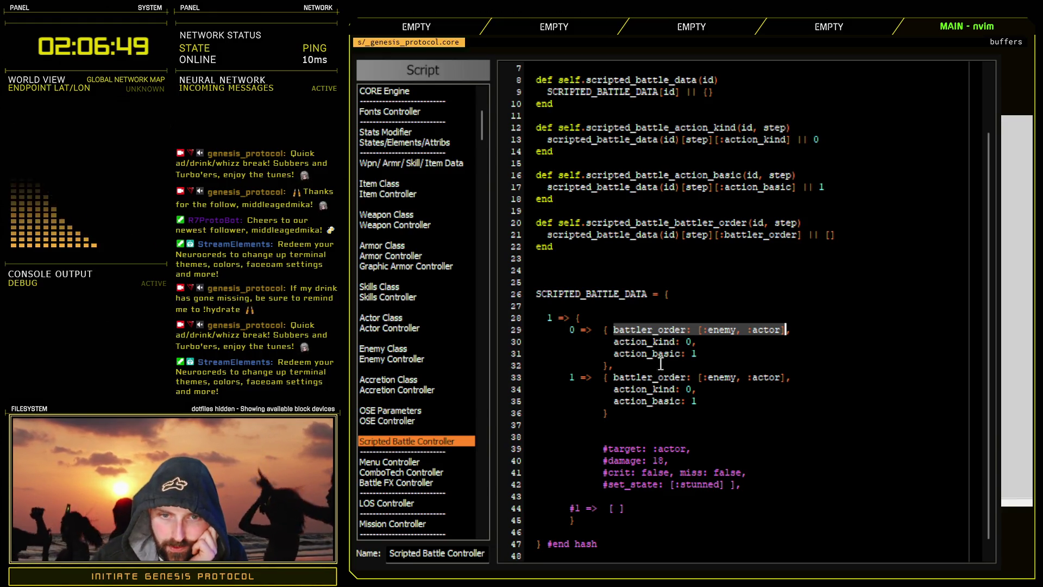
mouse_move(644, 353)
mouse_down()
mouse_move(688, 353)
mouse_move(644, 353)
mouse_move(701, 330)
mouse_move(644, 356)
mouse_move(699, 353)
mouse_up()
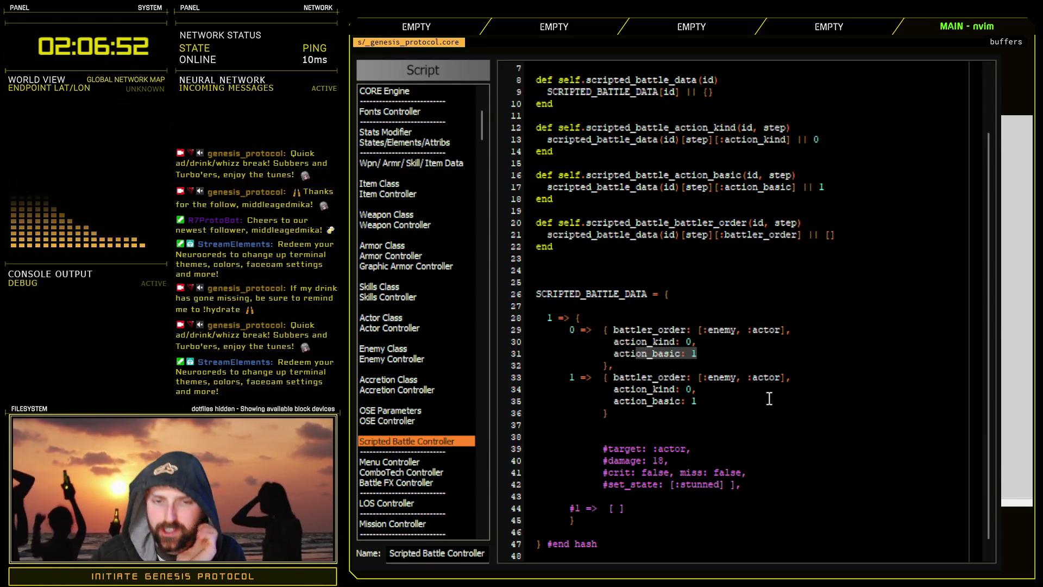
drag(613, 329, 788, 333)
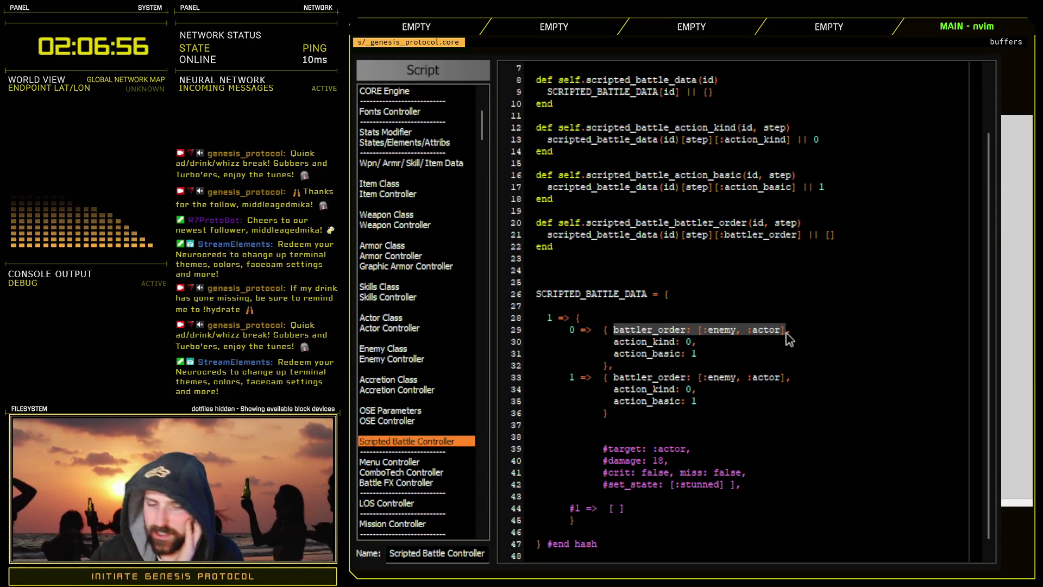
drag(625, 342, 705, 348)
click(739, 357)
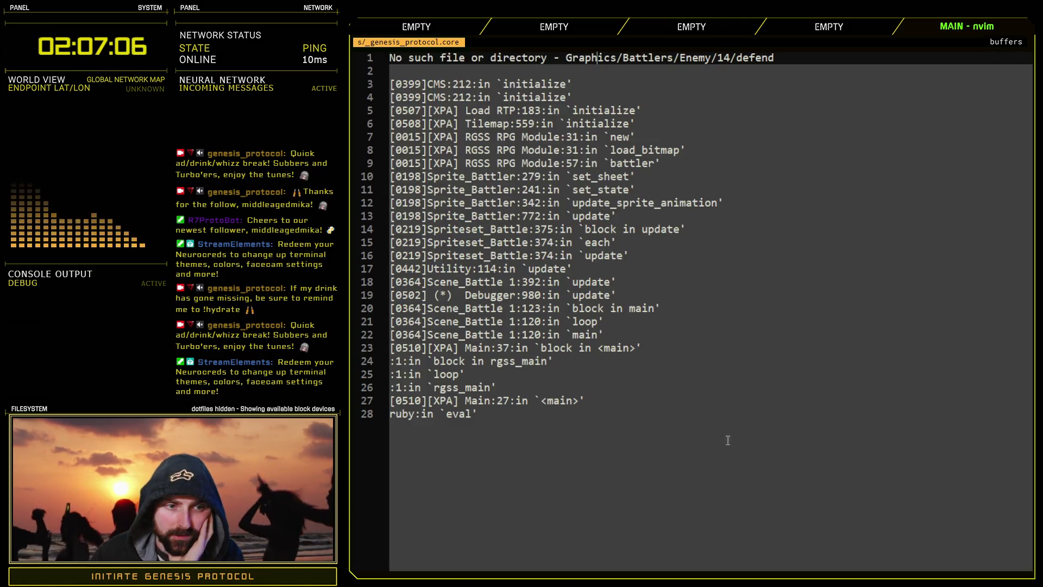
Close the nvim stack trace and highlight the Scripted battle director and Tutorial hell priorities
key(q)
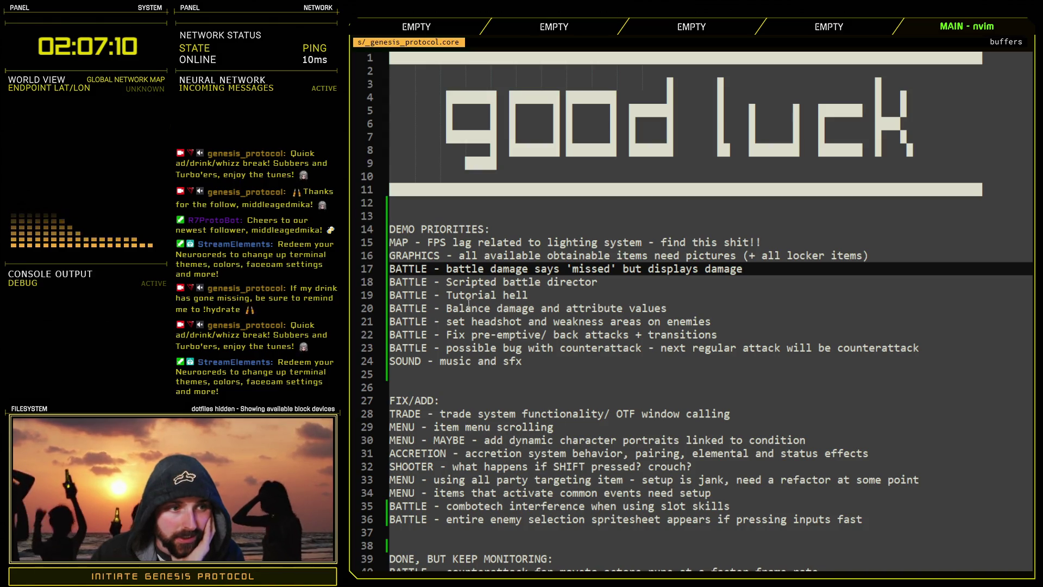
drag(447, 282, 609, 282)
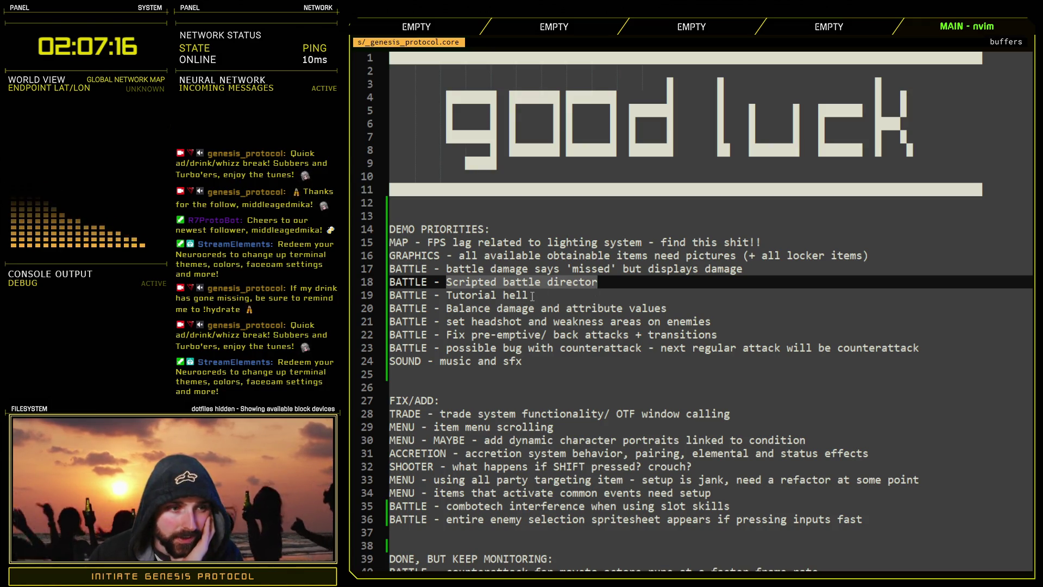
drag(446, 295, 530, 296)
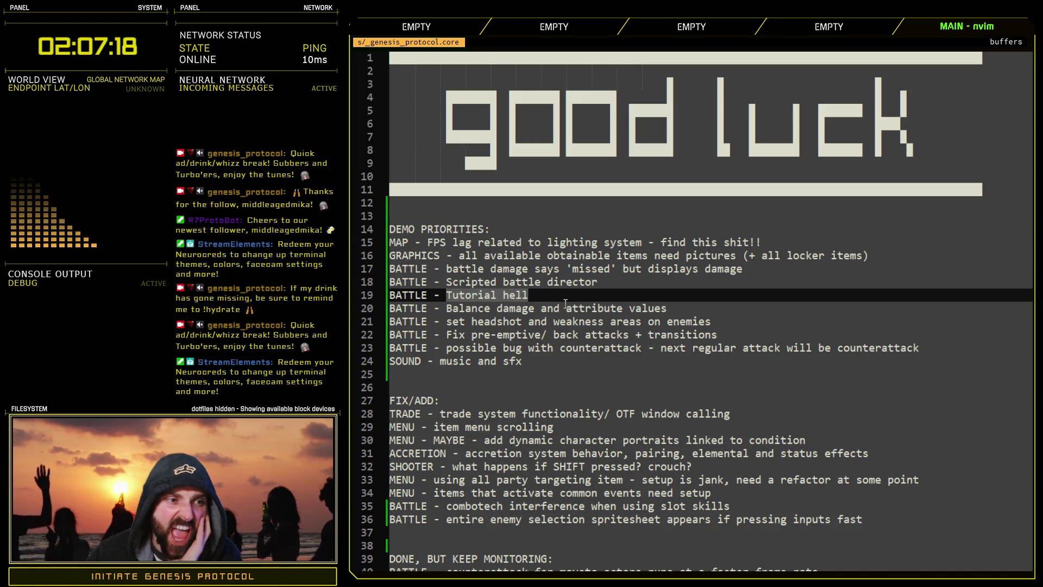
drag(447, 282, 597, 282)
drag(446, 295, 526, 295)
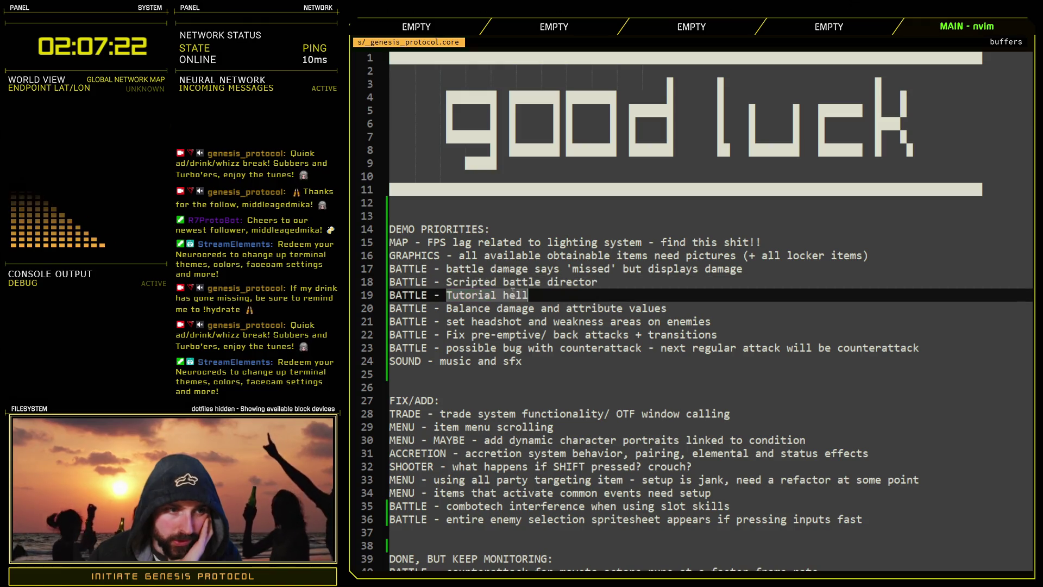
drag(447, 282, 556, 280)
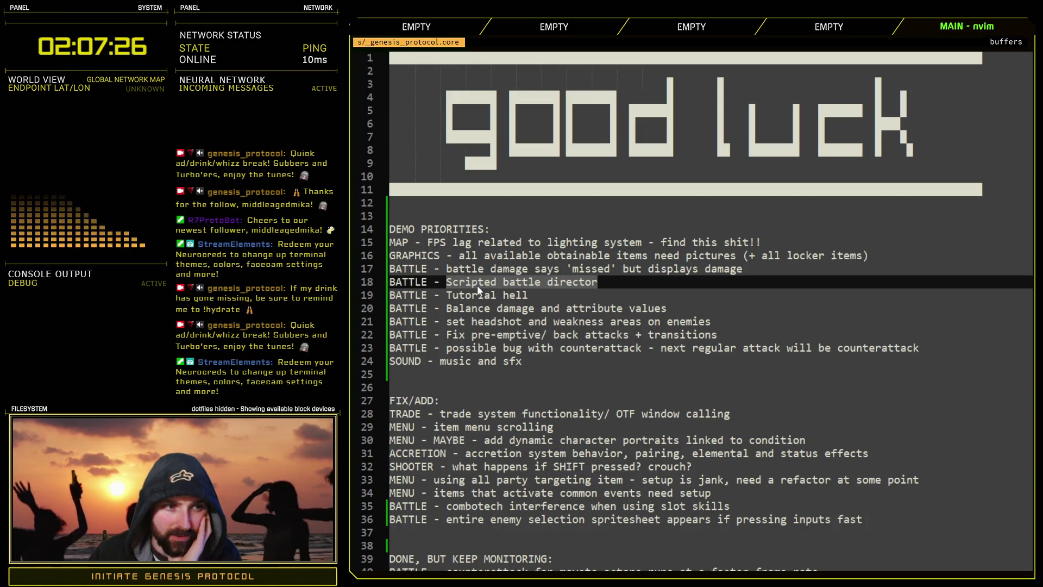
mouse_move(496, 295)
mouse_down()
mouse_move(447, 295)
mouse_move(546, 282)
mouse_move(527, 294)
mouse_move(468, 286)
mouse_up()
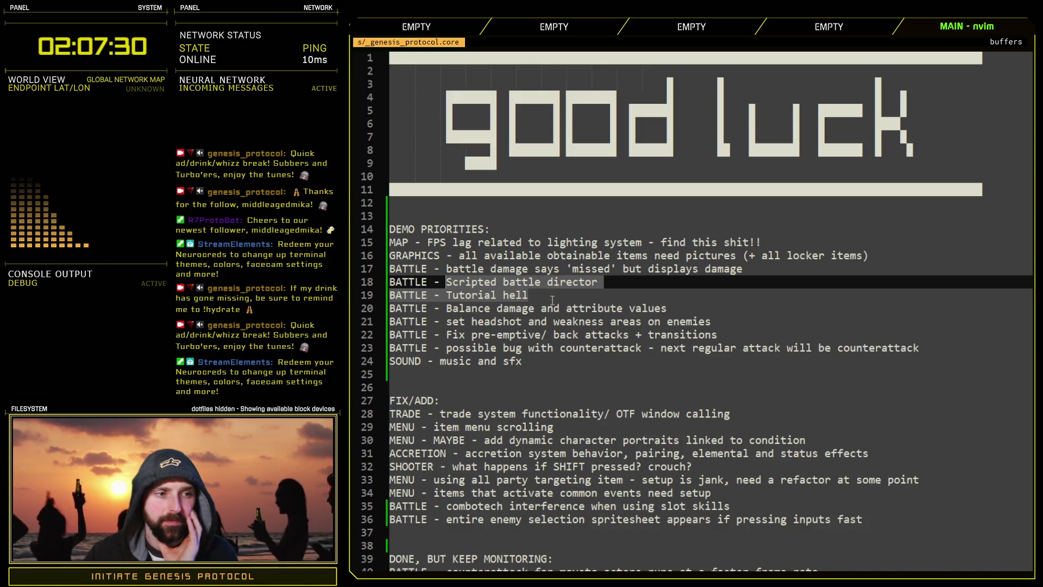
Reselect director and Tutorial hell on lines 18–19, then look over task lines 23–35
double_click(572, 286)
double_click(473, 295)
mouse_move(472, 295)
mouse_down()
mouse_move(515, 299)
mouse_move(553, 346)
mouse_up()
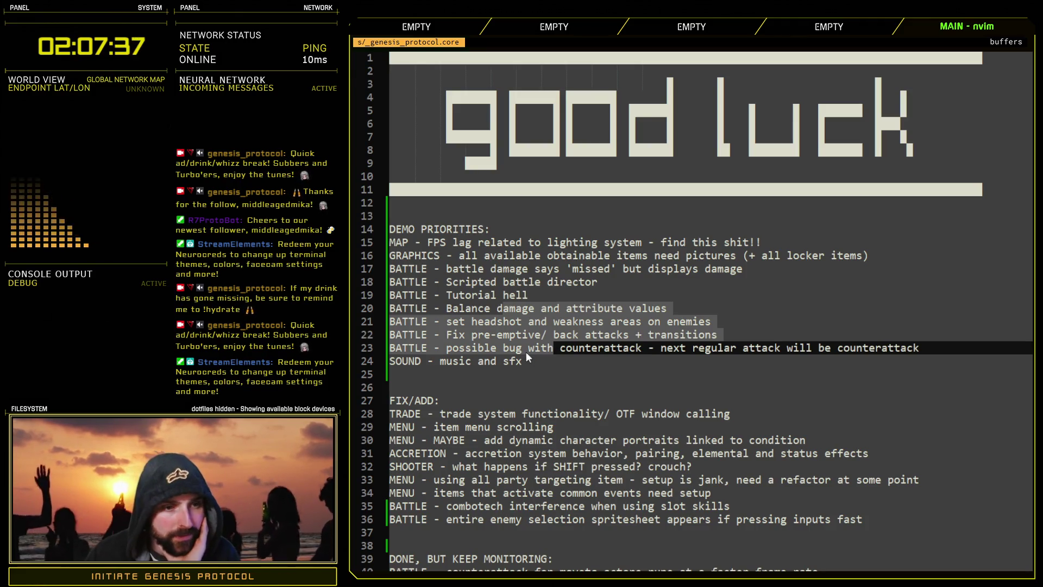
click(539, 361)
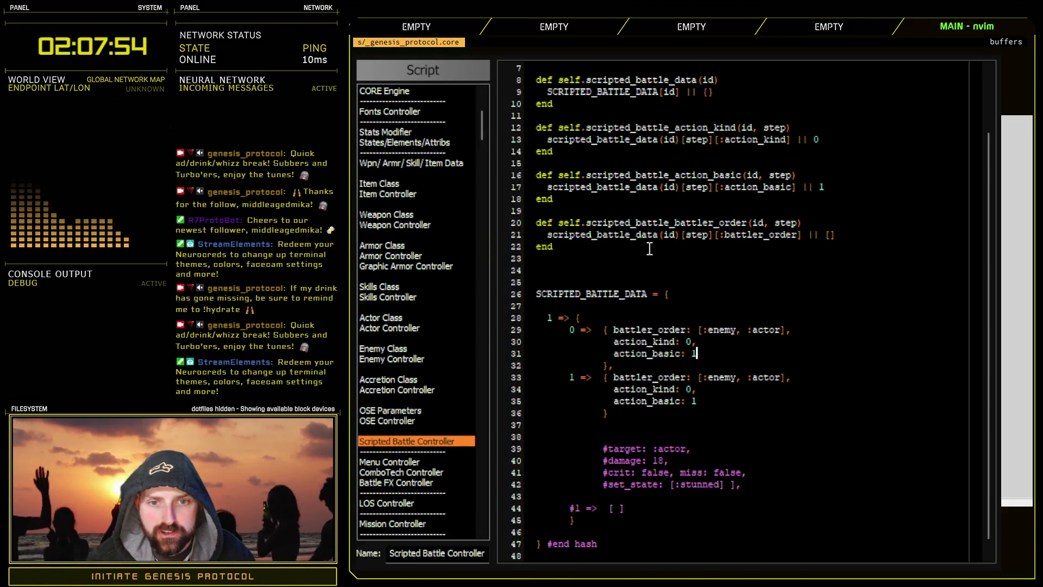
drag(649, 249, 684, 391)
click(727, 395)
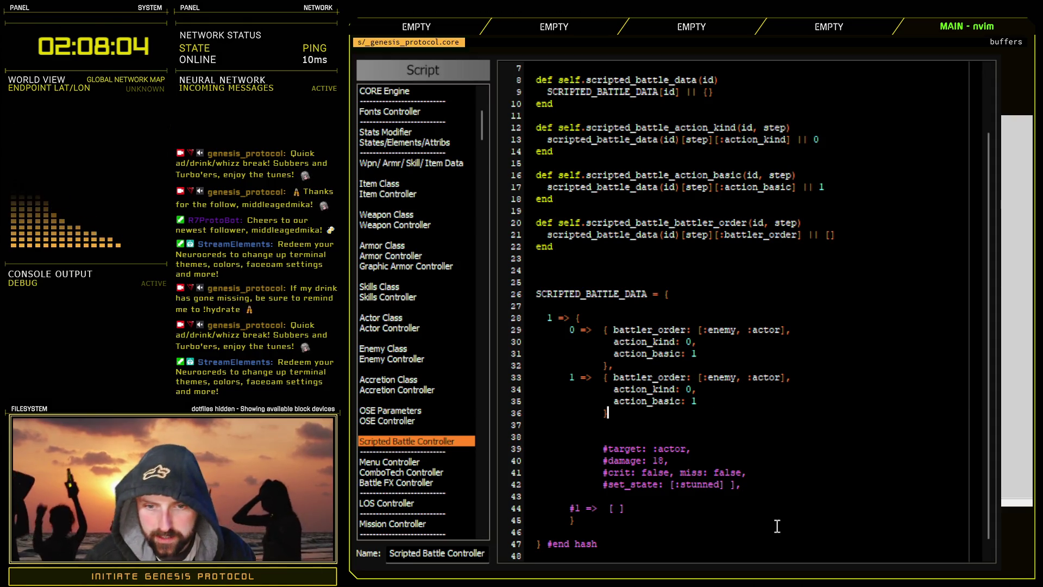
Close the Script Editor with OK, leaving the scripted battle data unchanged and the station map visible
click(769, 568)
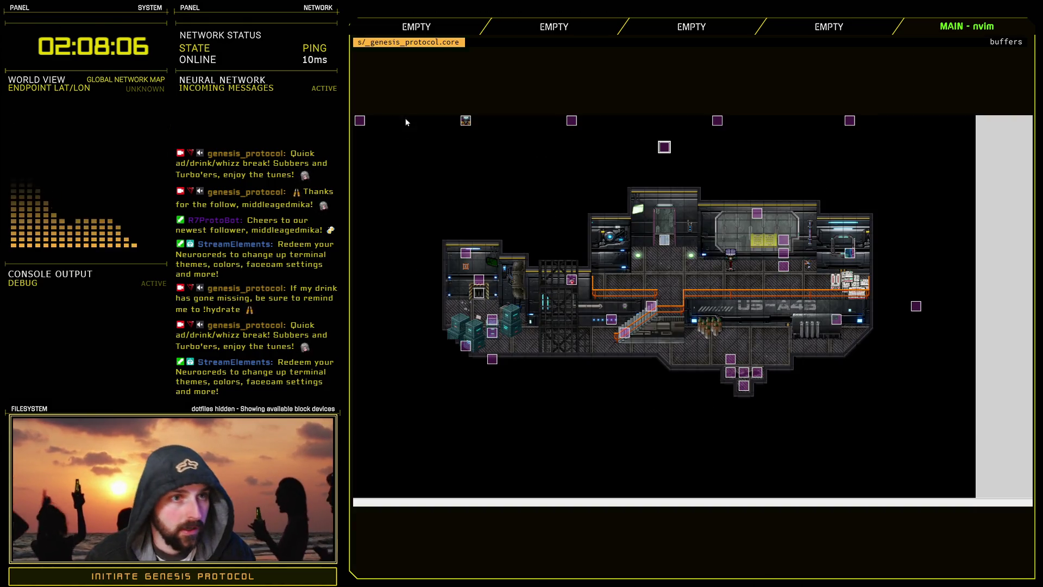